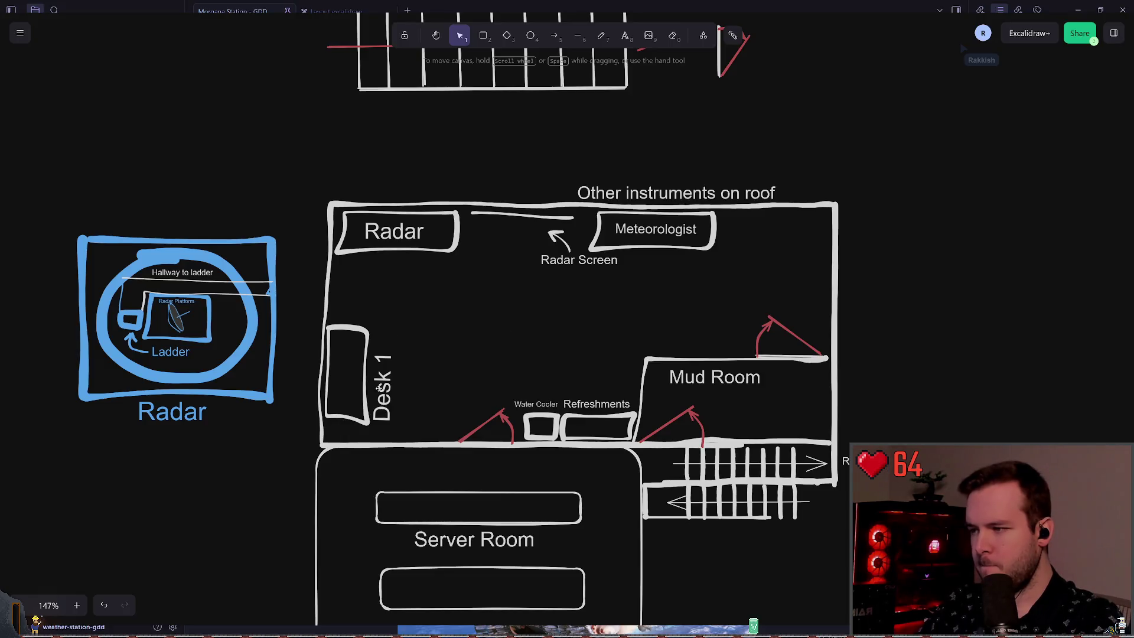
# Duplicate the Desk 1 label and retype the copy as 'Science'.
pyautogui.click(381, 386)
pyautogui.hotkey('ctrl', 'c')
pyautogui.hotkey('ctrl', 'v')
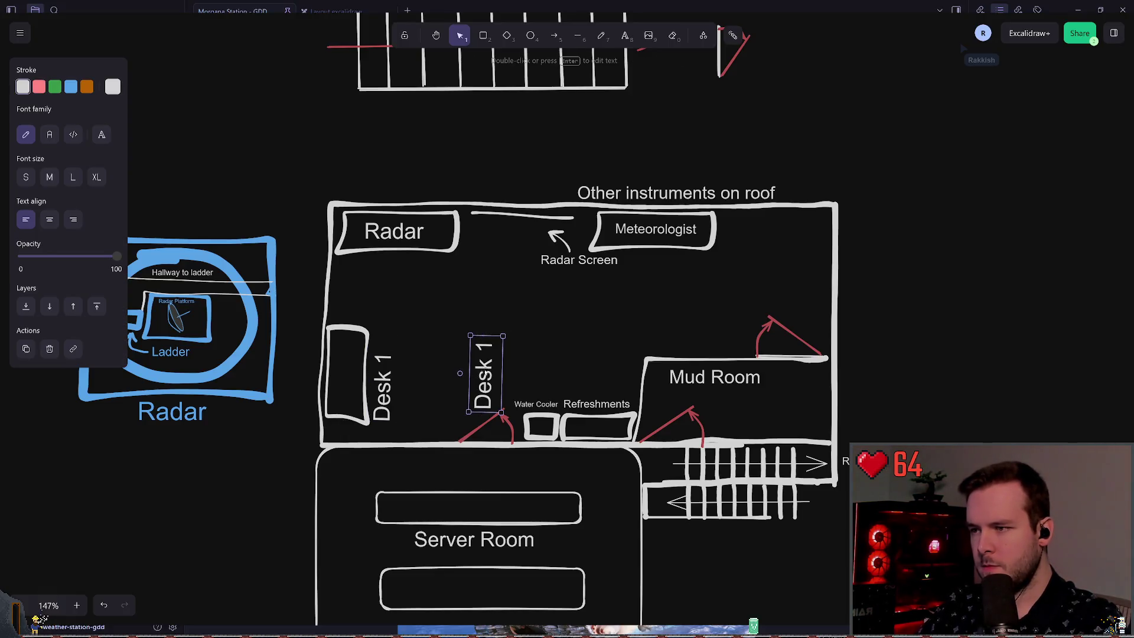
pyautogui.press('Return')
pyautogui.write('Science')
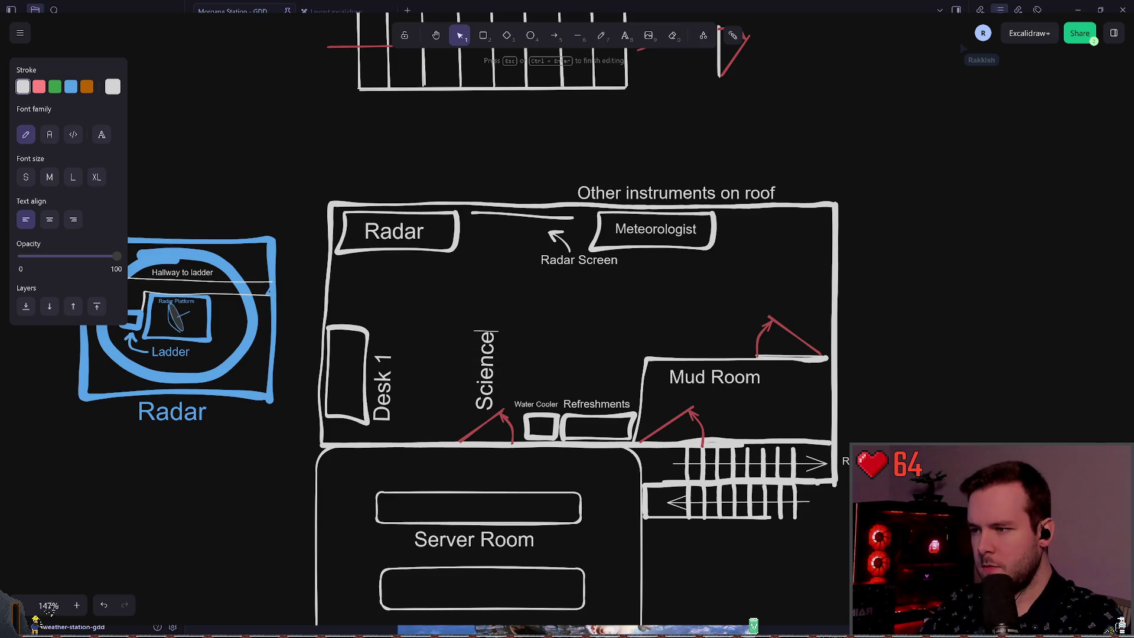
pyautogui.press('Escape')
# Move the Meteorologist box into the room's top-right corner.
pyautogui.click(650, 277)
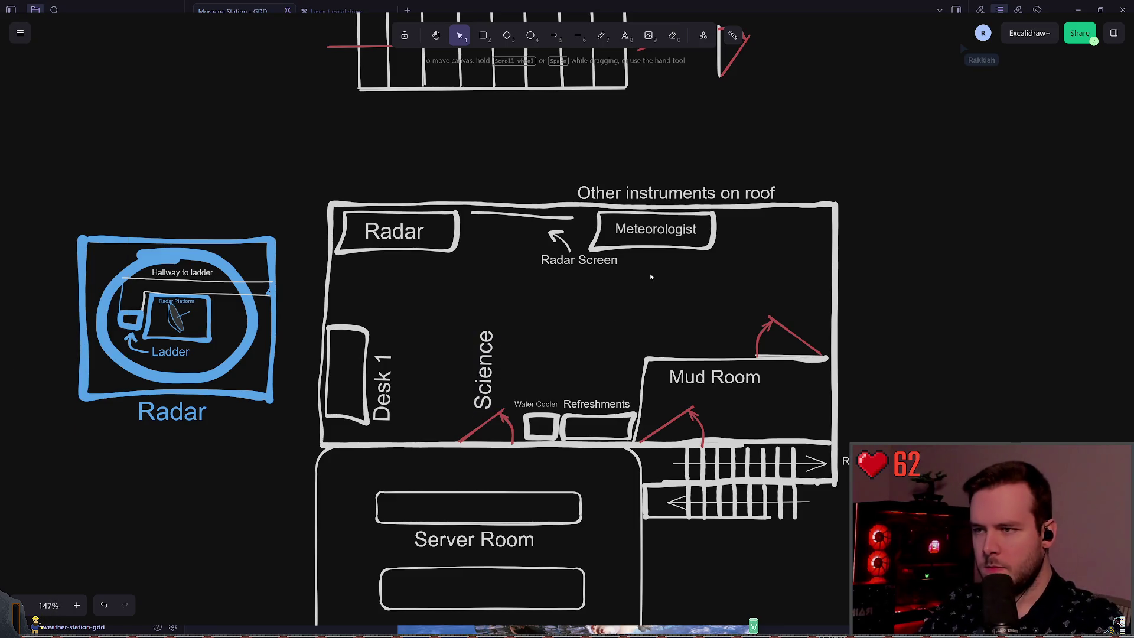
pyautogui.moveTo(637, 229); pyautogui.dragTo(752, 225)
pyautogui.click(764, 260)
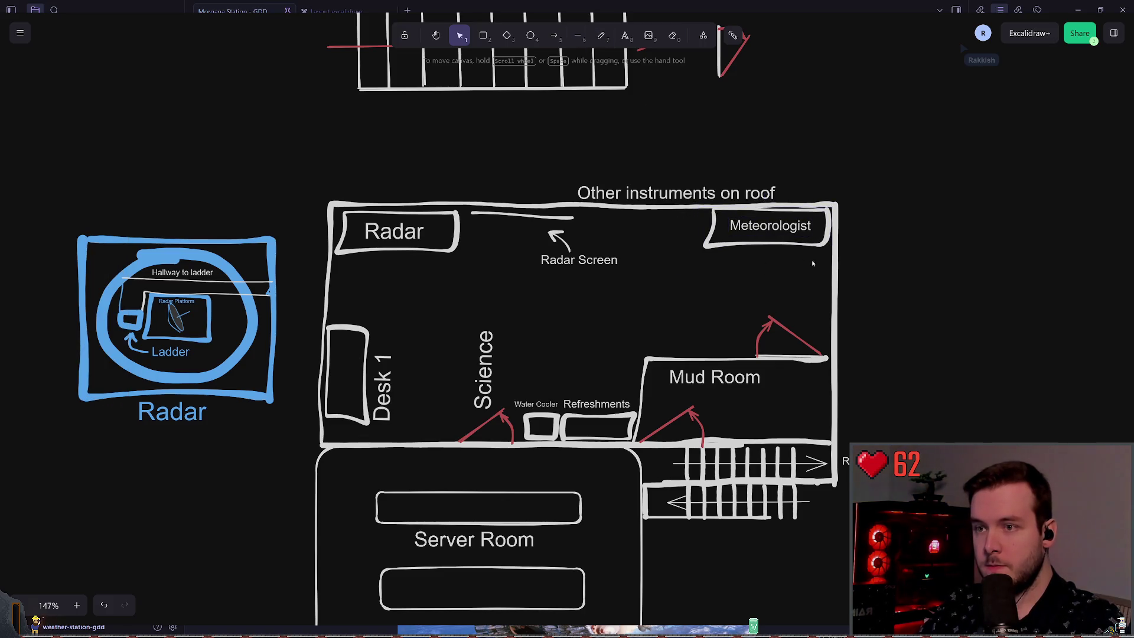
# Set the freehand stroke width to thin and trial wall lines below Meteorologist.
pyautogui.click(602, 37)
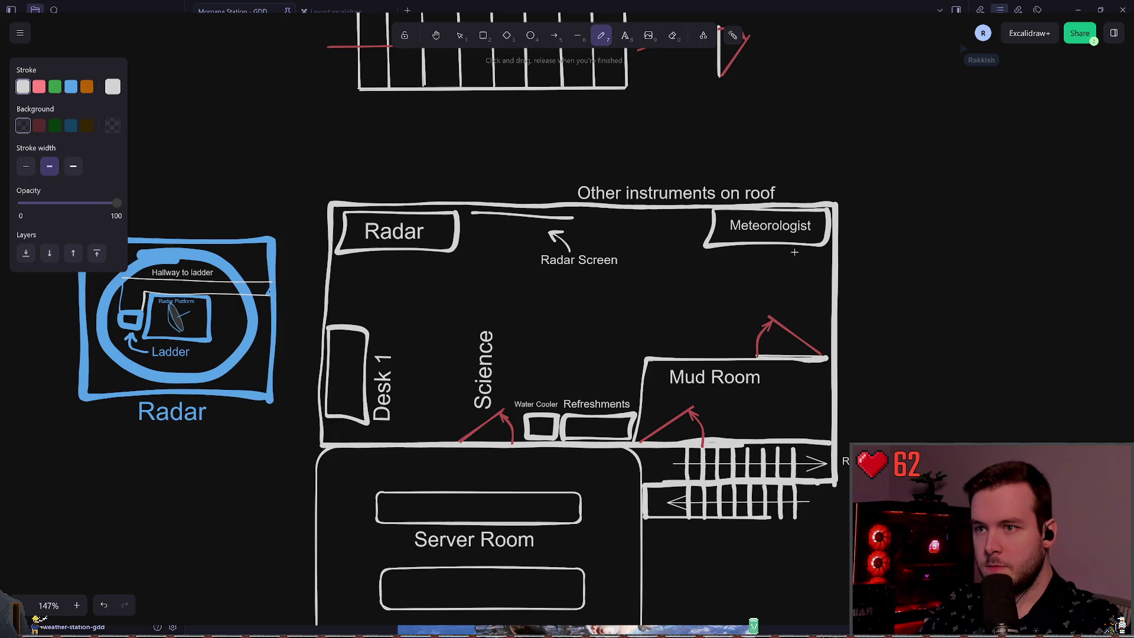
pyautogui.moveTo(796, 245)
pyautogui.mouseDown()
pyautogui.moveTo(808, 298)
pyautogui.moveTo(833, 303)
pyautogui.mouseUp()
pyautogui.hotkey('ctrl', 'z')
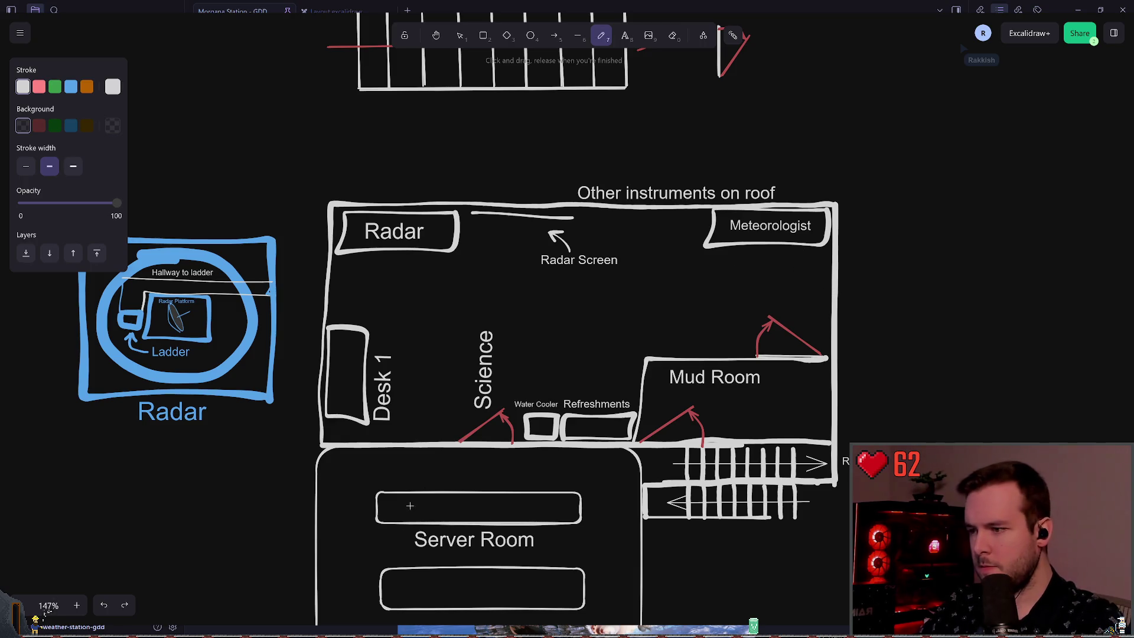
pyautogui.click(26, 166)
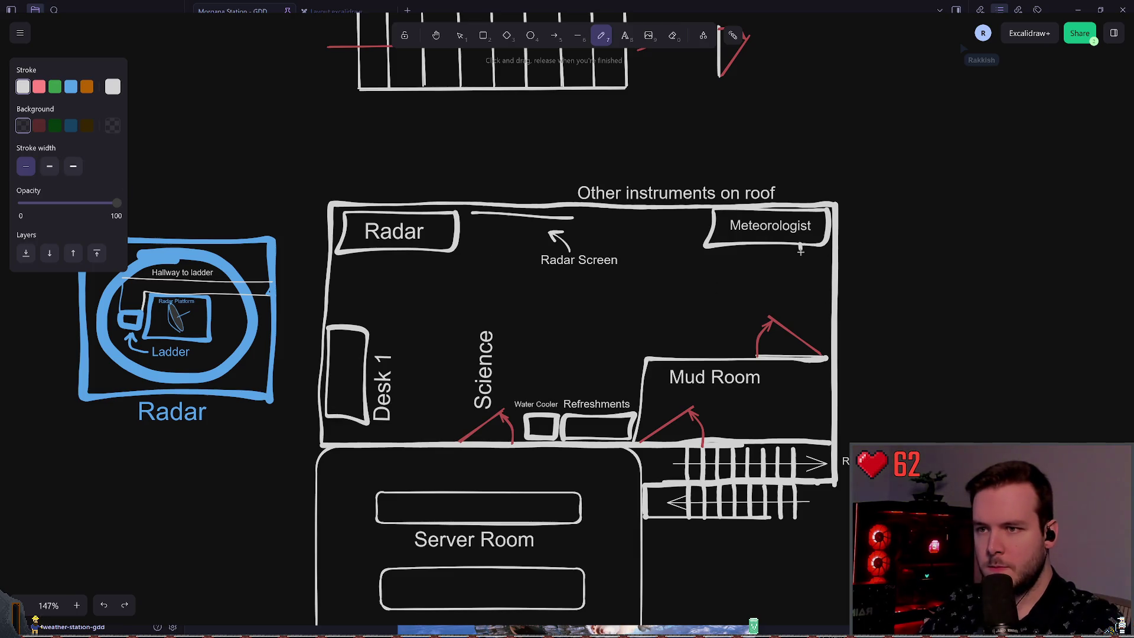
pyautogui.moveTo(800, 244)
pyautogui.mouseDown()
pyautogui.moveTo(803, 296)
pyautogui.moveTo(833, 295)
pyautogui.mouseUp()
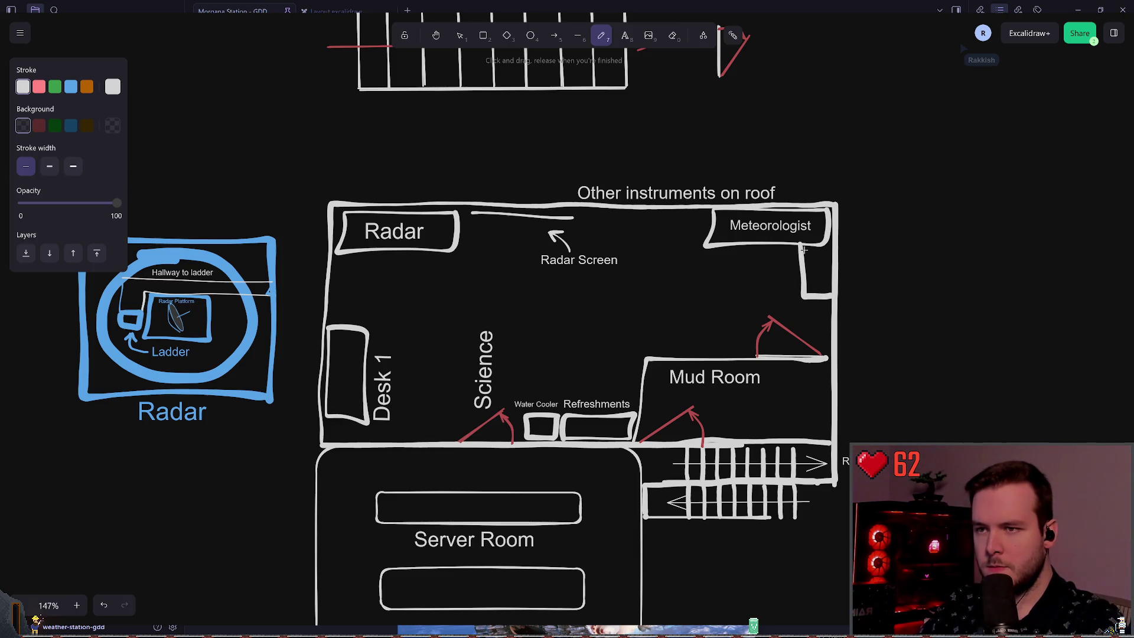
pyautogui.hotkey('ctrl', 'z')
pyautogui.hotkey('ctrl', 'z')
pyautogui.hotkey('ctrl', 'shift', 'z')
pyautogui.hotkey('ctrl', 'shift', 'z')
pyautogui.hotkey('ctrl', 'z')
pyautogui.hotkey('ctrl', 'z')
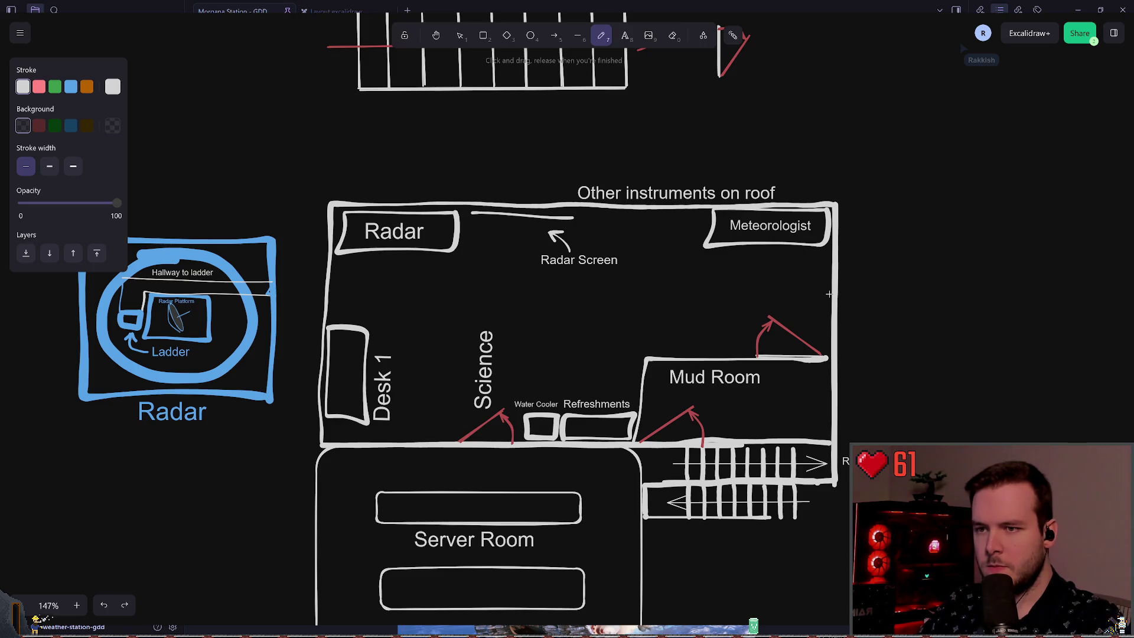
# Draw the thin L-shaped wall enclosing a nook against the right wall.
pyautogui.moveTo(833, 303)
pyautogui.mouseDown()
pyautogui.moveTo(795, 281)
pyautogui.moveTo(797, 247)
pyautogui.mouseUp()
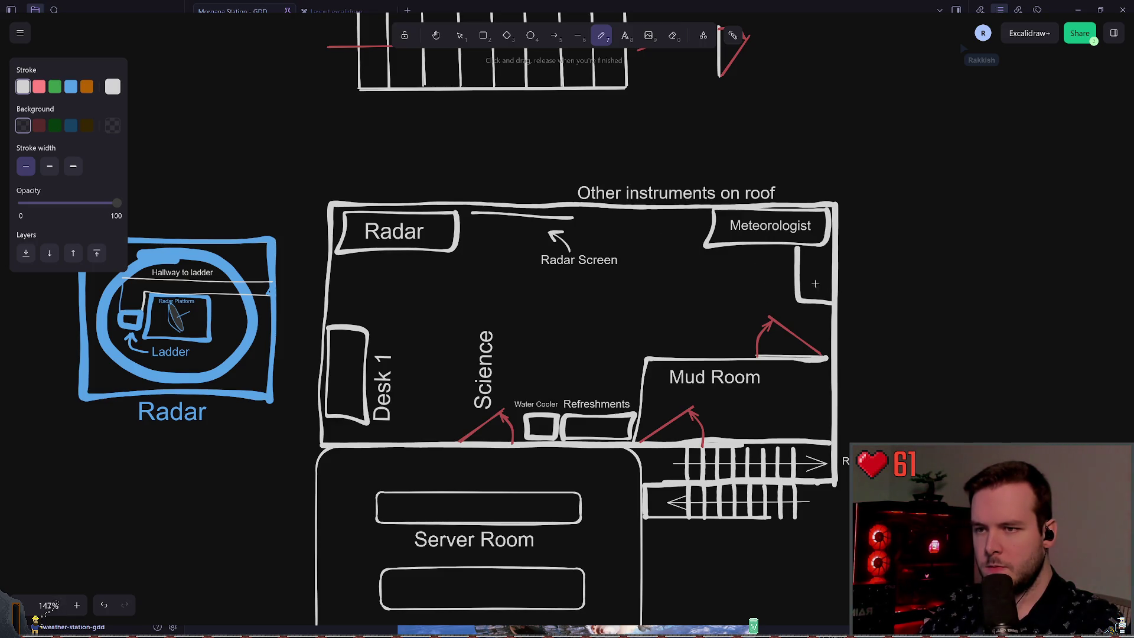
pyautogui.press('v')
pyautogui.click(803, 298)
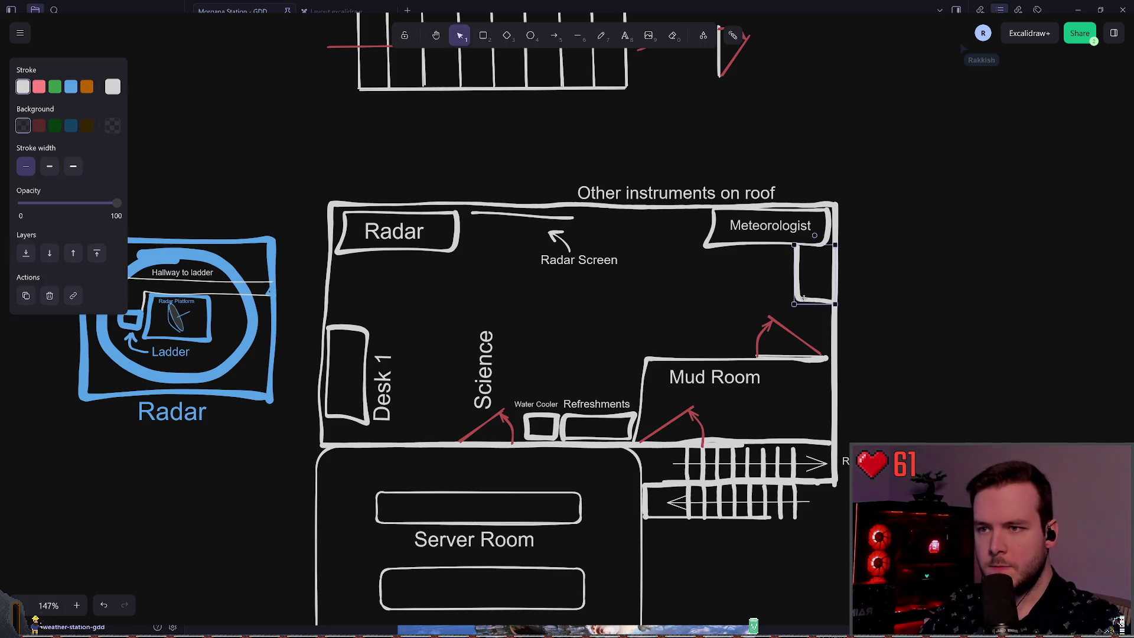
pyautogui.click(750, 309)
pyautogui.moveTo(702, 241); pyautogui.dragTo(761, 253)
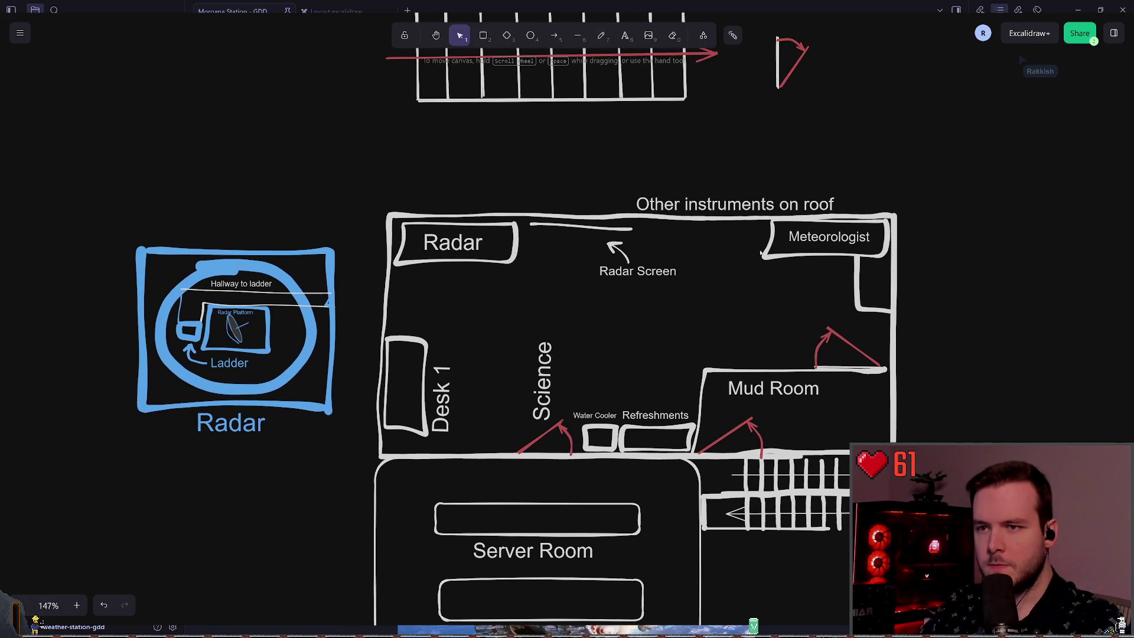
# Copy the Meteorologist label onto Desk 1 and retype it as 'Manager'.
pyautogui.click(832, 247)
pyautogui.moveTo(832, 248)
pyautogui.mouseDown()
pyautogui.moveTo(435, 367)
pyautogui.moveTo(424, 324)
pyautogui.moveTo(404, 326)
pyautogui.moveTo(403, 360)
pyautogui.moveTo(414, 349)
pyautogui.moveTo(396, 372)
pyautogui.moveTo(653, 328)
pyautogui.mouseUp()
pyautogui.click(449, 392)
pyautogui.doubleClick(650, 327)
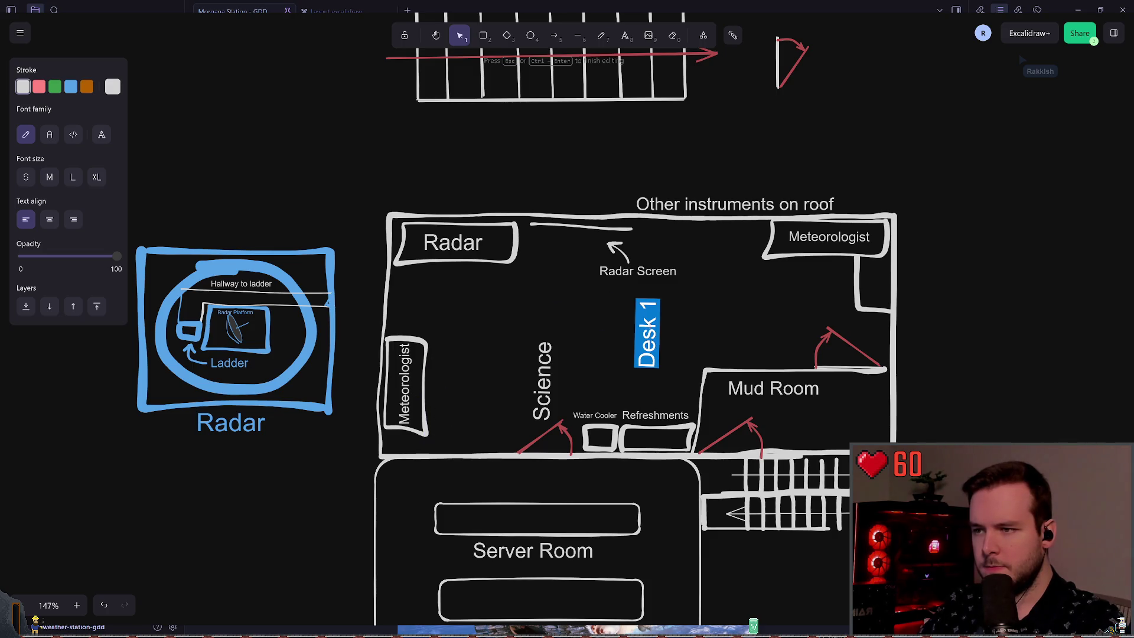
pyautogui.write('Science F')
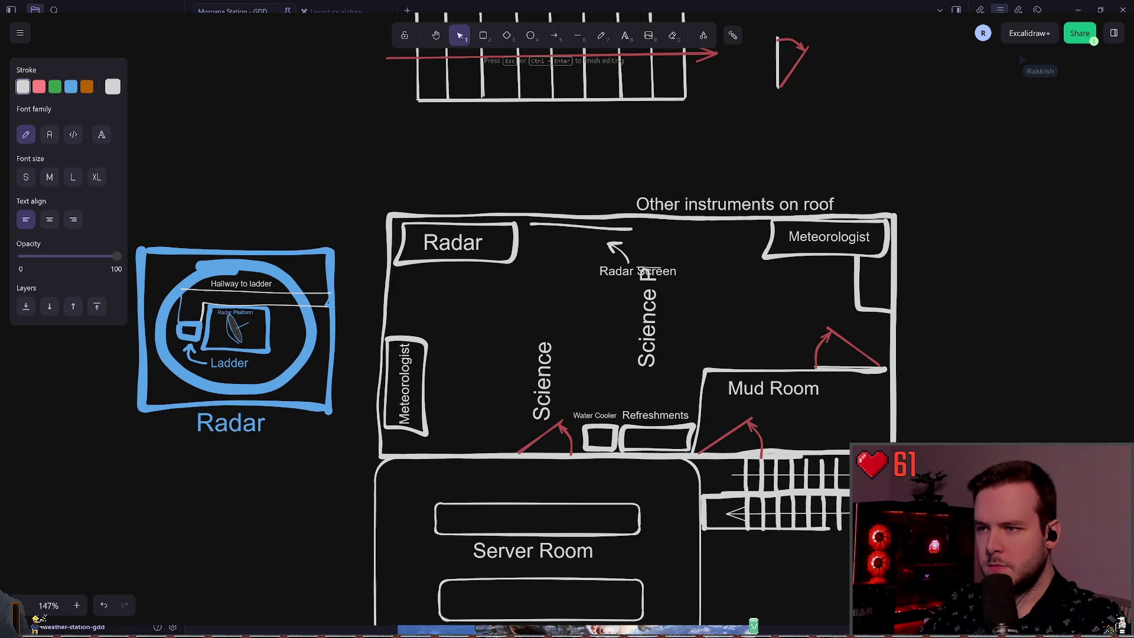
pyautogui.hotkey('ctrl', 'a')
pyautogui.write('P')
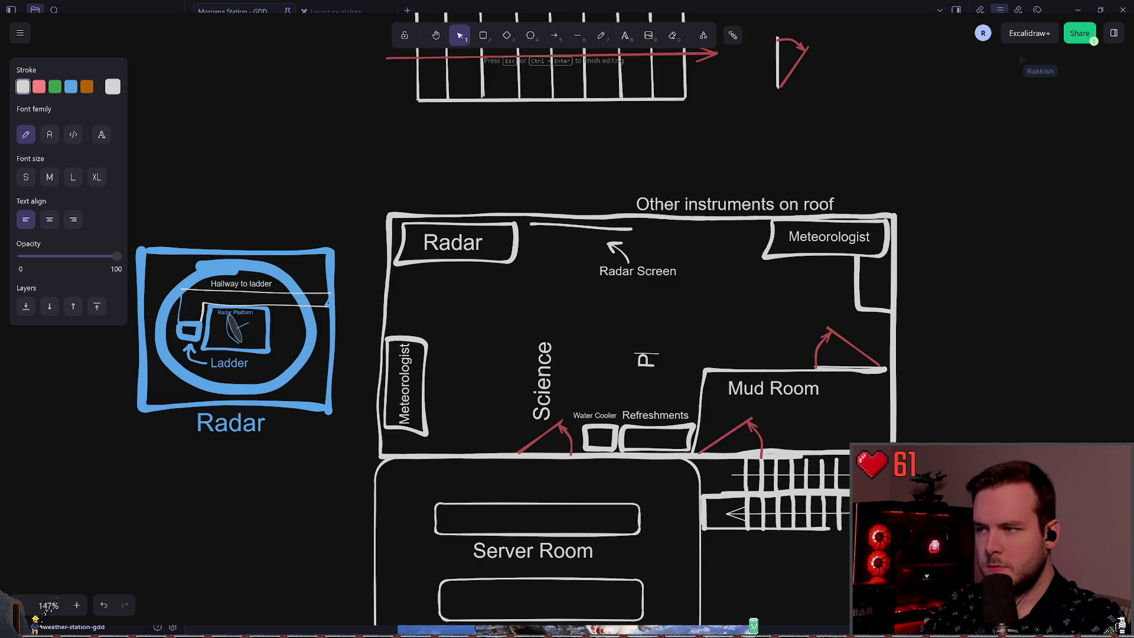
pyautogui.hotkey('ctrl', 'a')
pyautogui.write('Manager')
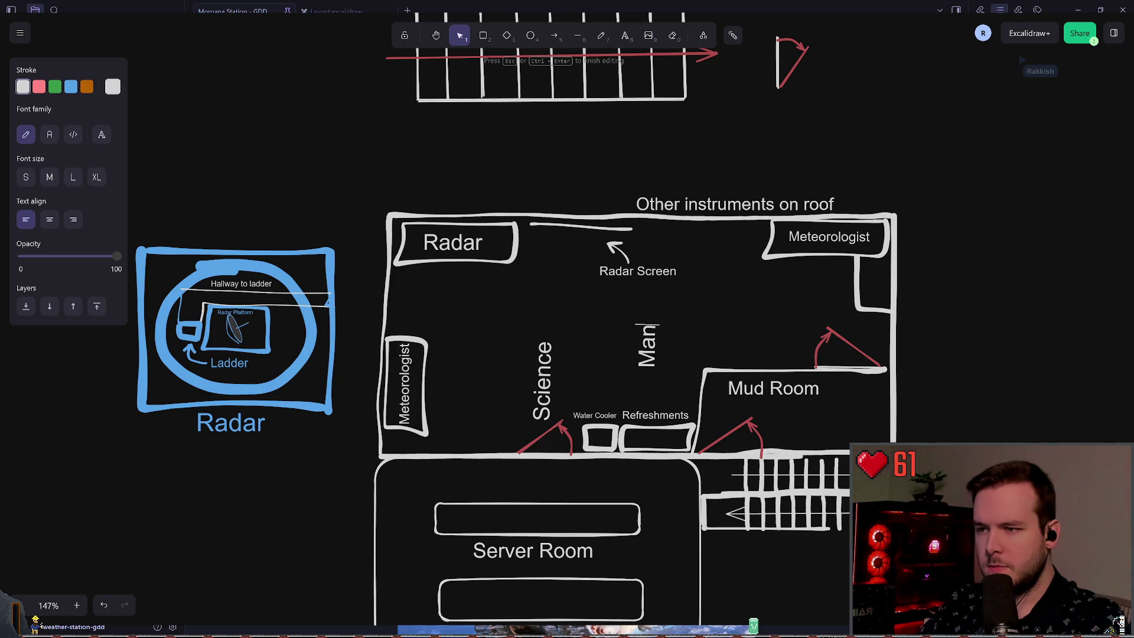
pyautogui.press('Escape')
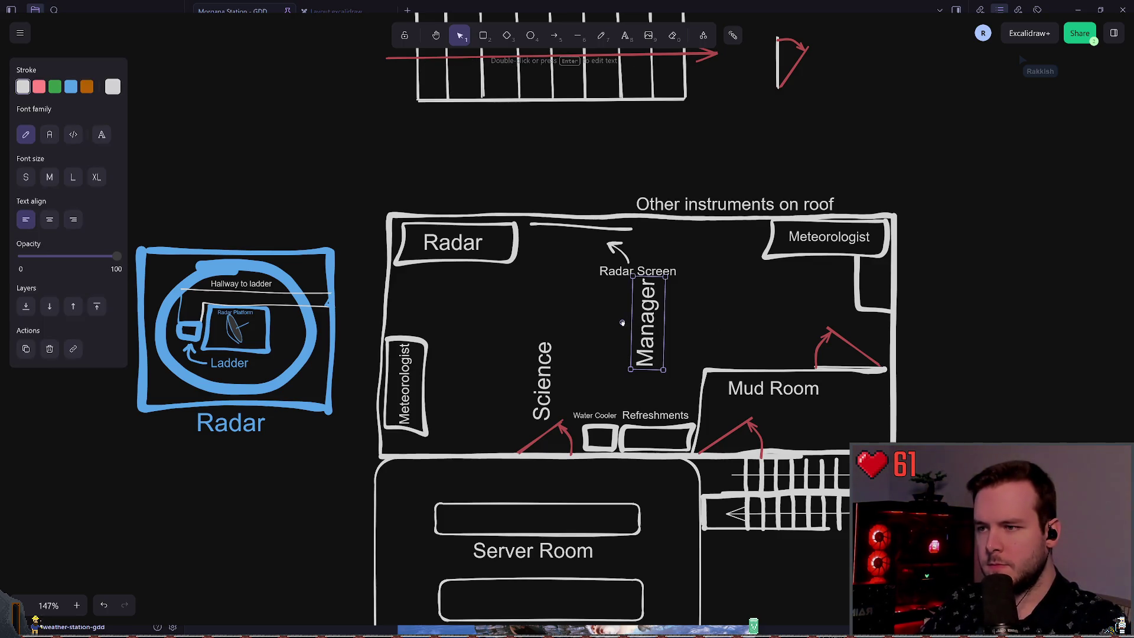
# Rotate Manager horizontal, delete the old Meteorologist text, and place Manager top-right.
pyautogui.moveTo(624, 323)
pyautogui.mouseDown()
pyautogui.moveTo(656, 283)
pyautogui.moveTo(646, 284)
pyautogui.mouseUp()
pyautogui.click(787, 275)
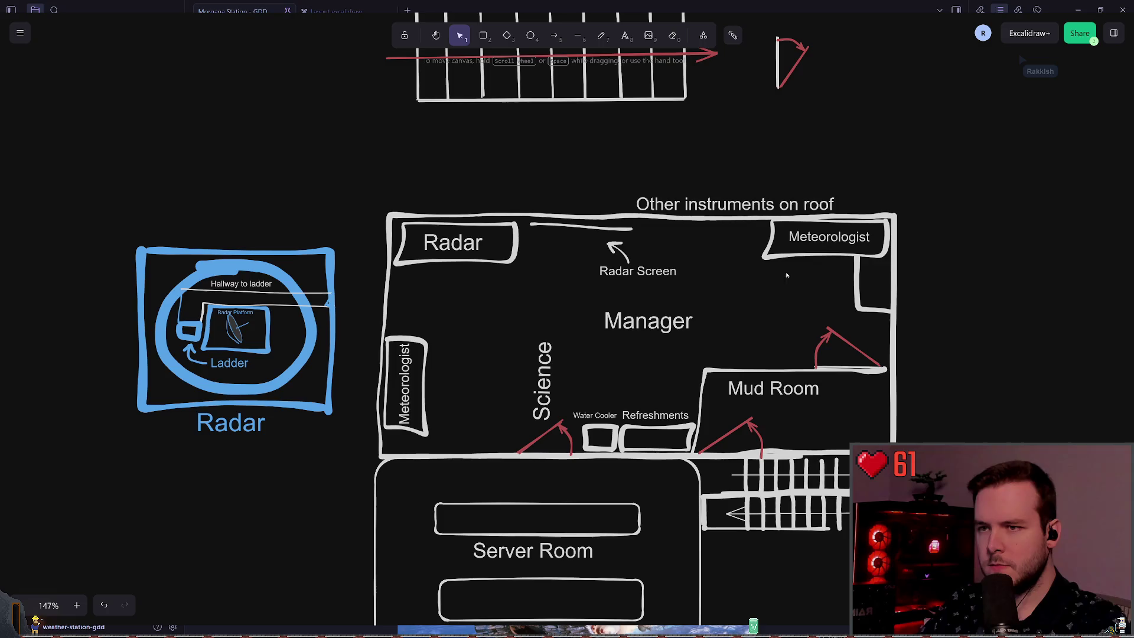
pyautogui.click(833, 236)
pyautogui.press('Delete')
pyautogui.moveTo(677, 322)
pyautogui.mouseDown()
pyautogui.moveTo(872, 237)
pyautogui.moveTo(860, 236)
pyautogui.mouseUp()
pyautogui.click(595, 325)
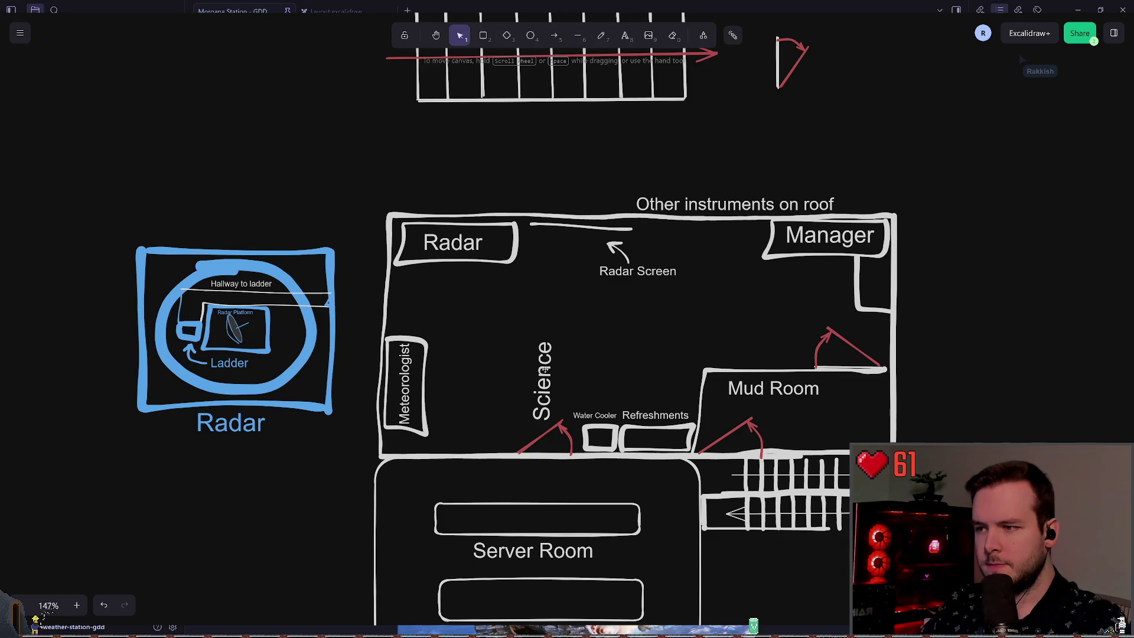
# Delete the Science label and shift the Radar Screen arrow and label up-right.
pyautogui.click(545, 370)
pyautogui.press('Delete')
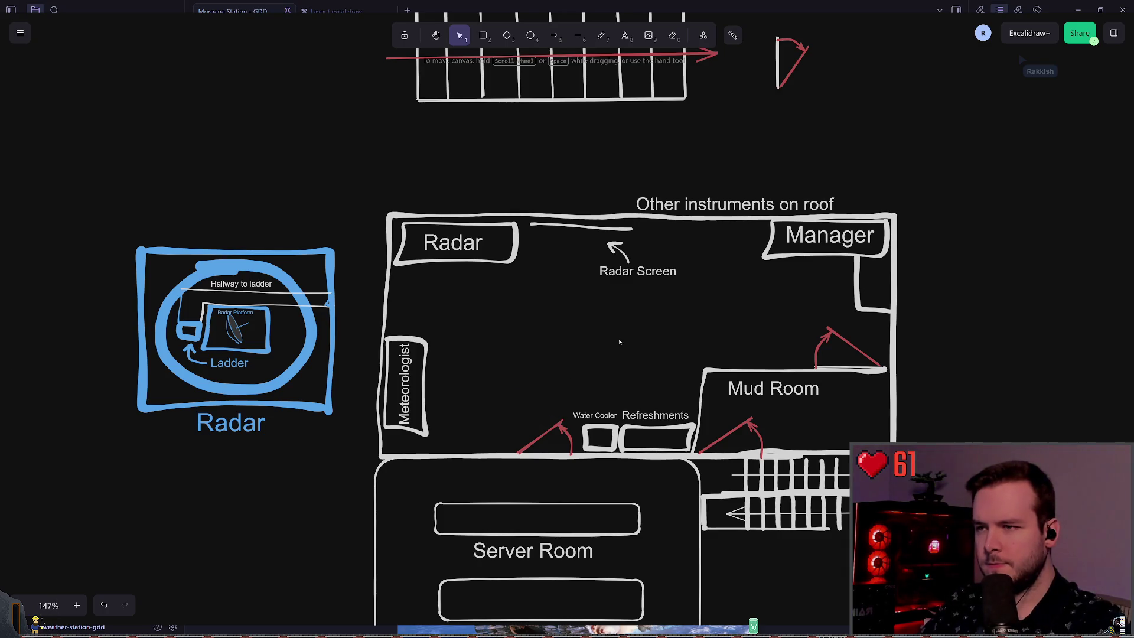
pyautogui.moveTo(671, 309)
pyautogui.mouseDown()
pyautogui.moveTo(566, 246)
pyautogui.moveTo(588, 266)
pyautogui.moveTo(631, 235)
pyautogui.mouseUp()
pyautogui.click(534, 307)
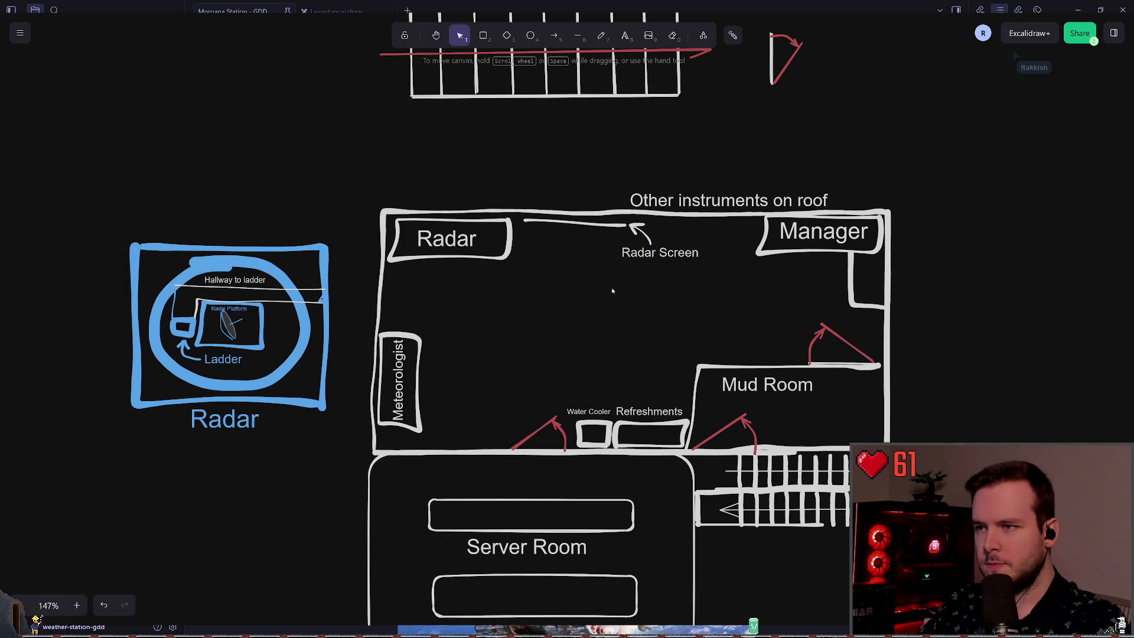
pyautogui.moveTo(612, 290); pyautogui.dragTo(712, 225)
pyautogui.click(718, 311)
pyautogui.moveTo(738, 311); pyautogui.dragTo(620, 218)
pyautogui.click(646, 298)
pyautogui.moveTo(646, 298); pyautogui.dragTo(514, 212)
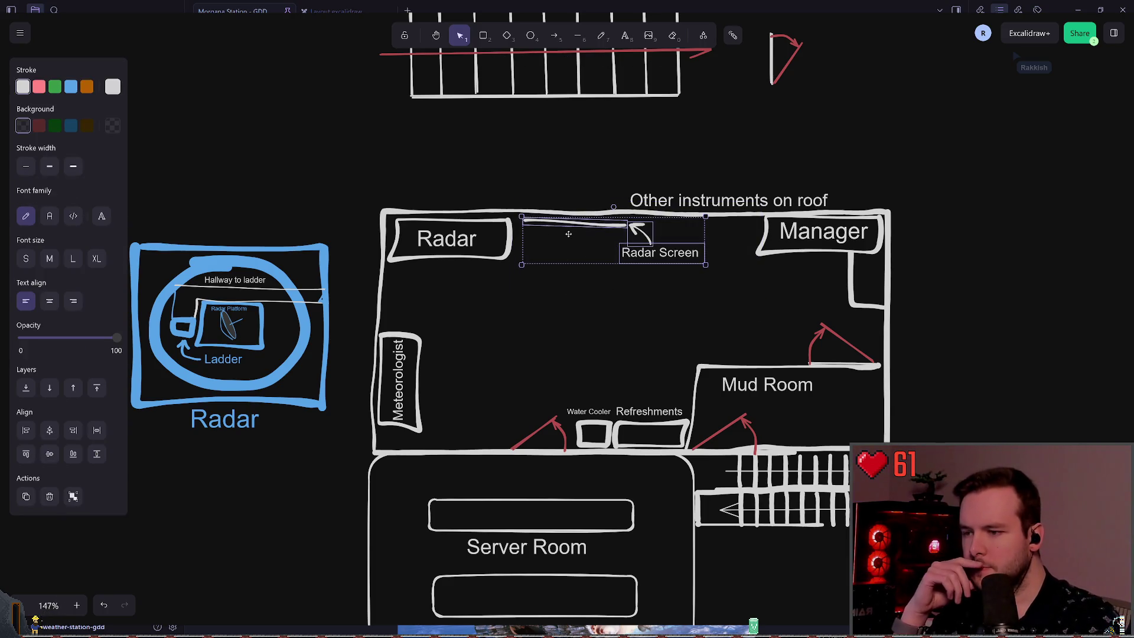
pyautogui.click(565, 301)
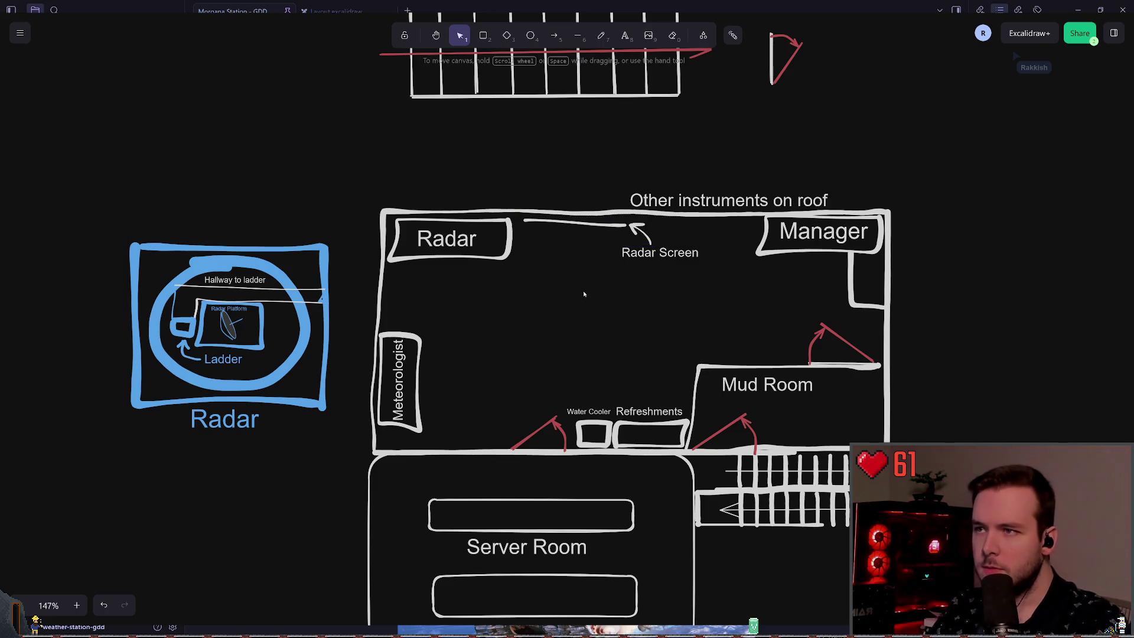
pyautogui.scroll(-5, 582, 288)
pyautogui.scroll(-3, 583, 288)
pyautogui.scroll(8, 584, 285)
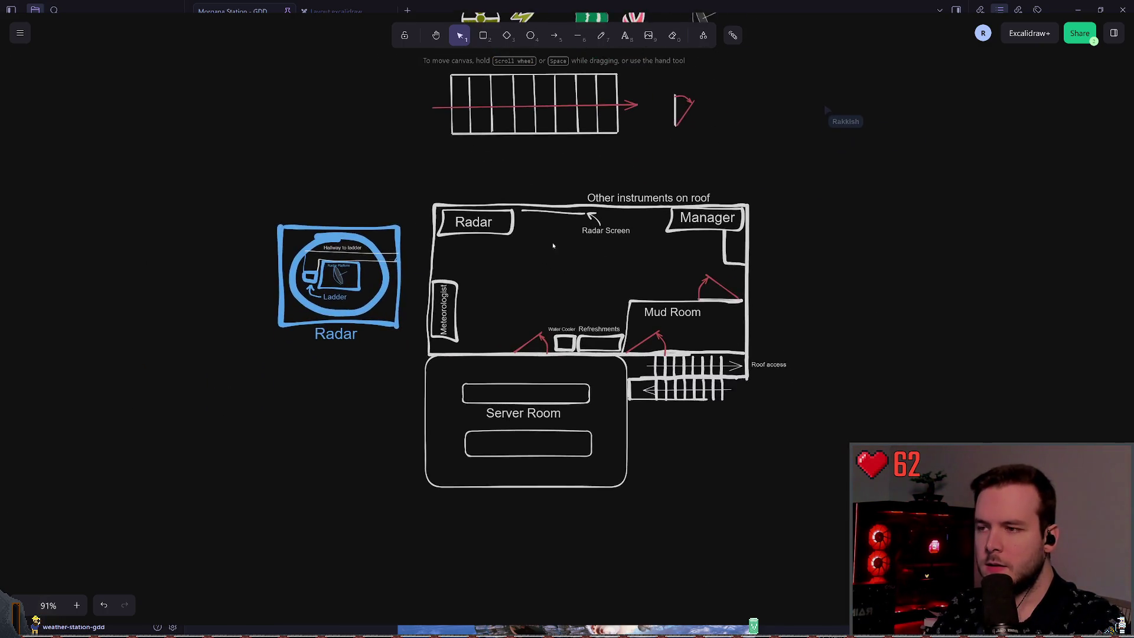
pyautogui.scroll(4, 541, 273)
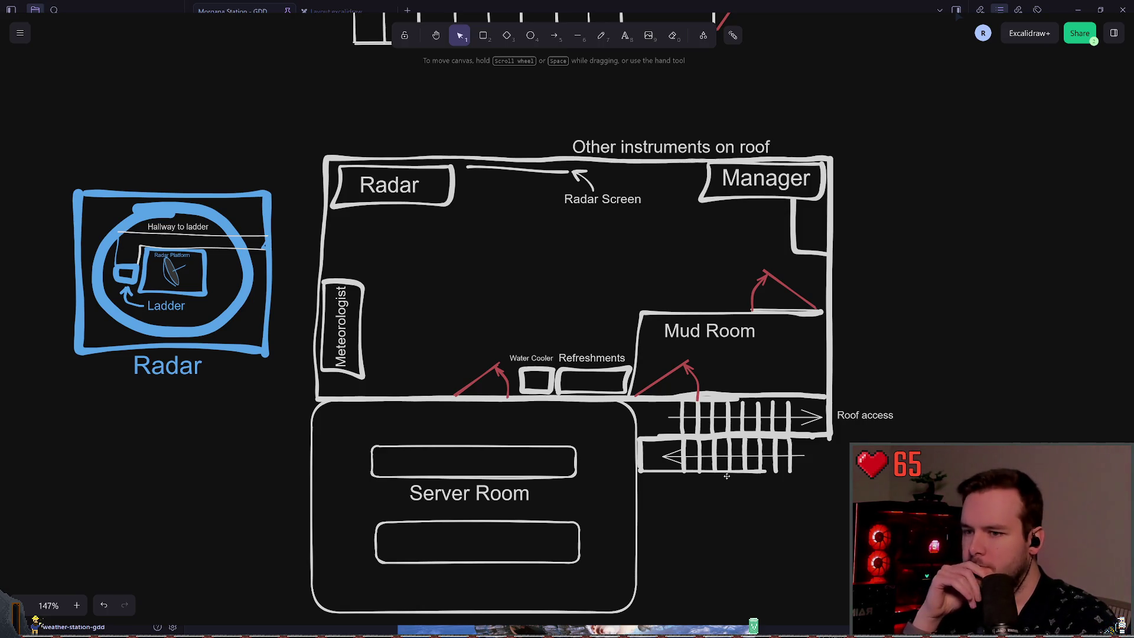
# Select the lower staircase and try repositioning it.
pyautogui.hscroll(5, 811, 434)
pyautogui.scroll(-2, 811, 434)
pyautogui.moveTo(658, 476); pyautogui.dragTo(430, 381)
pyautogui.click(637, 456)
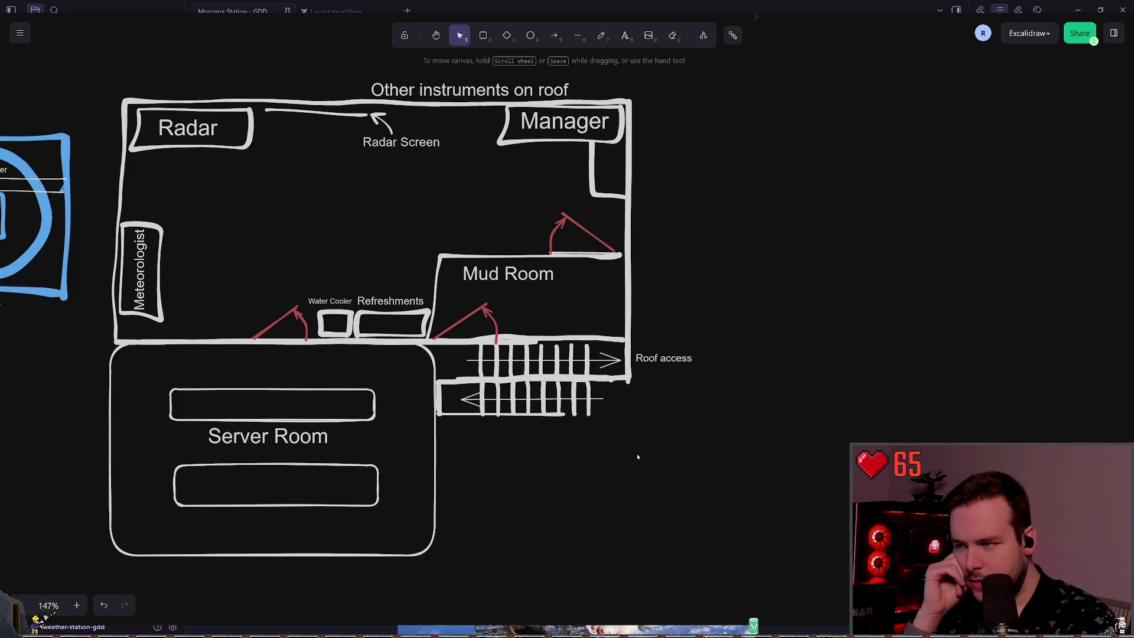
pyautogui.moveTo(659, 456)
pyautogui.mouseDown()
pyautogui.moveTo(438, 385)
pyautogui.moveTo(477, 428)
pyautogui.moveTo(477, 451)
pyautogui.mouseUp()
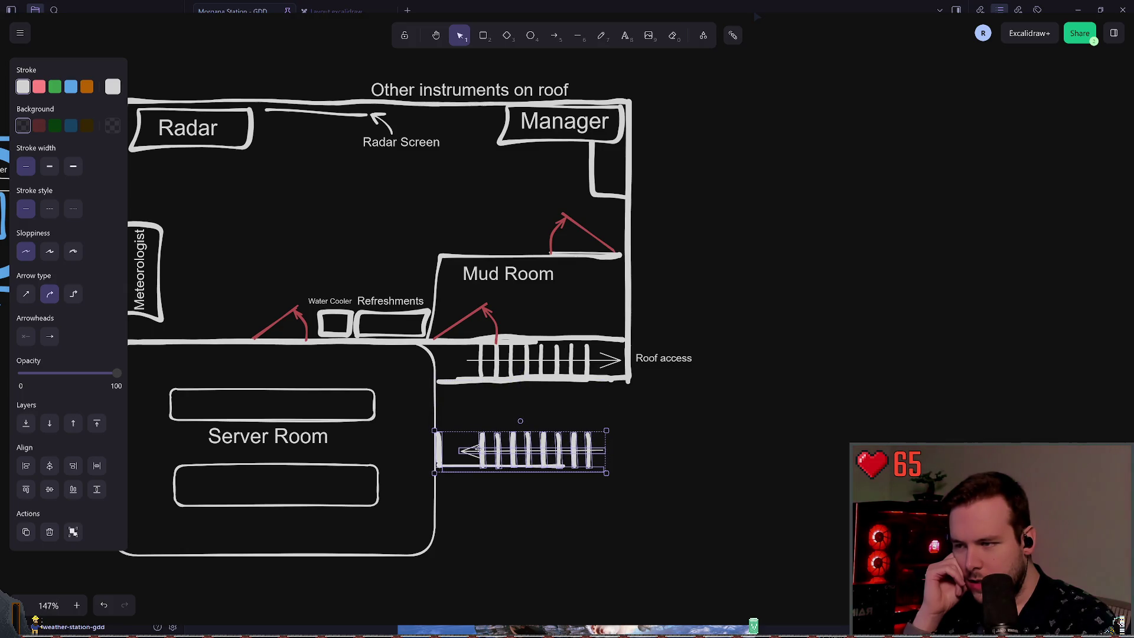
pyautogui.click(653, 423)
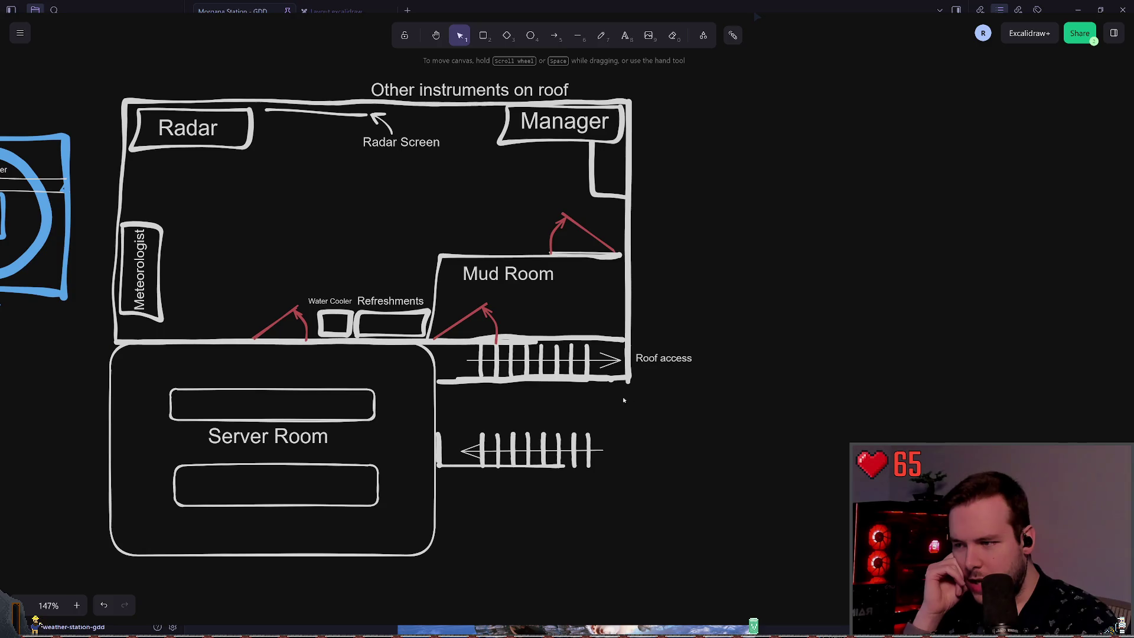
# Move the lower staircase up directly beneath the Roof access stairs, comparing via undo/redo.
pyautogui.hscroll(-1, 643, 419)
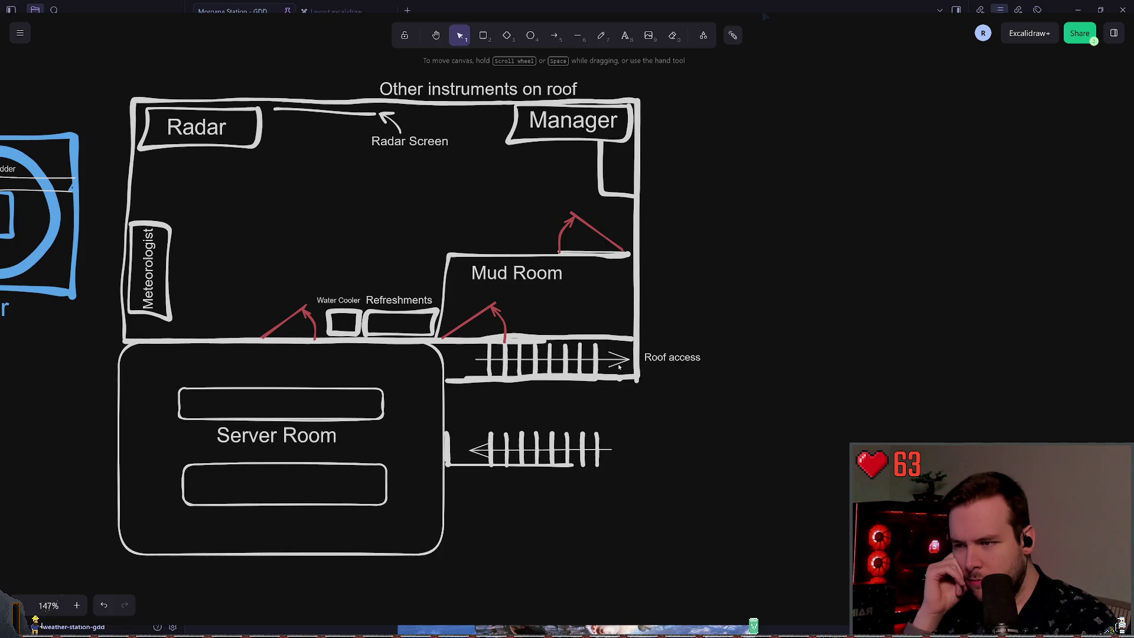
pyautogui.click(638, 382)
pyautogui.click(582, 390)
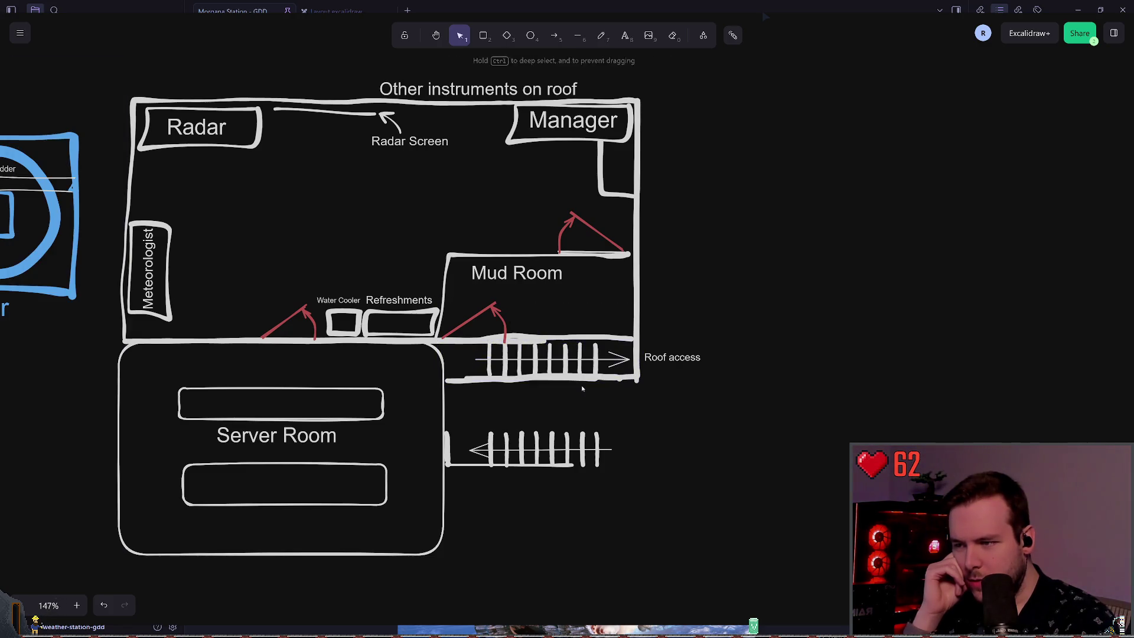
pyautogui.moveTo(646, 389)
pyautogui.mouseDown()
pyautogui.moveTo(537, 349)
pyautogui.moveTo(442, 345)
pyautogui.mouseUp()
pyautogui.click(580, 405)
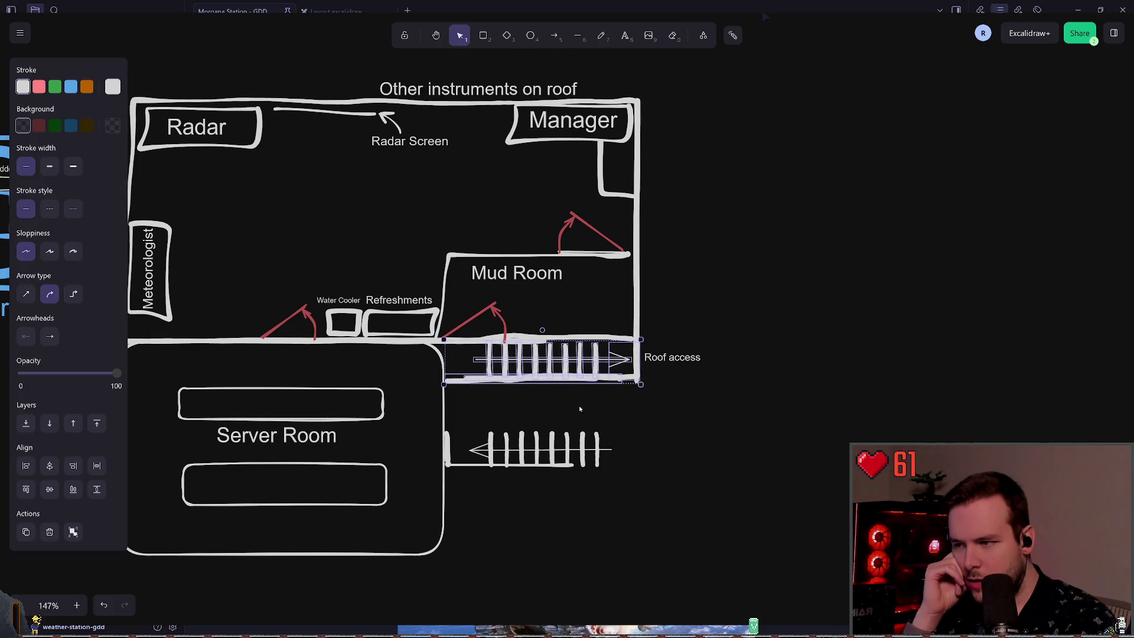
pyautogui.moveTo(699, 515); pyautogui.dragTo(440, 413)
pyautogui.moveTo(486, 446); pyautogui.dragTo(486, 395)
pyautogui.click(531, 467)
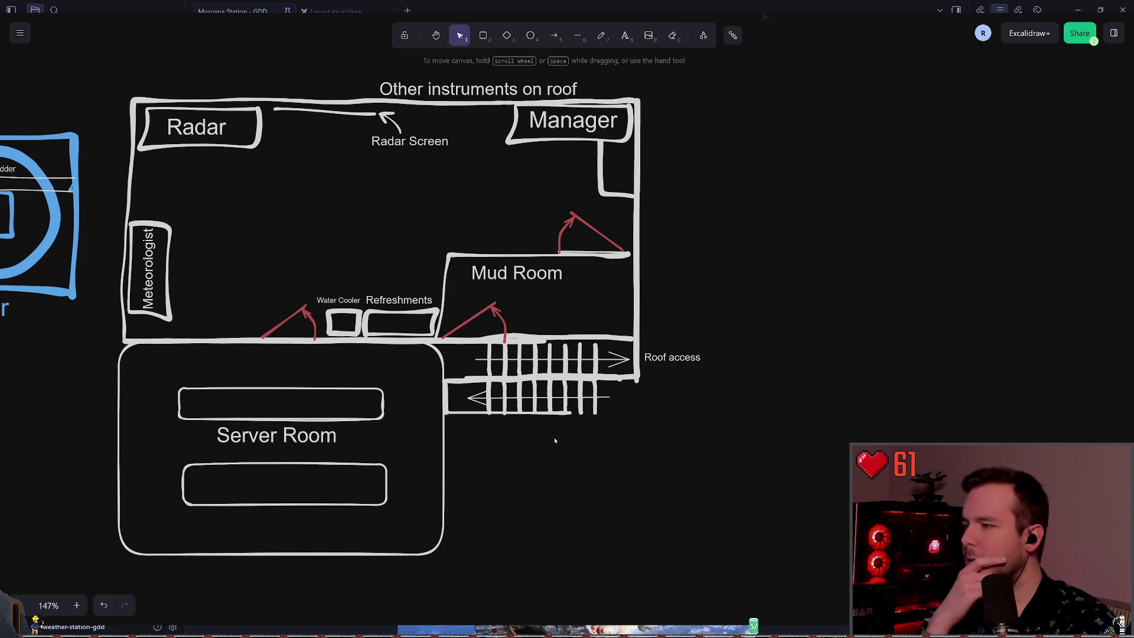
pyautogui.hotkey('ctrl', 'z')
pyautogui.hotkey('ctrl', 'z')
pyautogui.hotkey('ctrl', 'z')
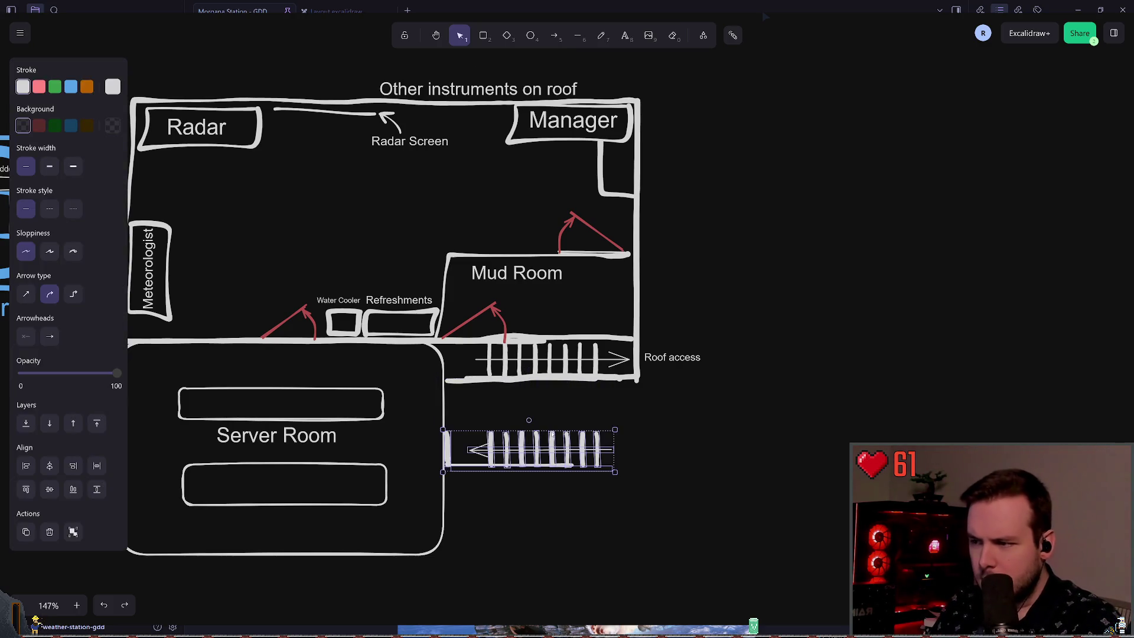
pyautogui.hotkey('ctrl', 'shift', 'z')
pyautogui.hotkey('ctrl', 'shift', 'z')
pyautogui.hotkey('ctrl', 'shift', 'z')
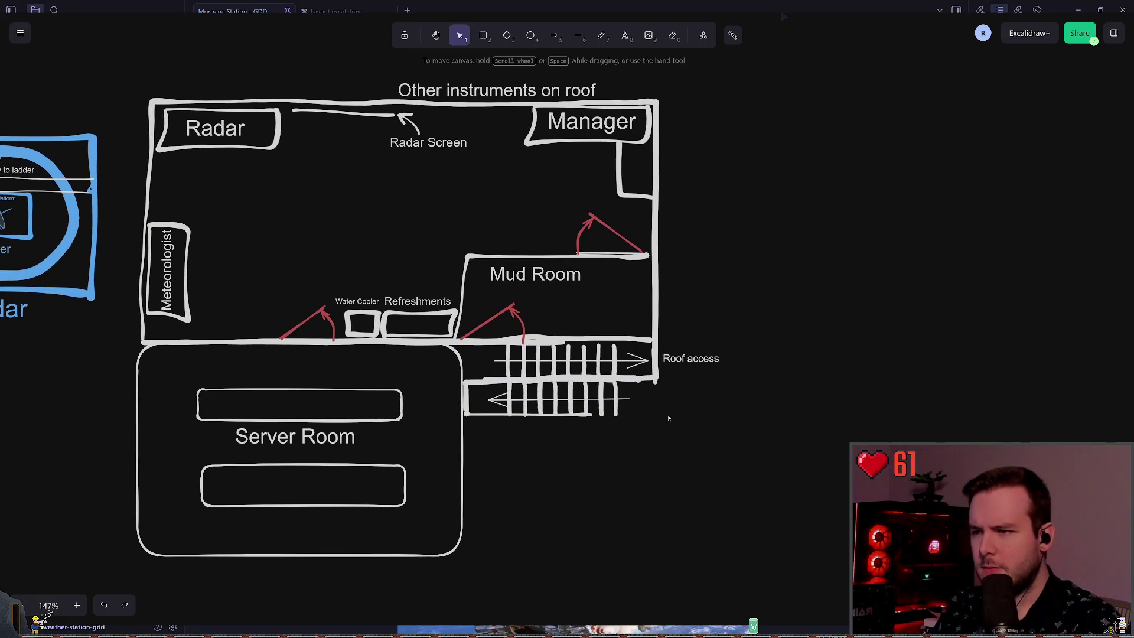
# Scroll the canvas up and left until the blue Radar diagram appears.
pyautogui.scroll(2, 743, 334)
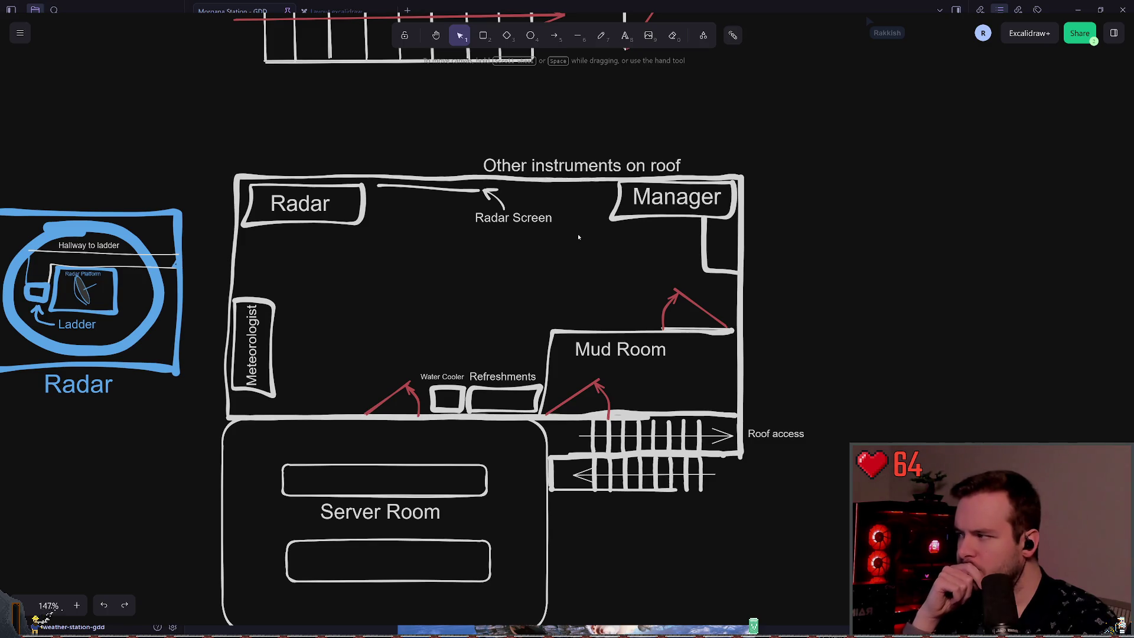
pyautogui.hscroll(-2, 507, 266)
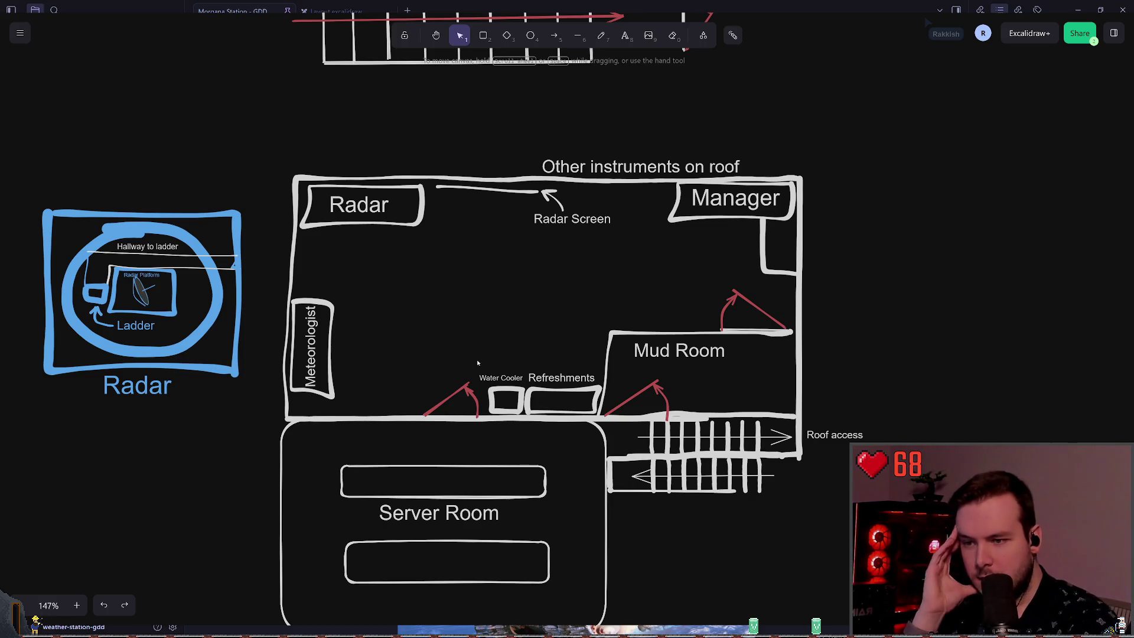
pyautogui.hscroll(-1, 508, 356)
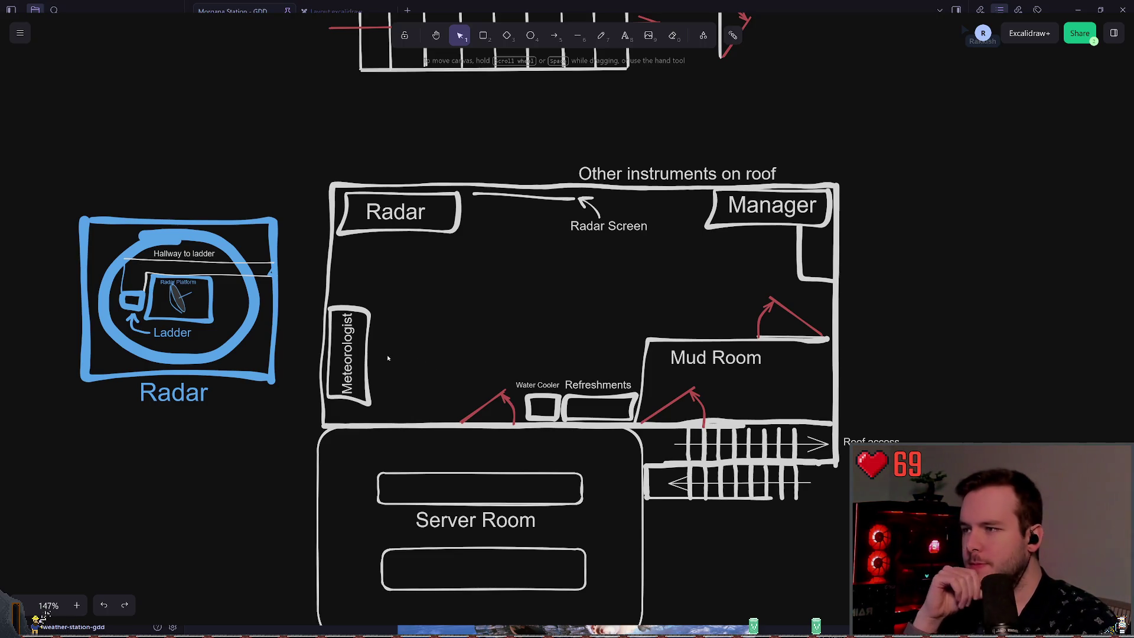
# Sketch a small freehand square box just below the Radar desk.
pyautogui.click(601, 36)
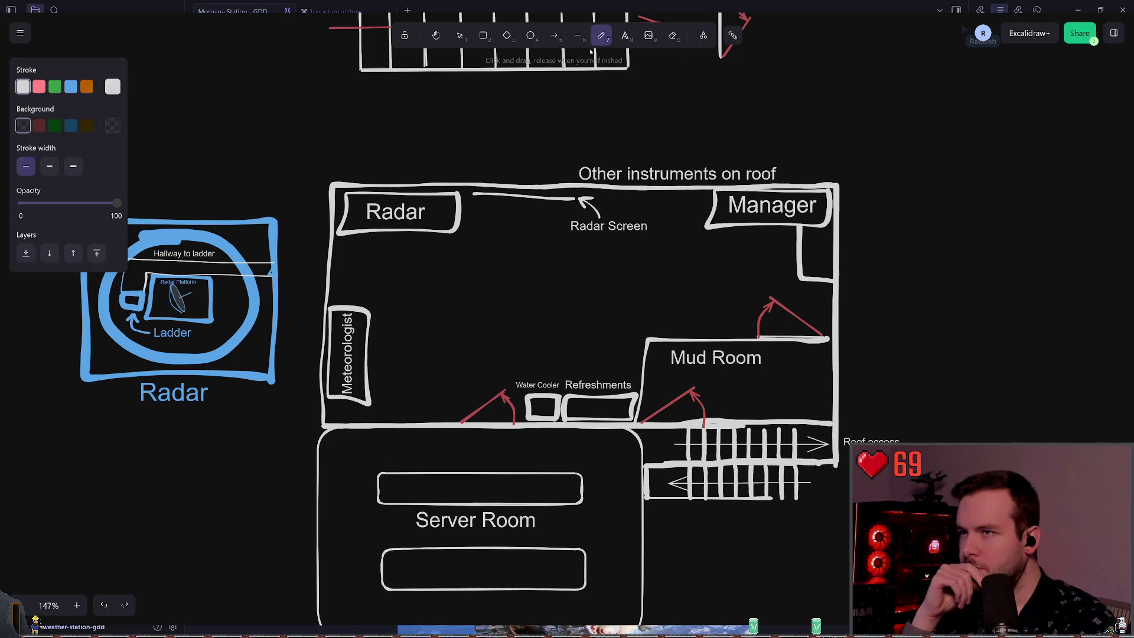
pyautogui.moveTo(405, 262)
pyautogui.mouseDown()
pyautogui.moveTo(405, 289)
pyautogui.moveTo(440, 287)
pyautogui.moveTo(407, 262)
pyautogui.moveTo(426, 289)
pyautogui.moveTo(458, 295)
pyautogui.moveTo(403, 301)
pyautogui.moveTo(452, 282)
pyautogui.moveTo(401, 259)
pyautogui.mouseUp()
pyautogui.hotkey('ctrl', 'z')
pyautogui.hotkey('ctrl', 'z')
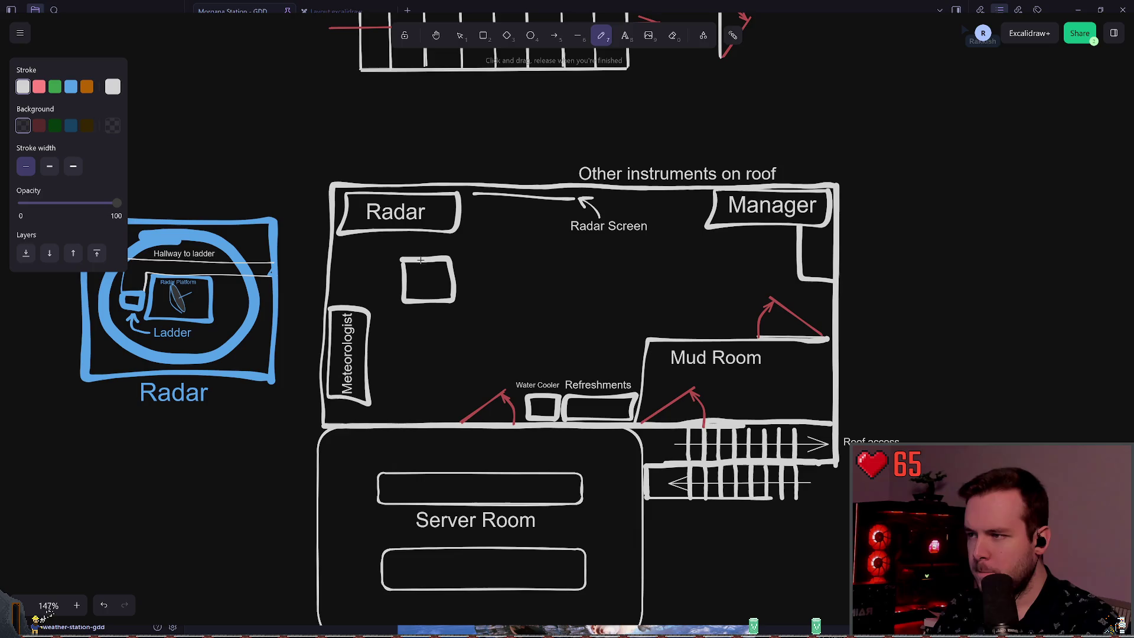
pyautogui.press('9')
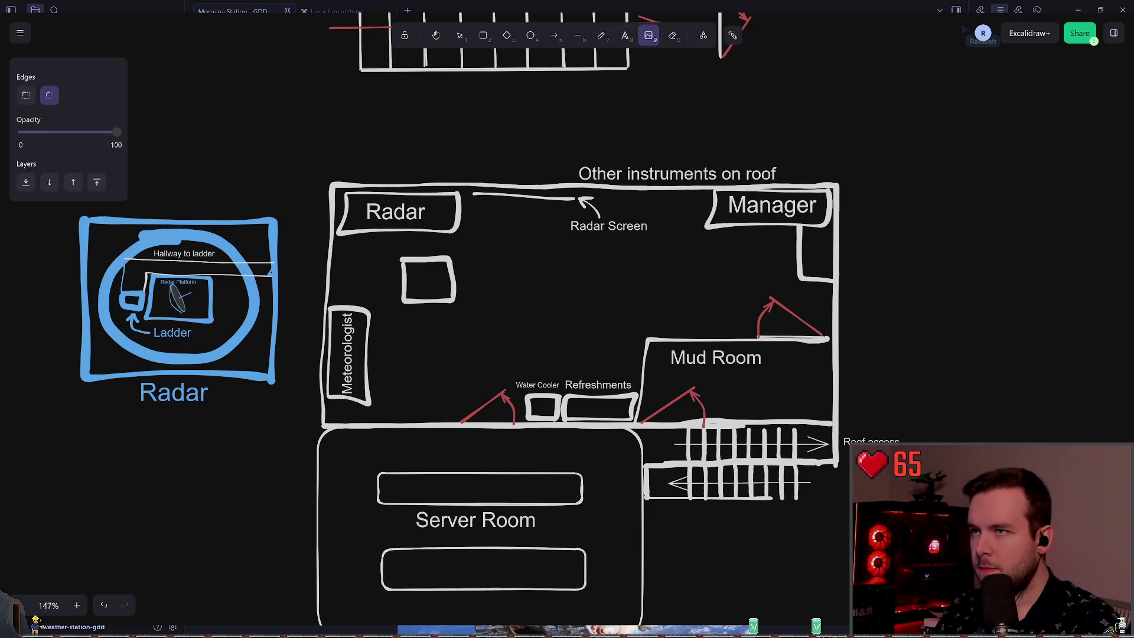
pyautogui.click(623, 37)
# Add a 'Radar Motor' label just beneath the box and shrink its font.
pyautogui.click(427, 274)
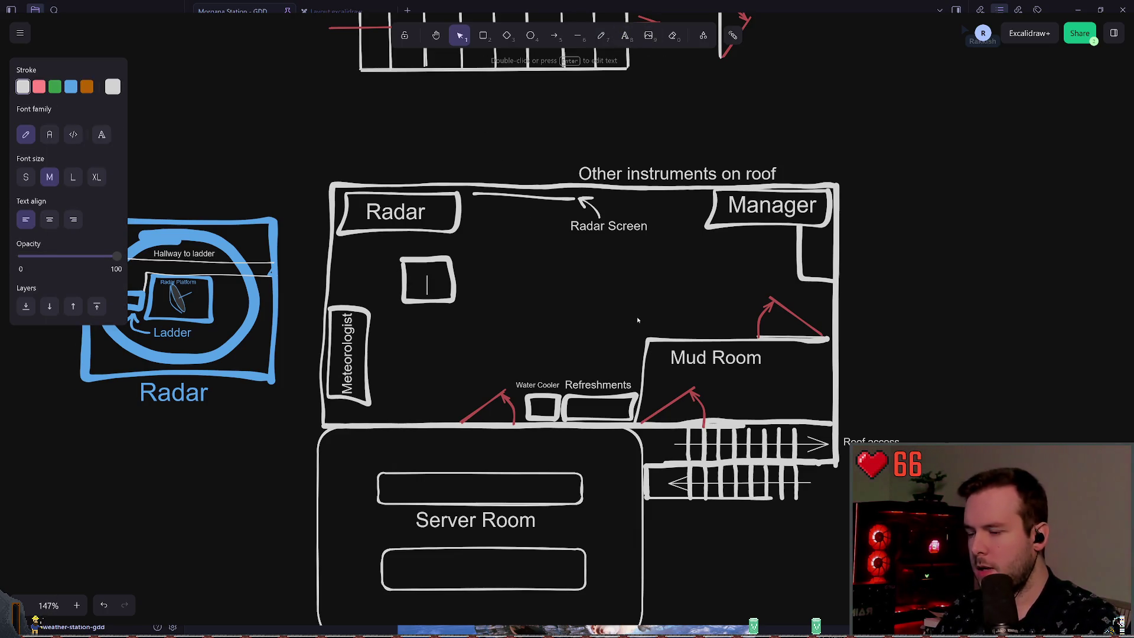
pyautogui.write('Radar Motor')
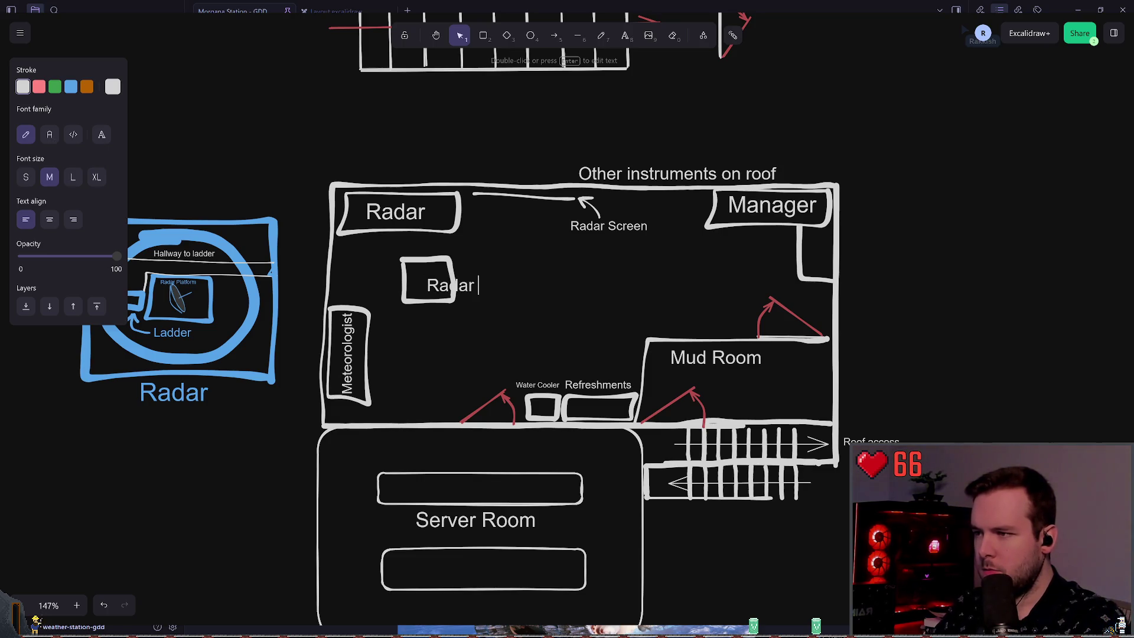
pyautogui.click(555, 284)
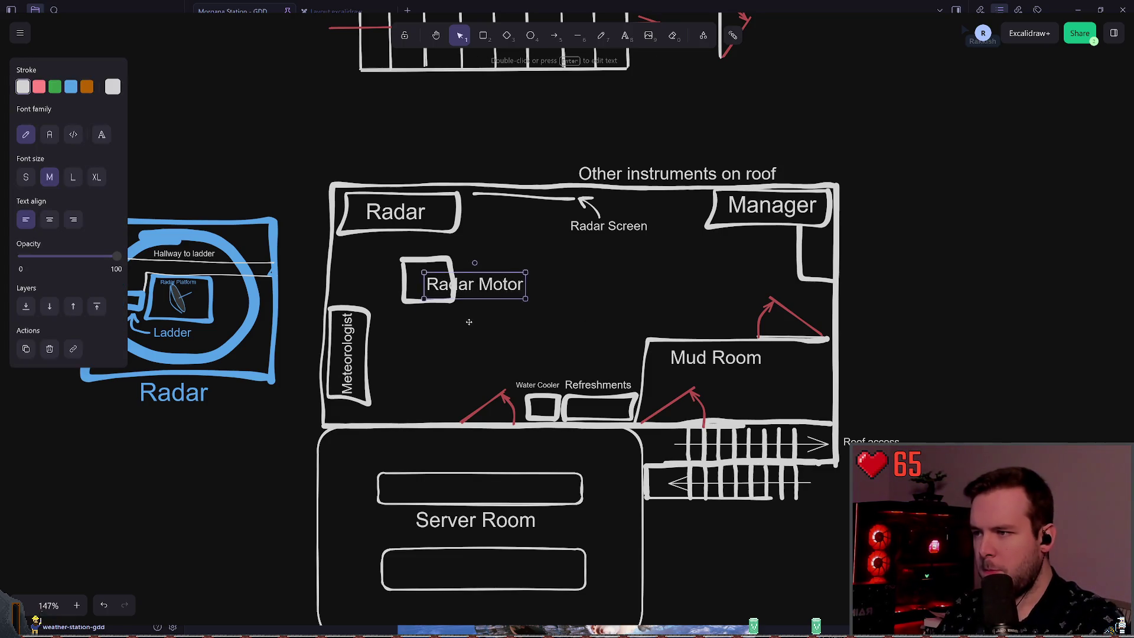
pyautogui.moveTo(506, 286); pyautogui.dragTo(458, 316)
pyautogui.press('ctrl+shift+less')
pyautogui.press('ctrl+shift+less')
pyautogui.press('ctrl+shift+less')
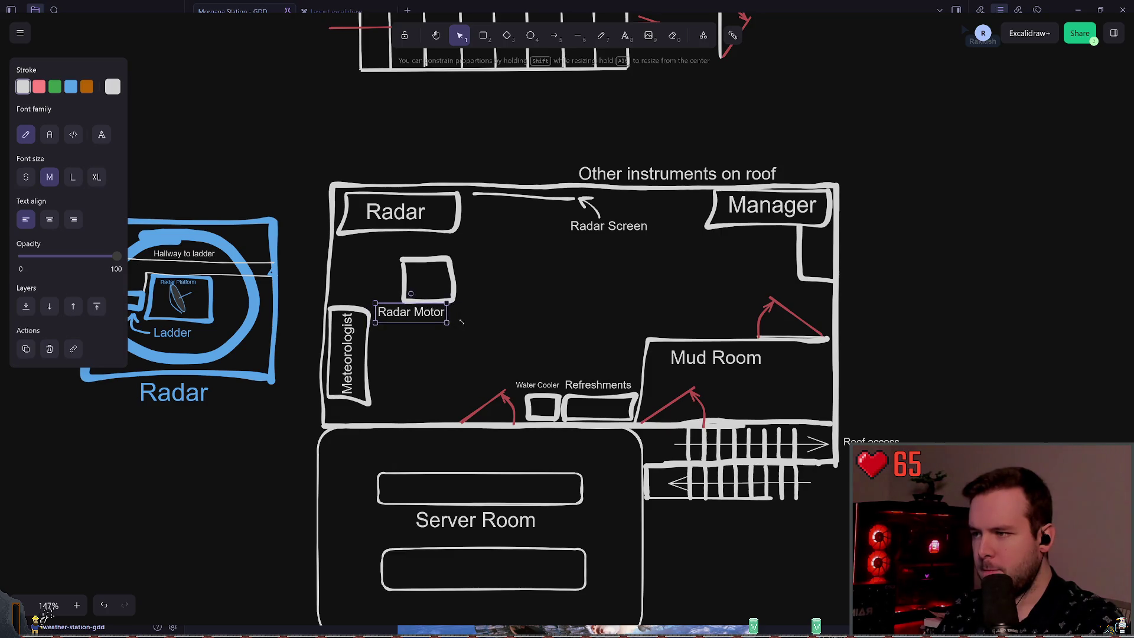
pyautogui.click(565, 335)
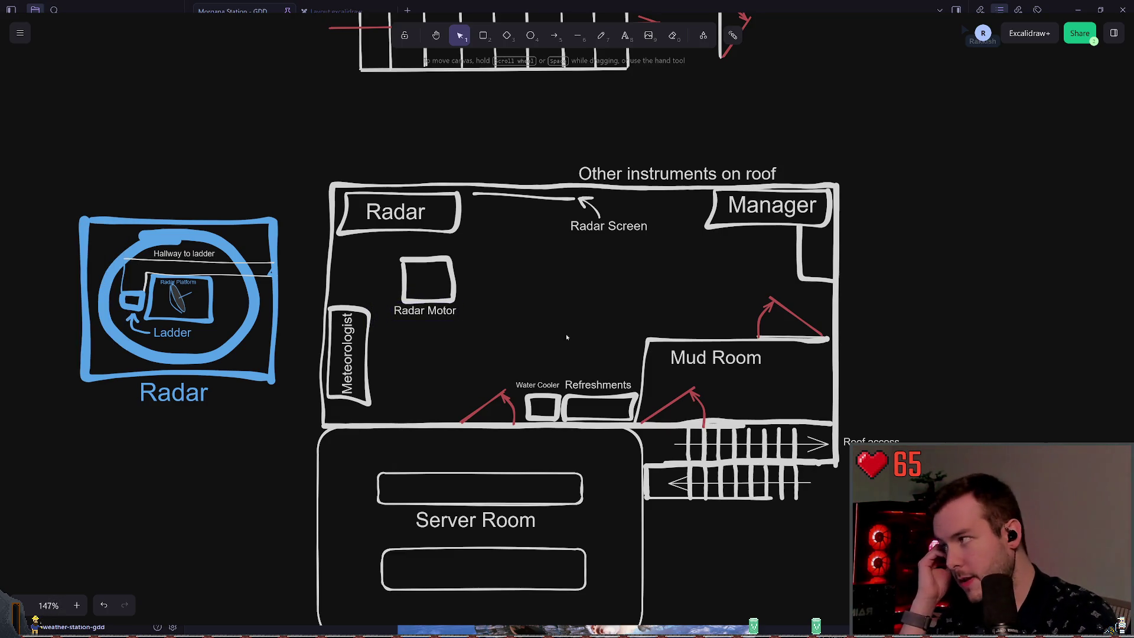
# Pan around the floor plan, briefly picking the pencil, then return to selection.
pyautogui.scroll(1, 600, 283)
pyautogui.hscroll(-1, 600, 283)
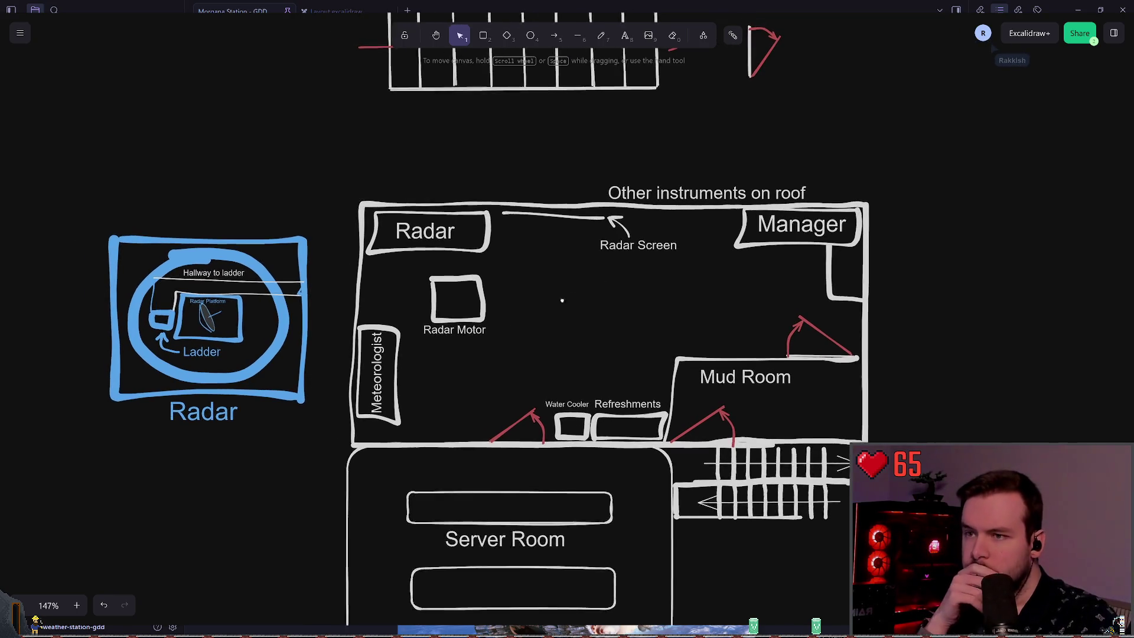
pyautogui.scroll(1, 558, 282)
pyautogui.hscroll(1, 558, 283)
pyautogui.click(602, 38)
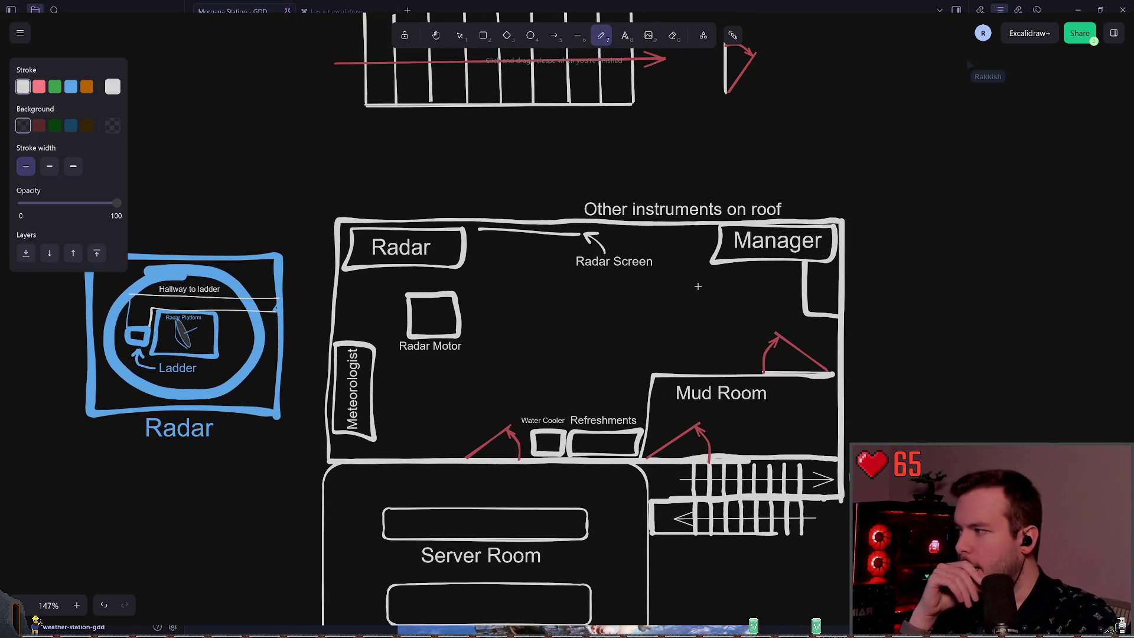
pyautogui.hscroll(1, 669, 288)
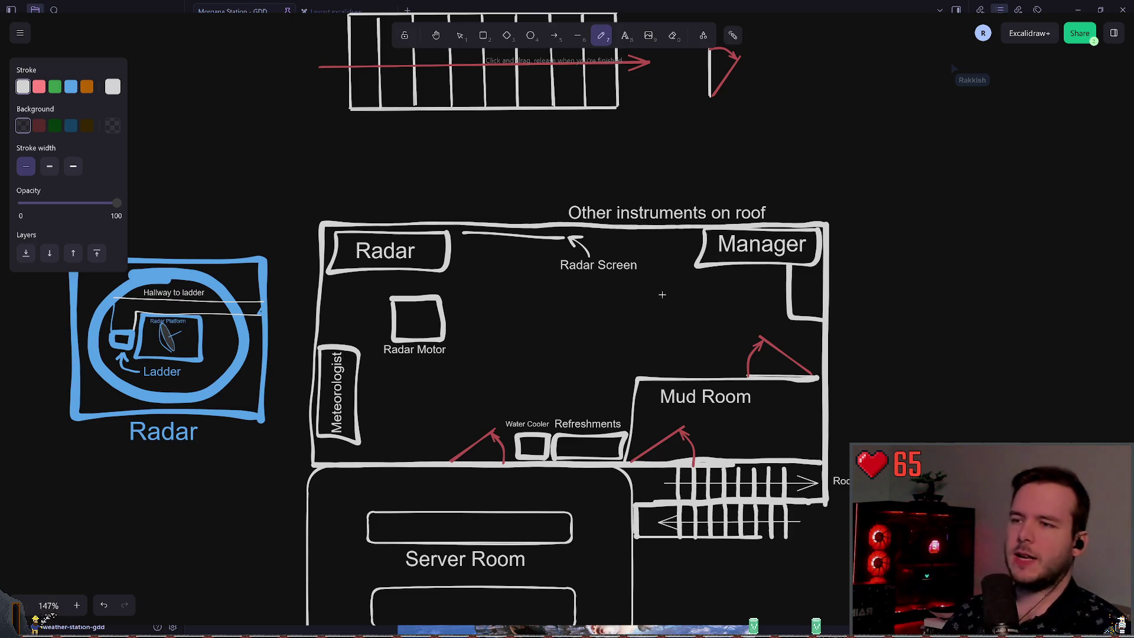
pyautogui.press('Escape')
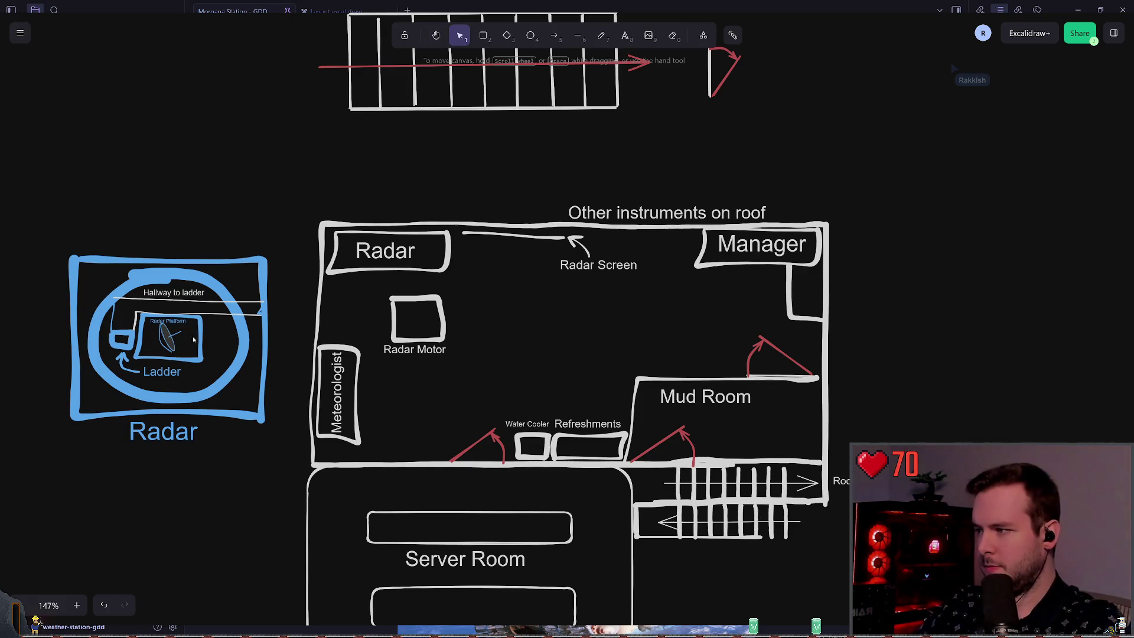
# Move the radar dish sketch into the Radar Motor box and color it white.
pyautogui.moveTo(194, 339); pyautogui.dragTo(391, 331)
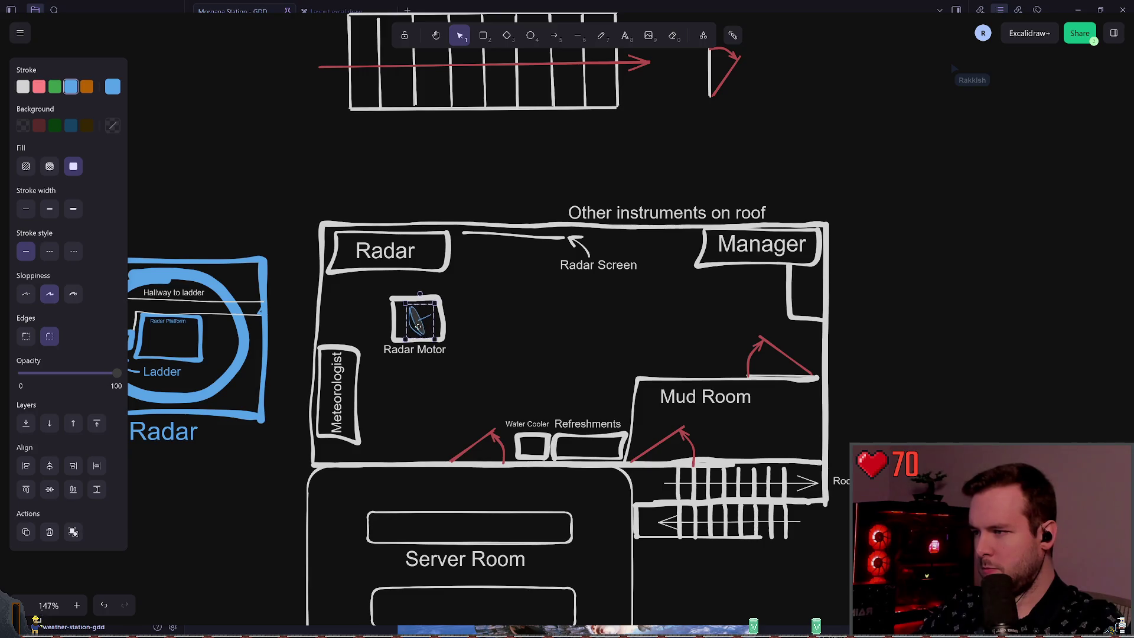
pyautogui.click(23, 87)
pyautogui.click(524, 315)
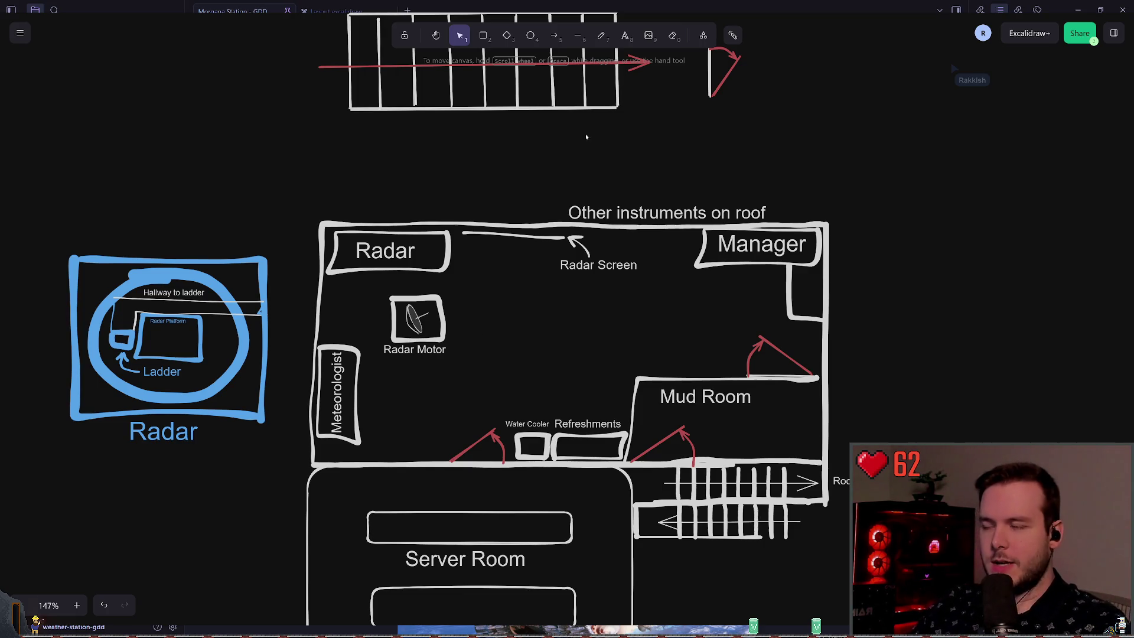
pyautogui.click(602, 37)
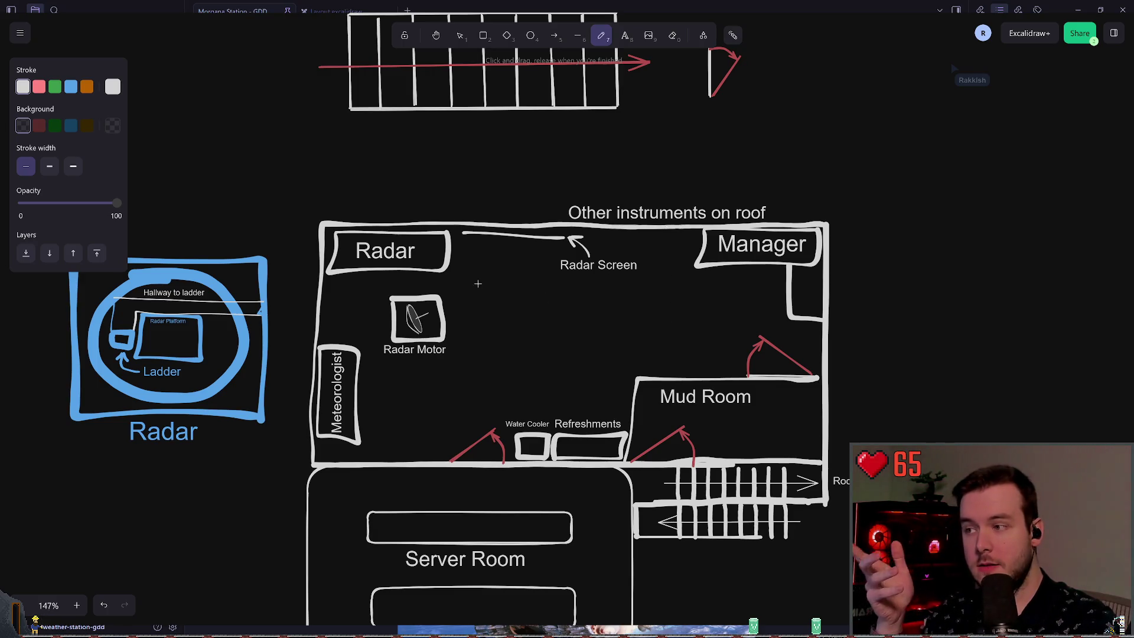
pyautogui.hscroll(-1, 394, 284)
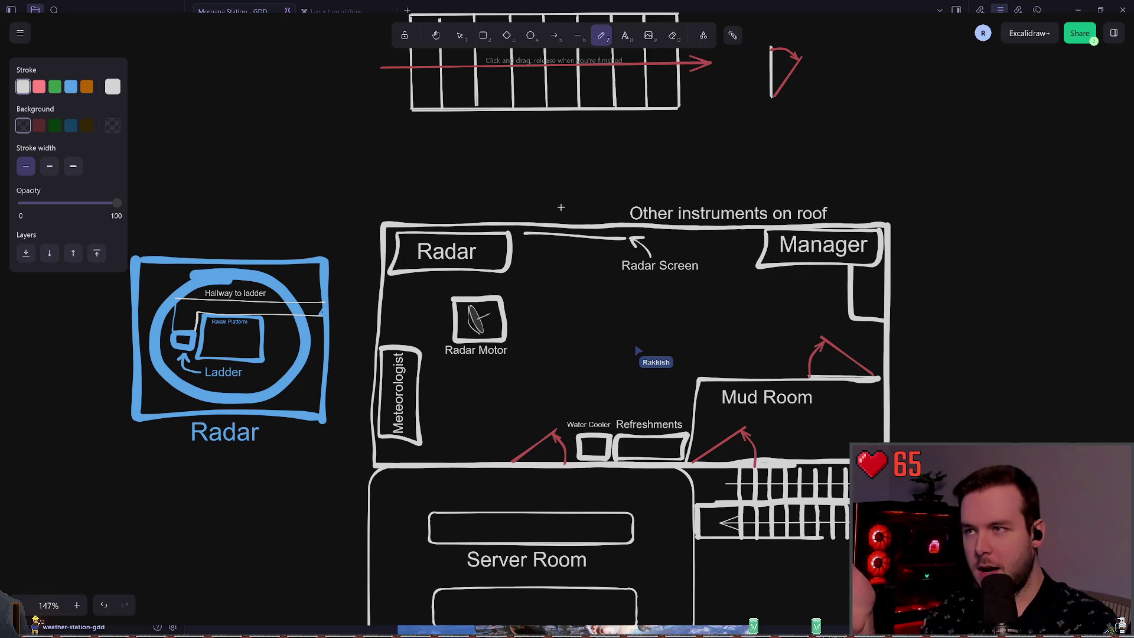
pyautogui.hscroll(-1, 560, 207)
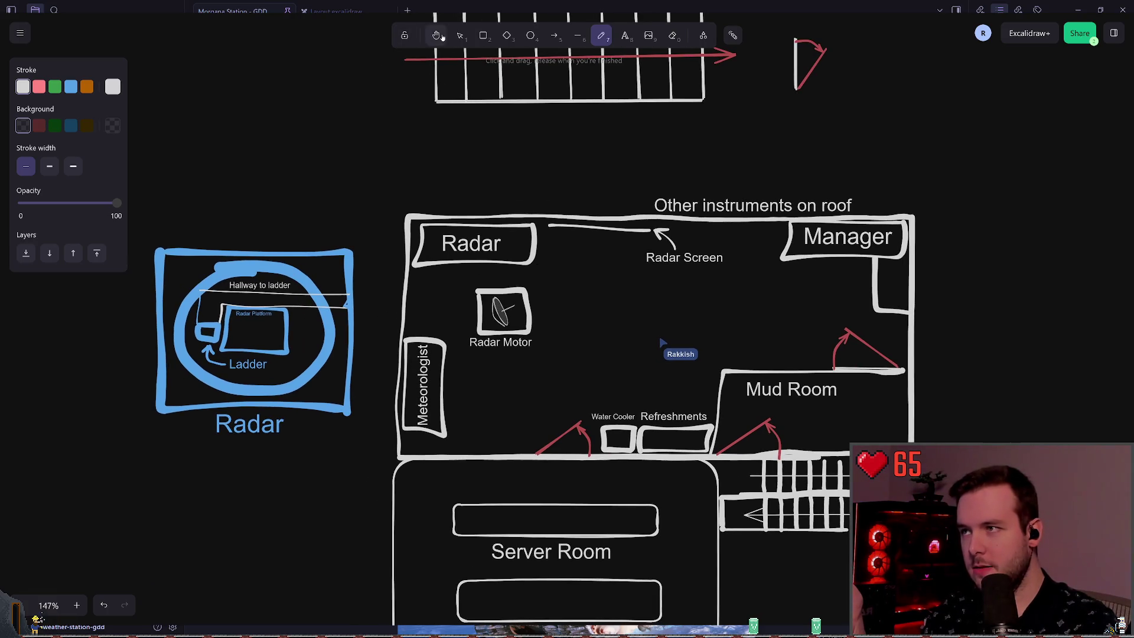
pyautogui.click(460, 35)
pyautogui.hscroll(-1, 324, 184)
pyautogui.moveTo(172, 201); pyautogui.dragTo(374, 463)
pyautogui.moveTo(439, 344)
pyautogui.mouseDown()
pyautogui.moveTo(551, 344)
pyautogui.moveTo(597, 323)
pyautogui.moveTo(333, 334)
pyautogui.mouseUp()
pyautogui.click(463, 195)
pyautogui.moveTo(463, 195); pyautogui.dragTo(383, 173)
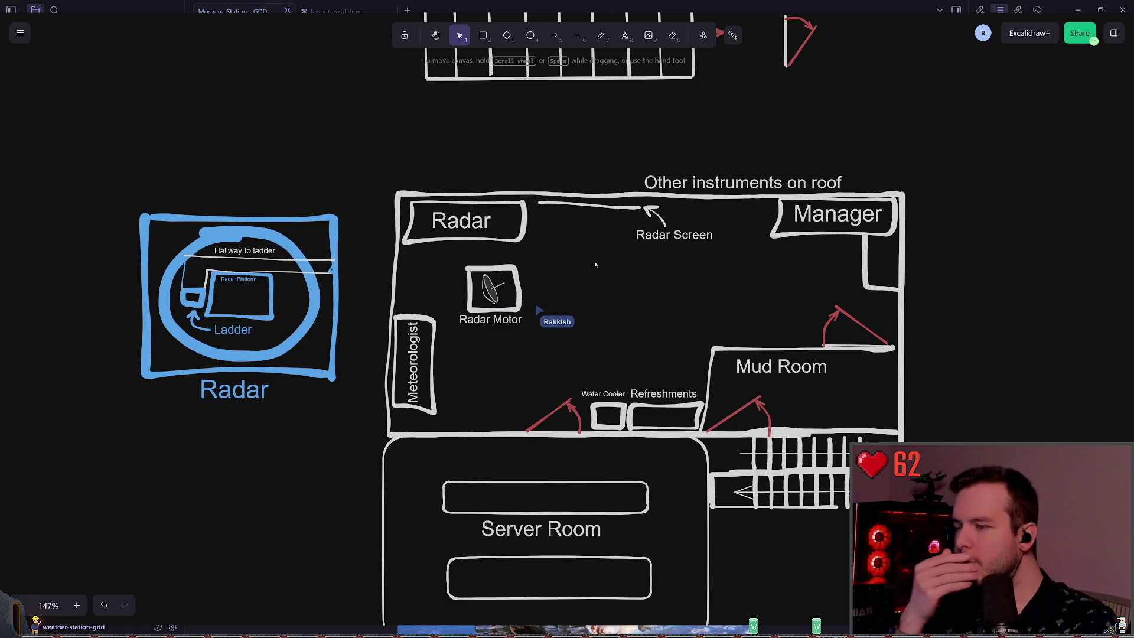
pyautogui.scroll(-1, 563, 276)
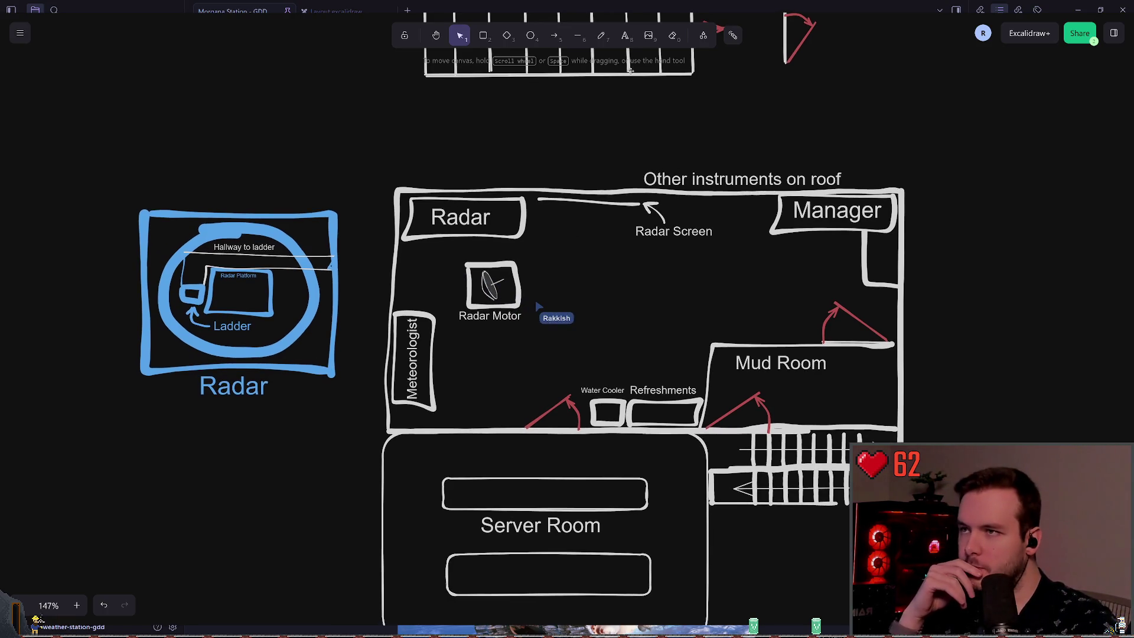
pyautogui.press('p')
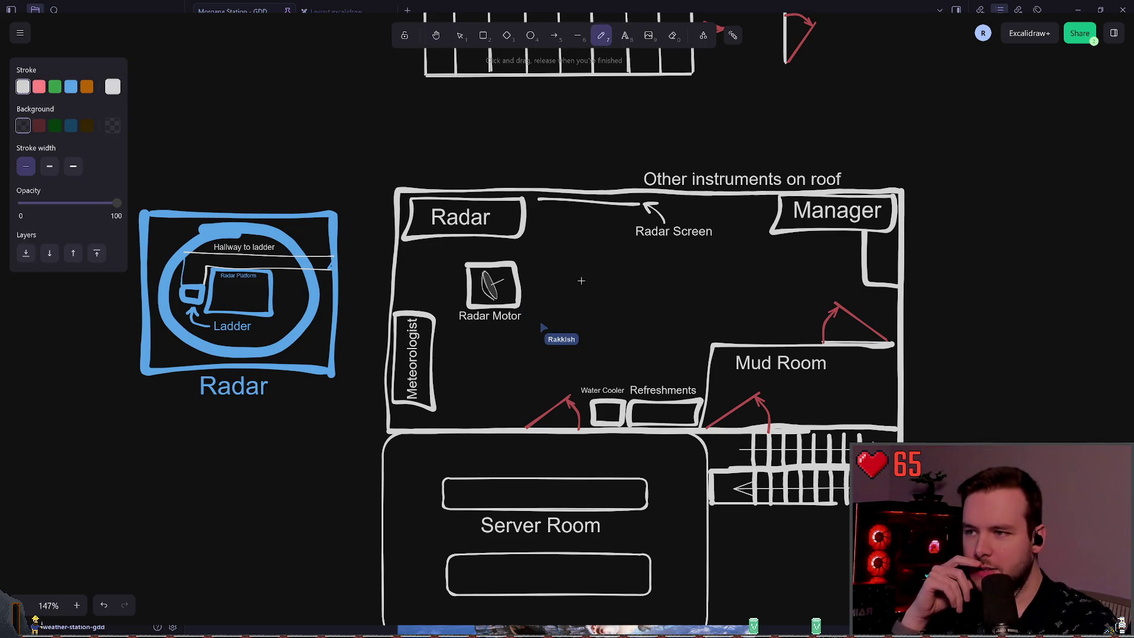
pyautogui.moveTo(581, 280)
pyautogui.mouseDown()
pyautogui.moveTo(572, 293)
pyautogui.moveTo(585, 263)
pyautogui.mouseUp()
pyautogui.hotkey('ctrl', 'z')
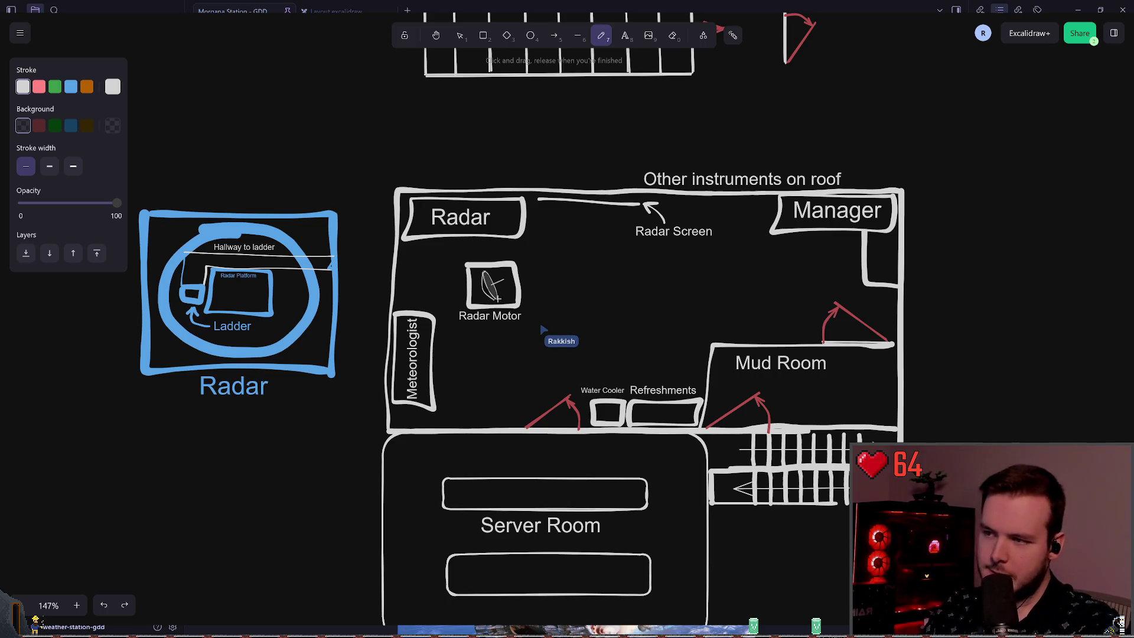
pyautogui.hscroll(-1, 498, 298)
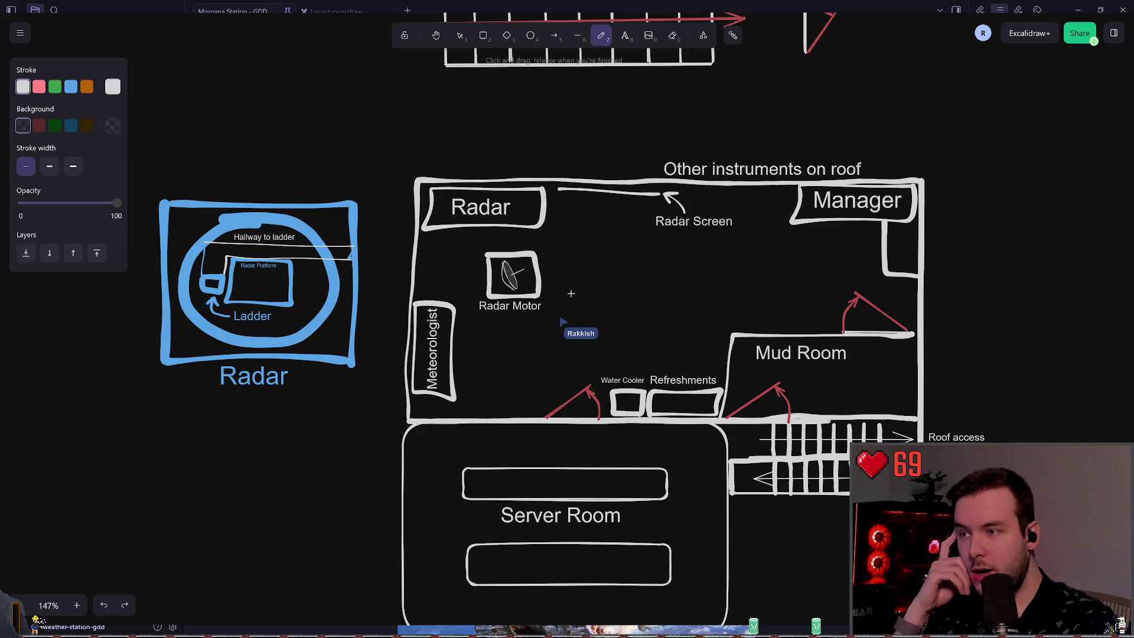
pyautogui.moveTo(560, 289); pyautogui.dragTo(561, 193)
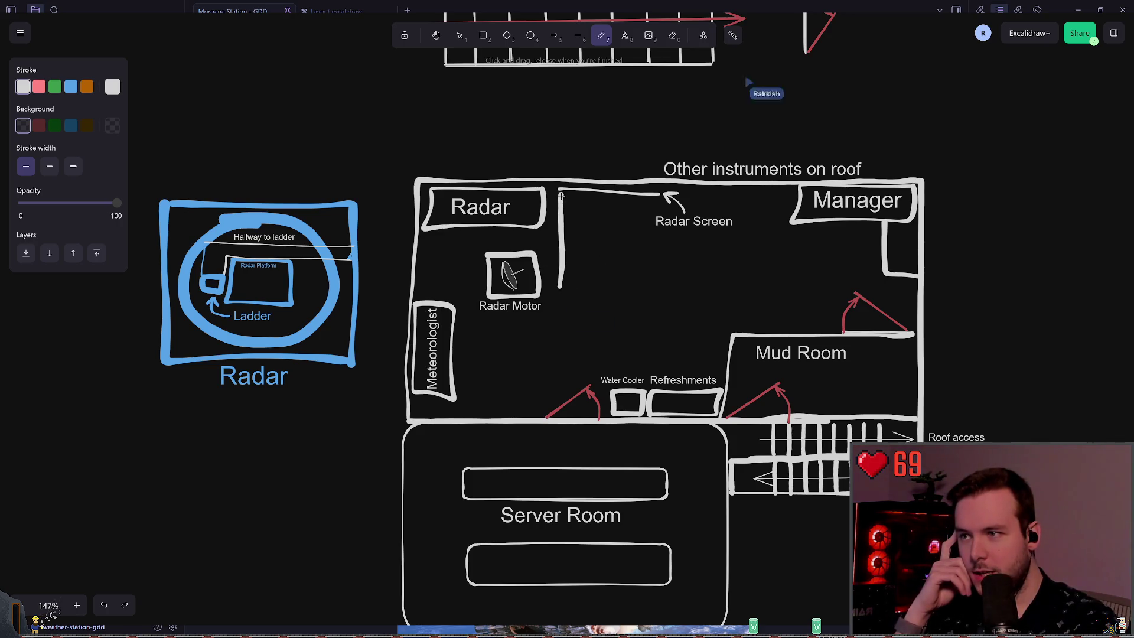
pyautogui.hotkey('ctrl', 'z')
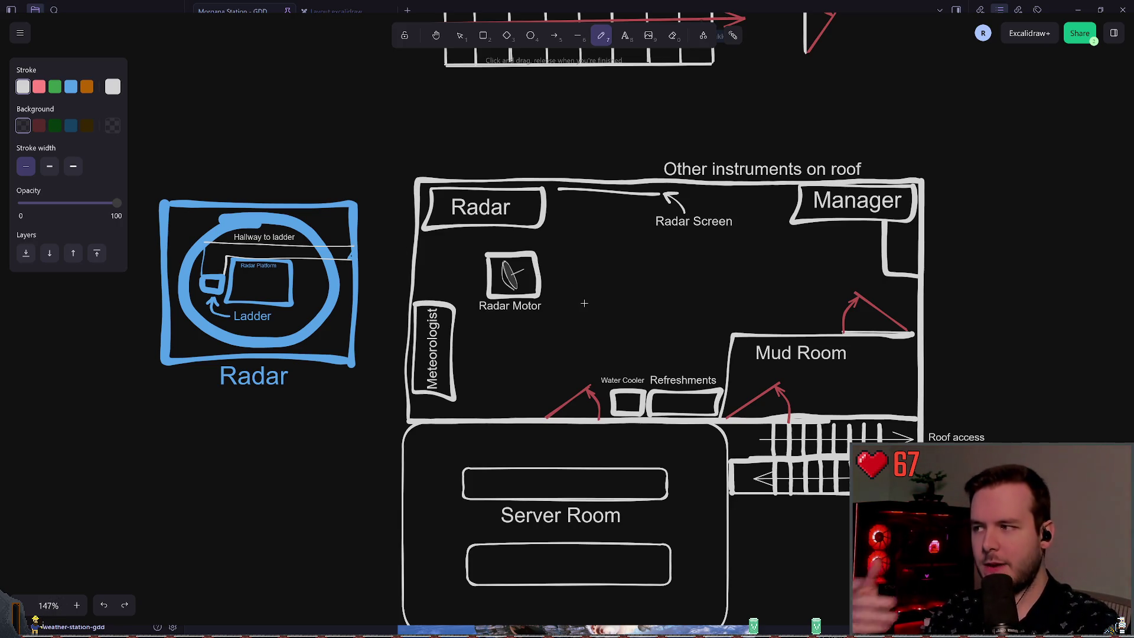
pyautogui.keyDown('ctrl'); pyautogui.scroll(2, 543, 270); pyautogui.keyUp('ctrl')
pyautogui.scroll(1, 546, 273)
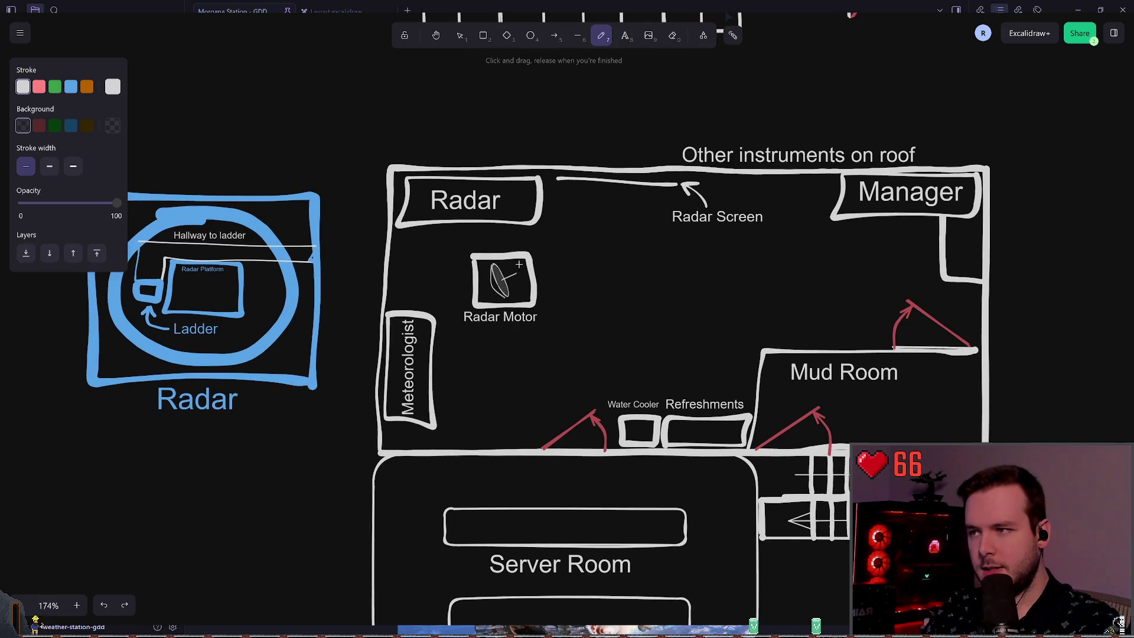
pyautogui.moveTo(561, 301); pyautogui.dragTo(561, 187)
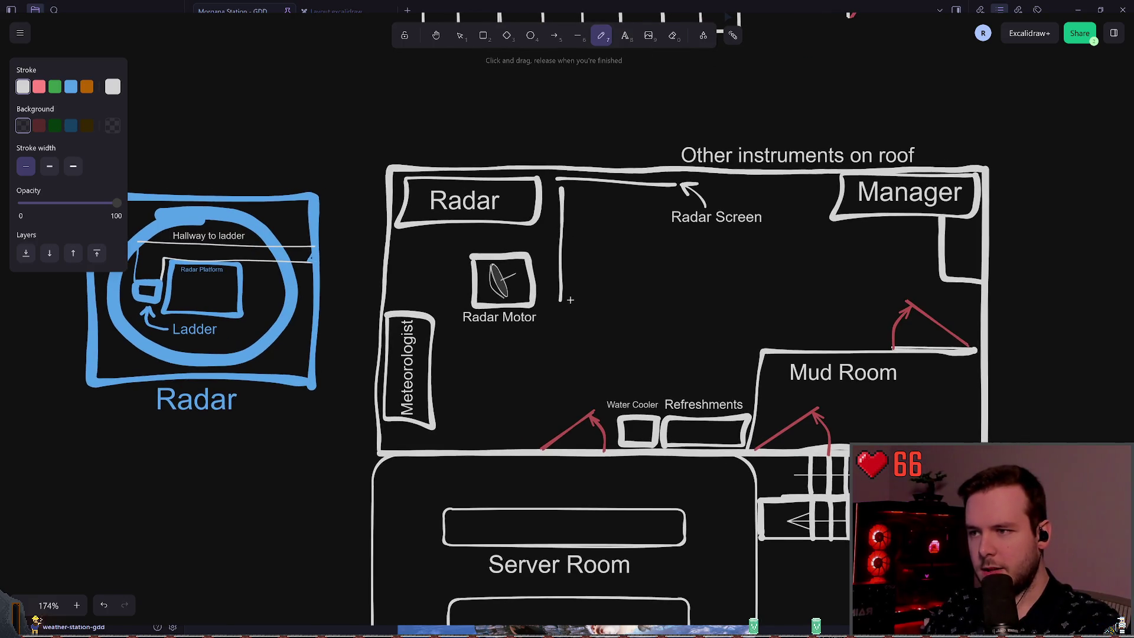
pyautogui.moveTo(571, 303); pyautogui.dragTo(575, 188)
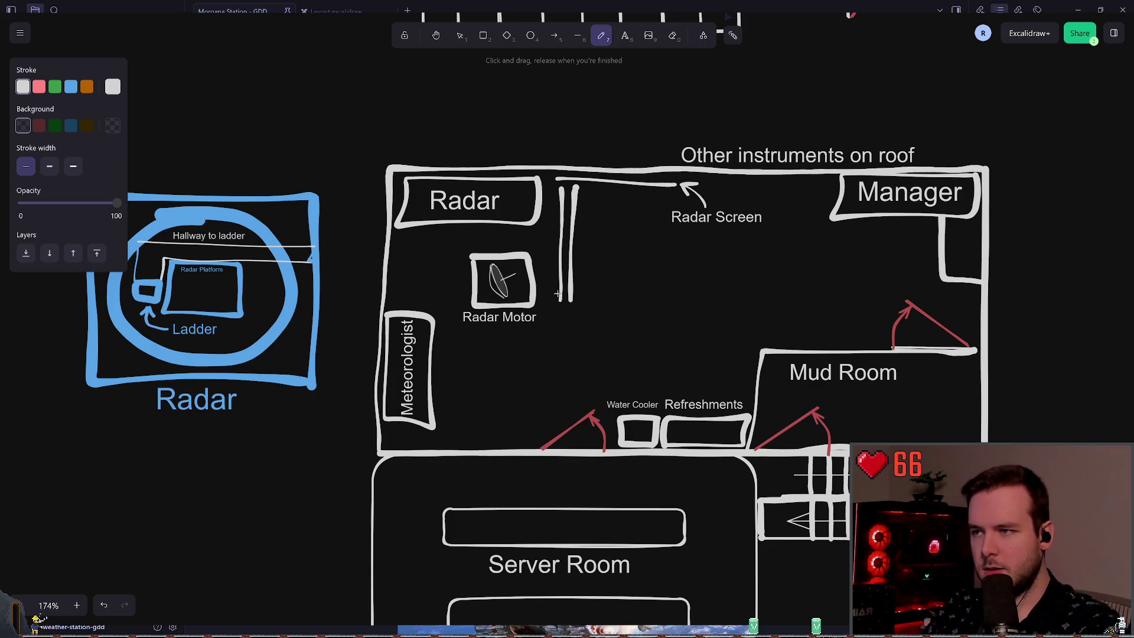
pyautogui.hotkey('ctrl', 'z')
pyautogui.hotkey('ctrl', 'z')
pyautogui.hscroll(-1, 572, 274)
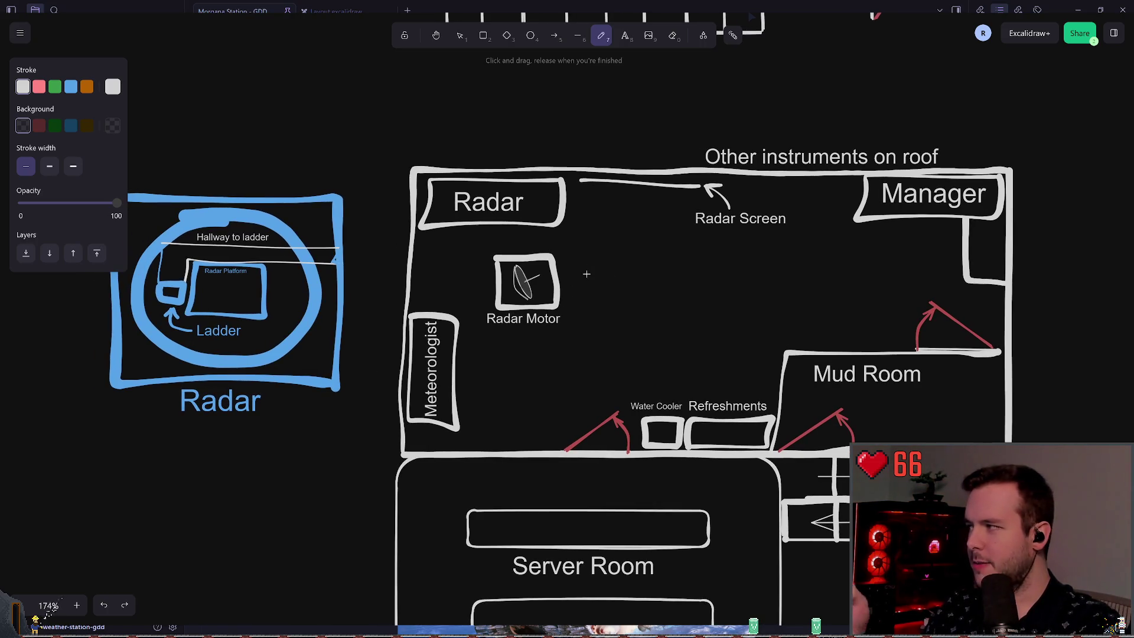
pyautogui.scroll(1, 581, 299)
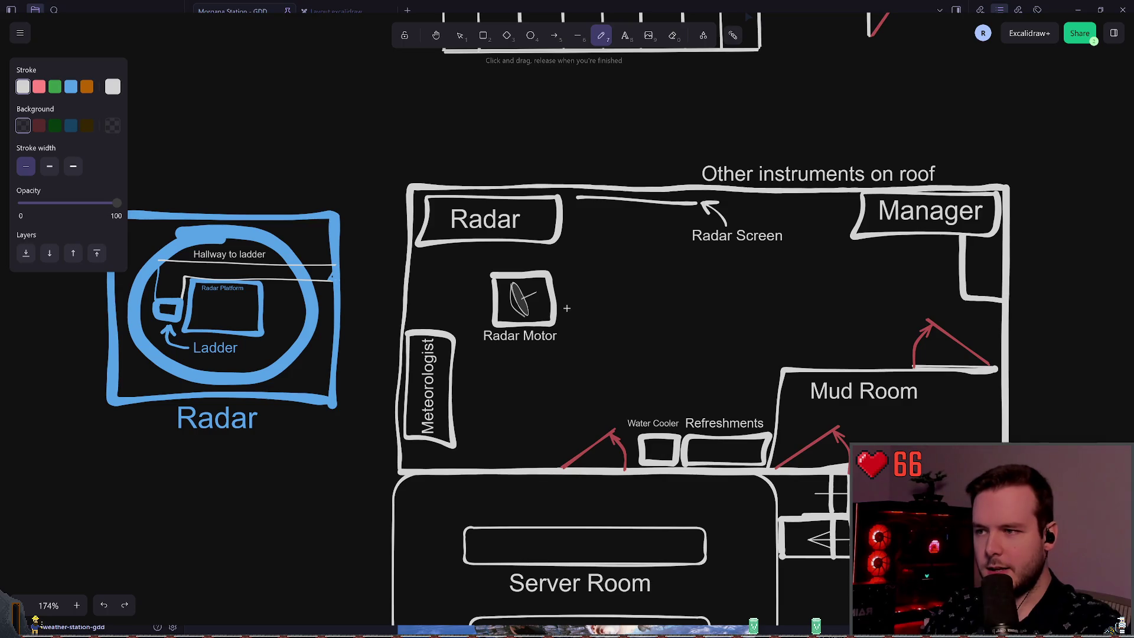
pyautogui.moveTo(566, 308); pyautogui.dragTo(576, 212)
pyautogui.hotkey('ctrl', 'z')
pyautogui.moveTo(567, 310)
pyautogui.mouseDown()
pyautogui.moveTo(580, 220)
pyautogui.moveTo(586, 235)
pyautogui.mouseUp()
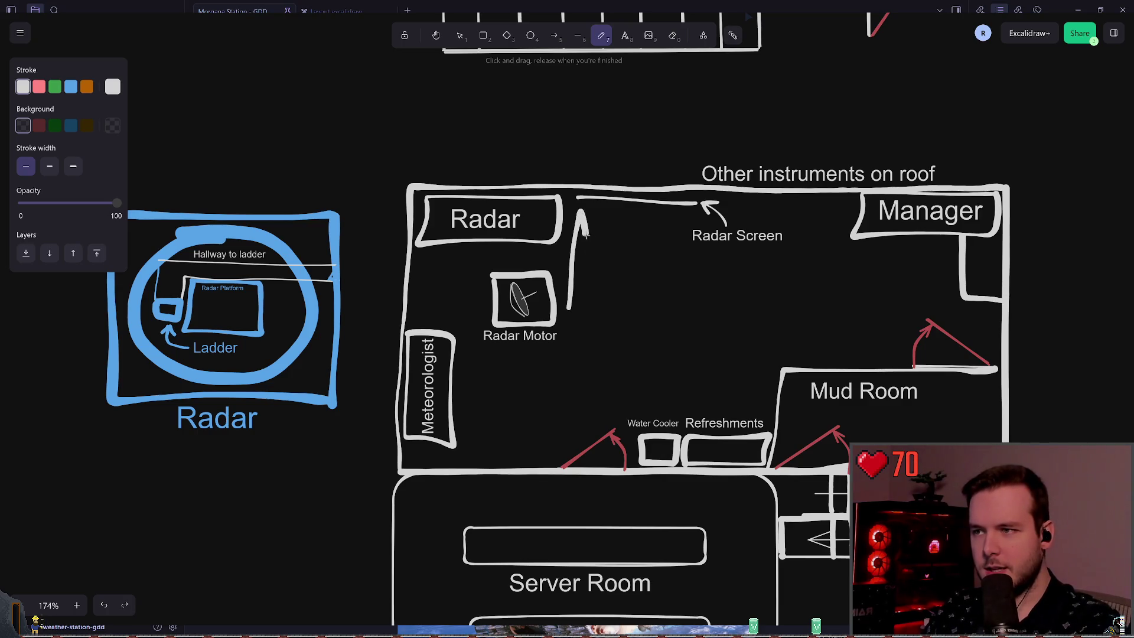
pyautogui.hotkey('ctrl', 'z')
pyautogui.moveTo(566, 314); pyautogui.dragTo(576, 191)
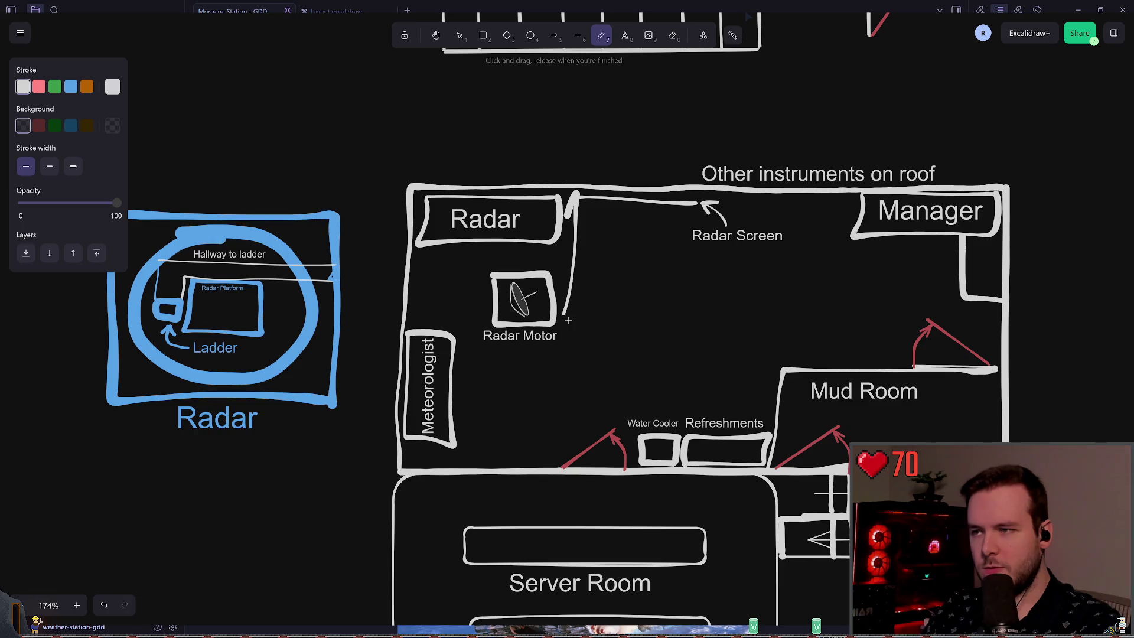
pyautogui.hotkey('ctrl', 'z')
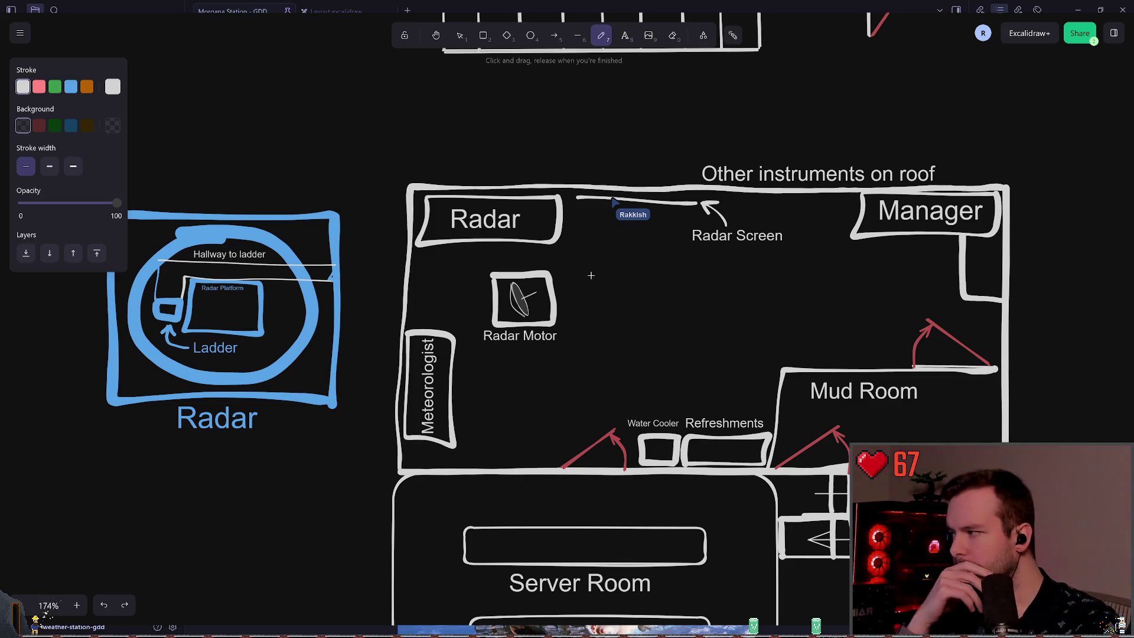
# Move the radar dish drawing out of the box onto the blue Radar Platform.
pyautogui.hscroll(3, 589, 267)
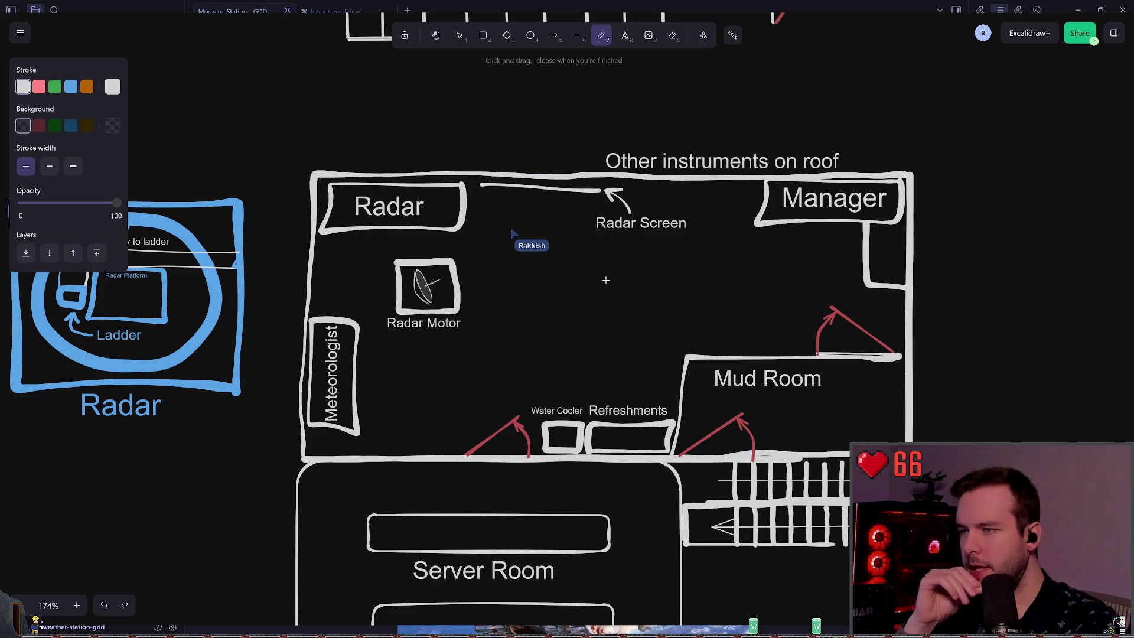
pyautogui.hscroll(-1, 479, 267)
pyautogui.press('v')
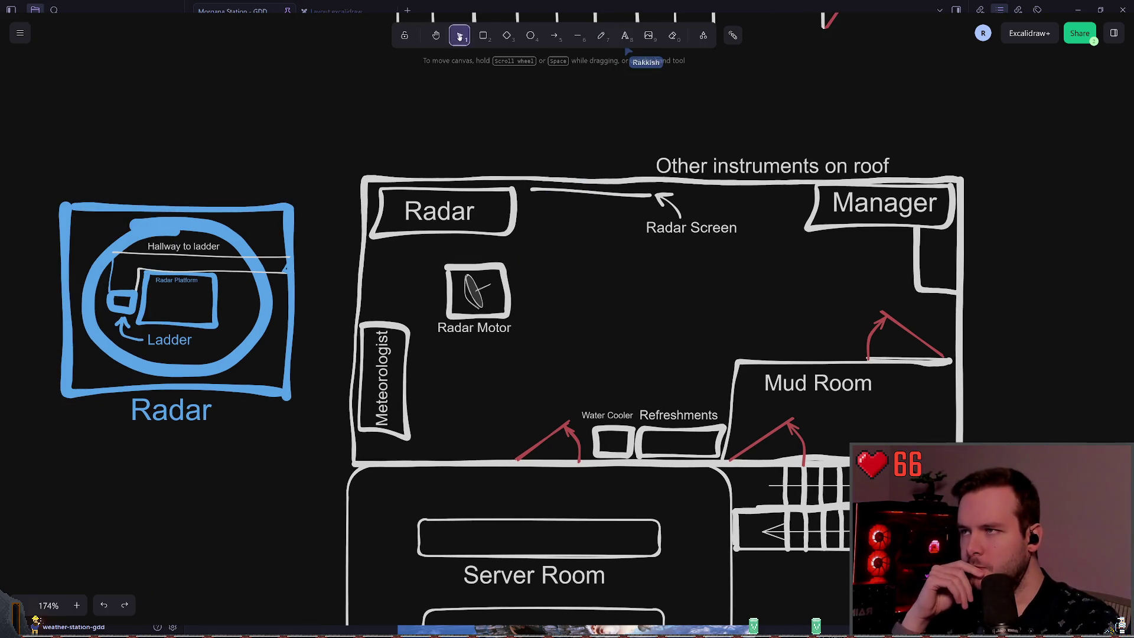
pyautogui.click(472, 327)
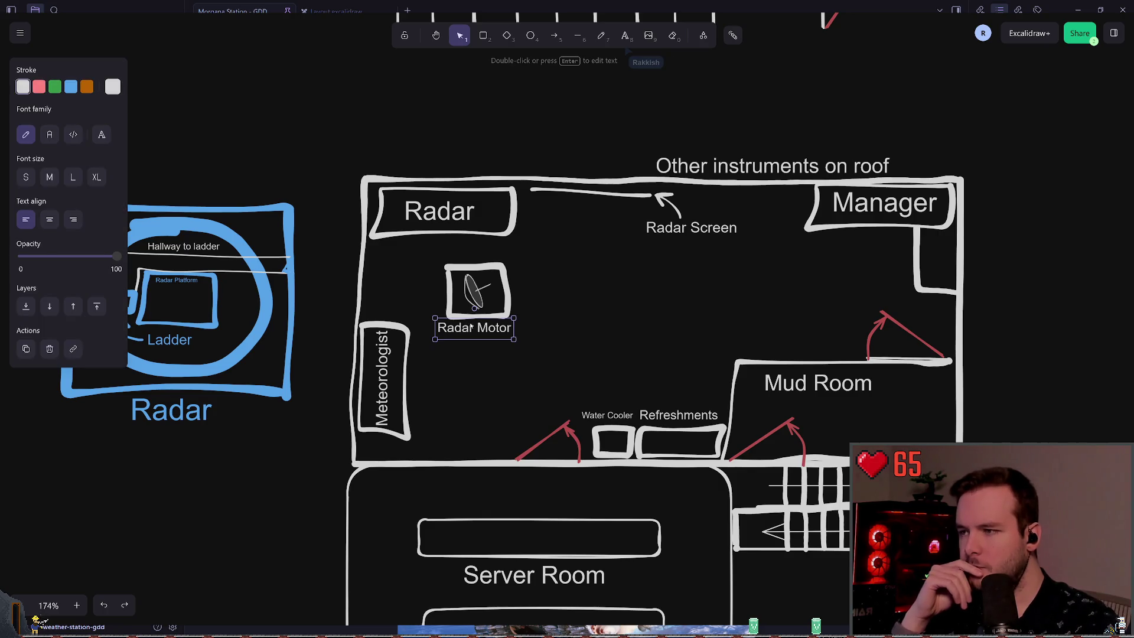
pyautogui.click(479, 346)
pyautogui.click(478, 328)
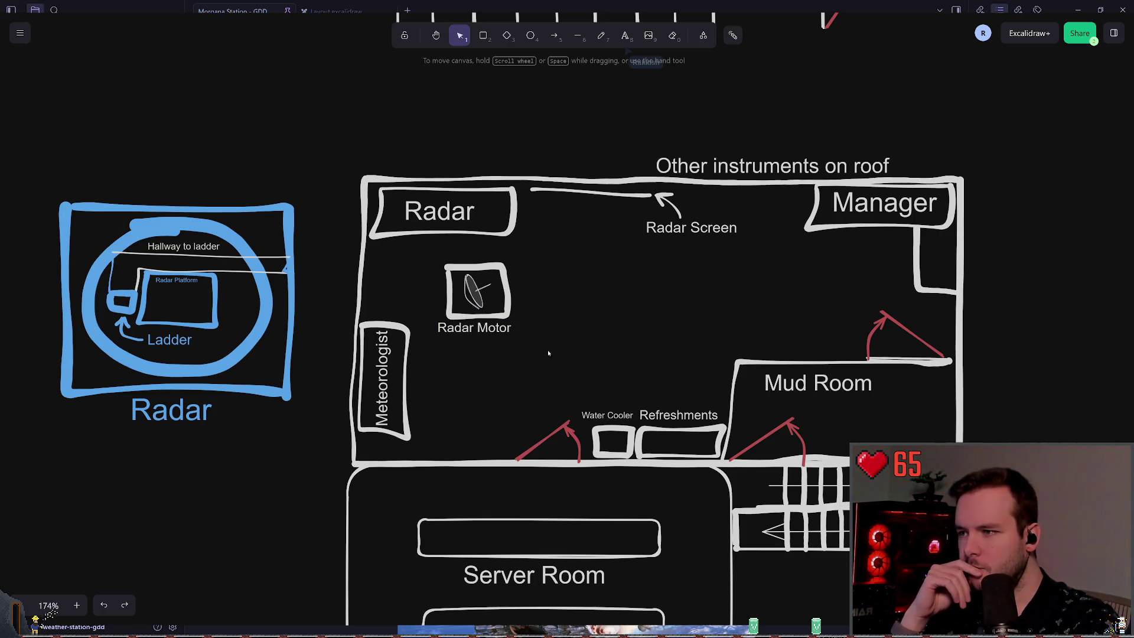
pyautogui.moveTo(547, 350); pyautogui.dragTo(429, 252)
pyautogui.press('Delete')
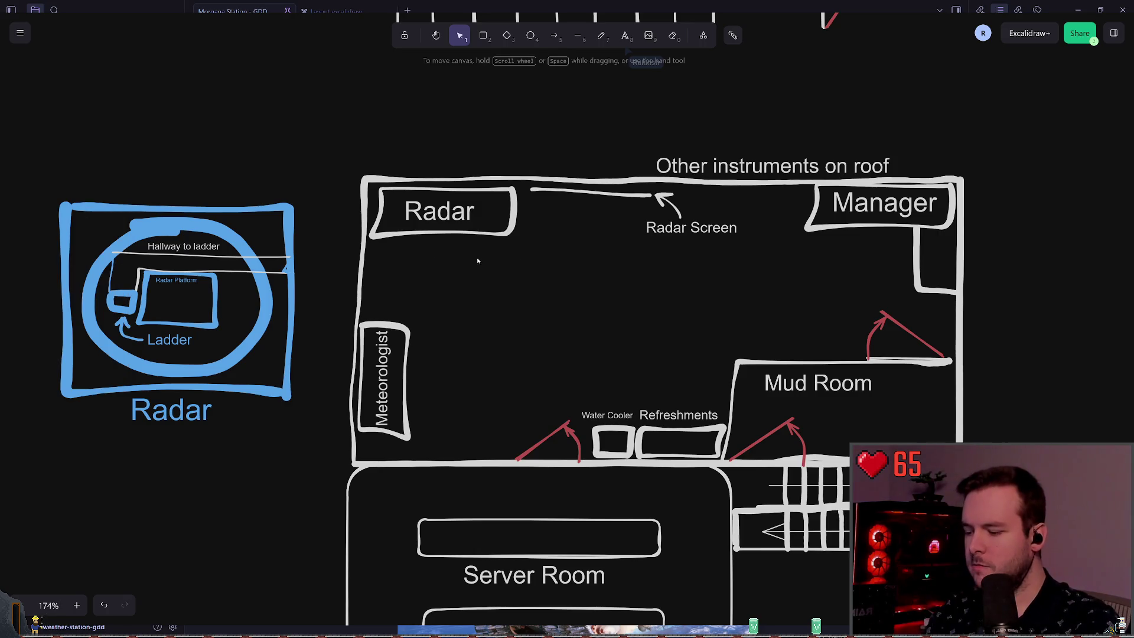
pyautogui.hotkey('ctrl', 'z')
pyautogui.click(531, 307)
pyautogui.moveTo(475, 292)
pyautogui.mouseDown()
pyautogui.moveTo(171, 298)
pyautogui.moveTo(177, 306)
pyautogui.mouseUp()
# Delete the empty Radar Motor box together with its label.
pyautogui.moveTo(556, 349); pyautogui.dragTo(423, 254)
pyautogui.press('Delete')
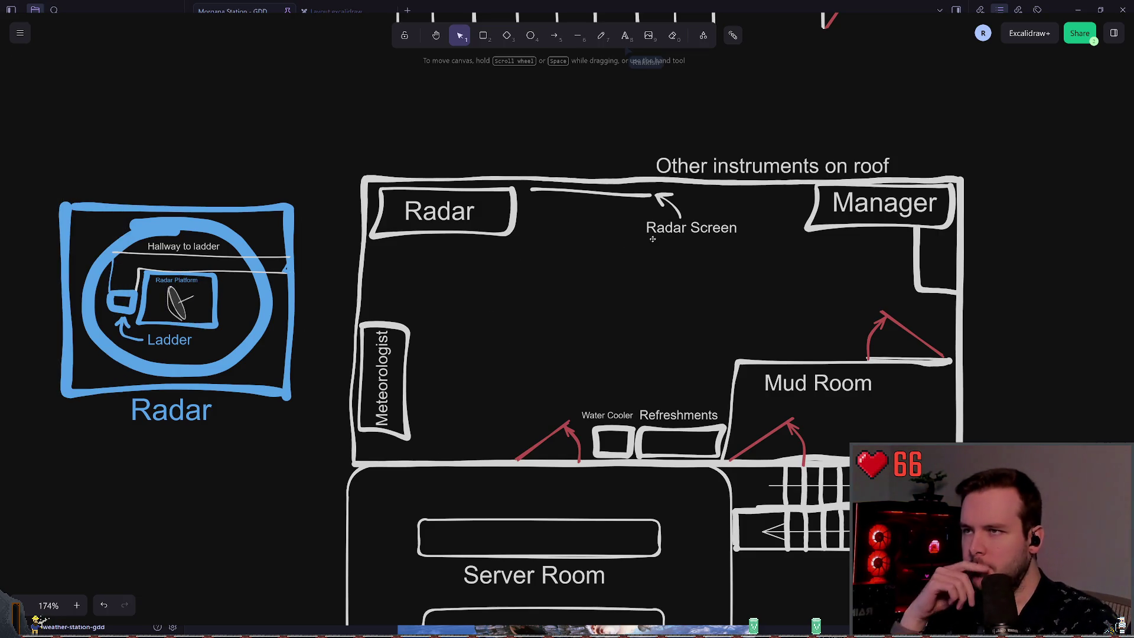
pyautogui.press('p')
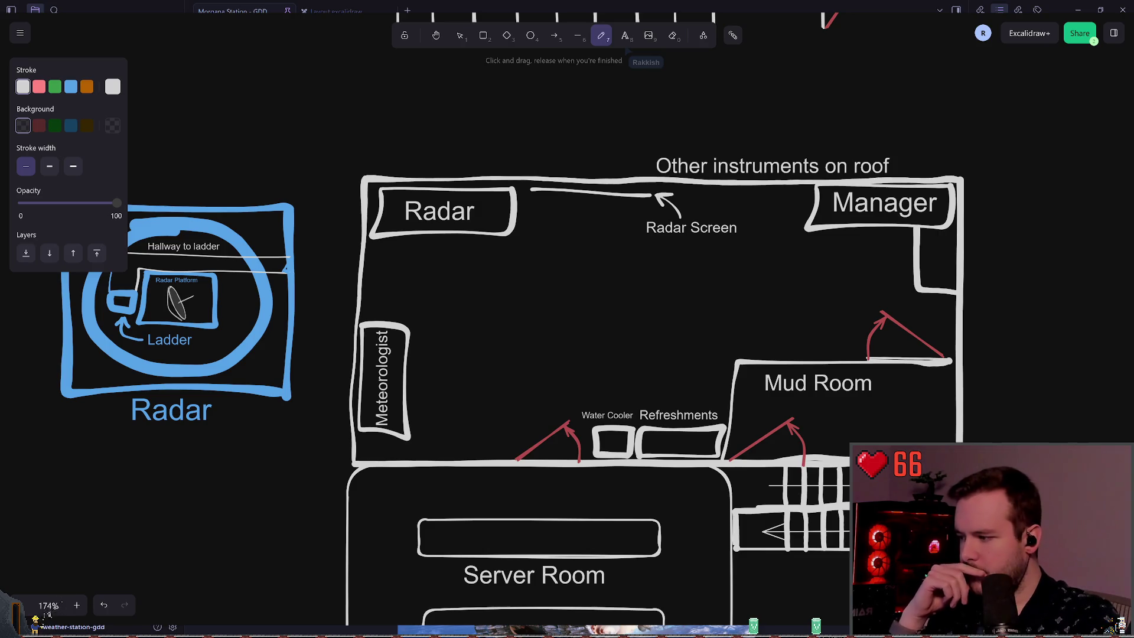
pyautogui.hscroll(2, 646, 267)
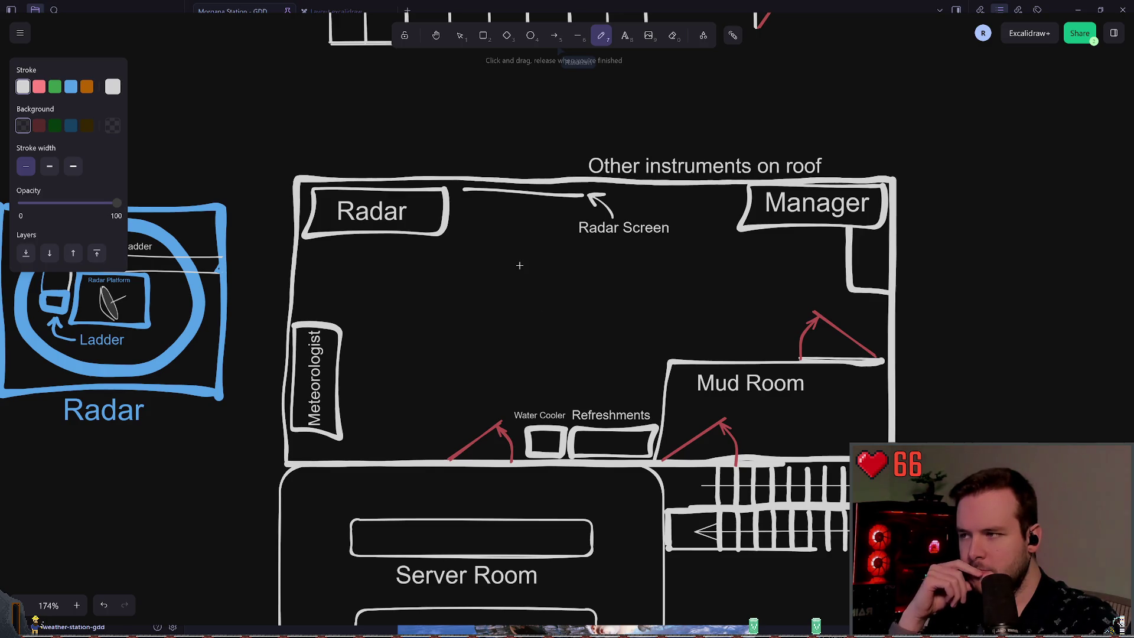
pyautogui.press('v')
pyautogui.click(540, 418)
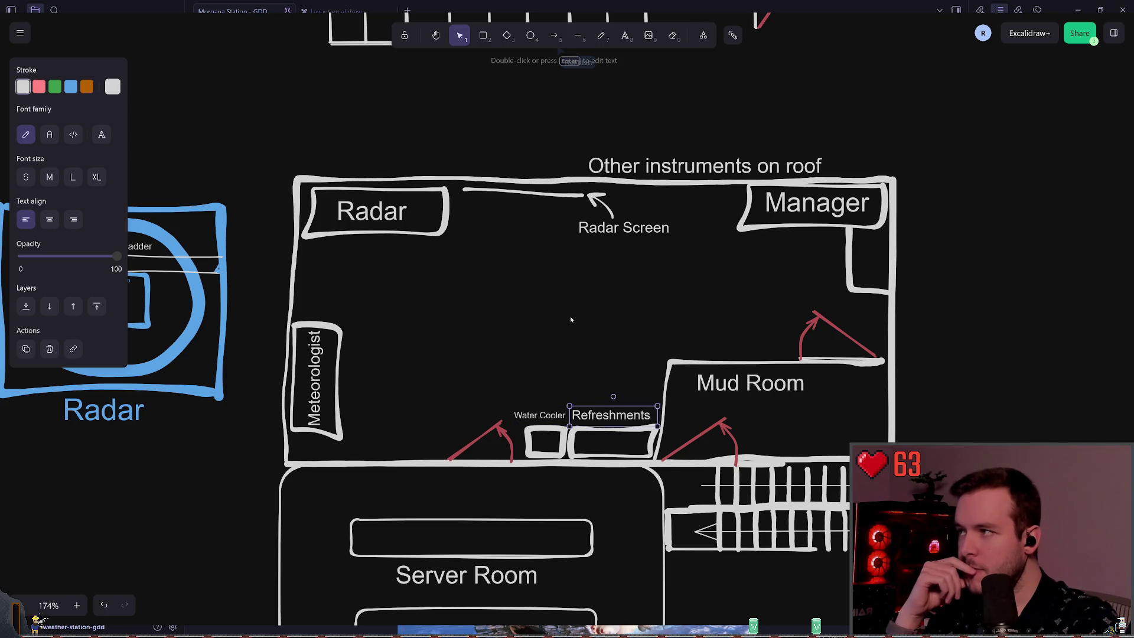
pyautogui.click(567, 301)
pyautogui.scroll(1, 561, 276)
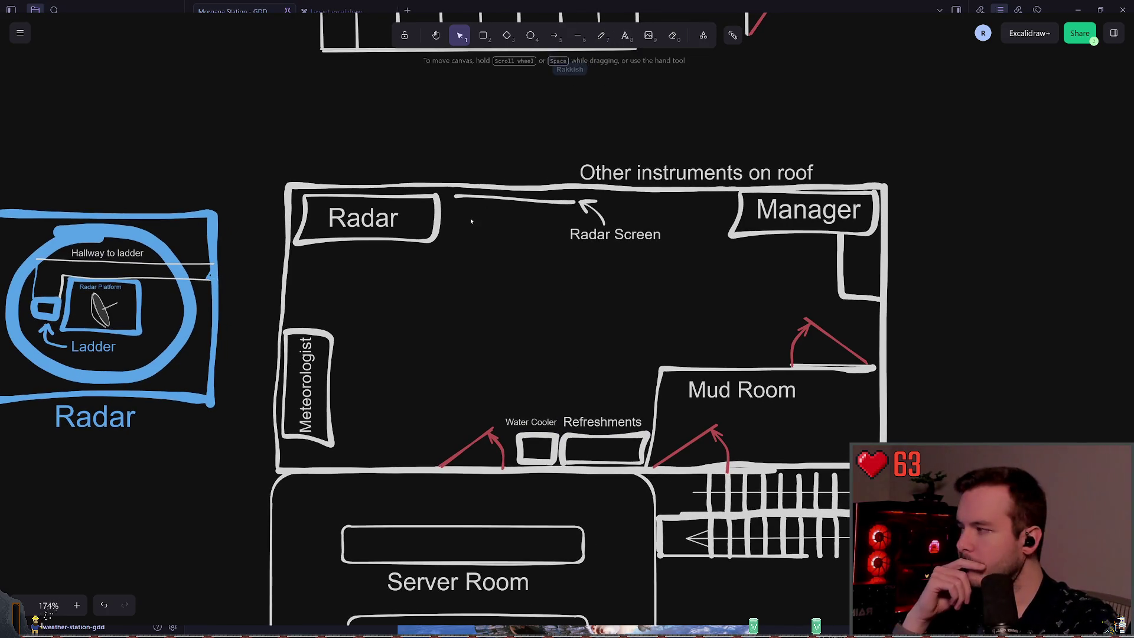
# Select the pencil (freedraw) tool from the toolbar.
pyautogui.click(601, 36)
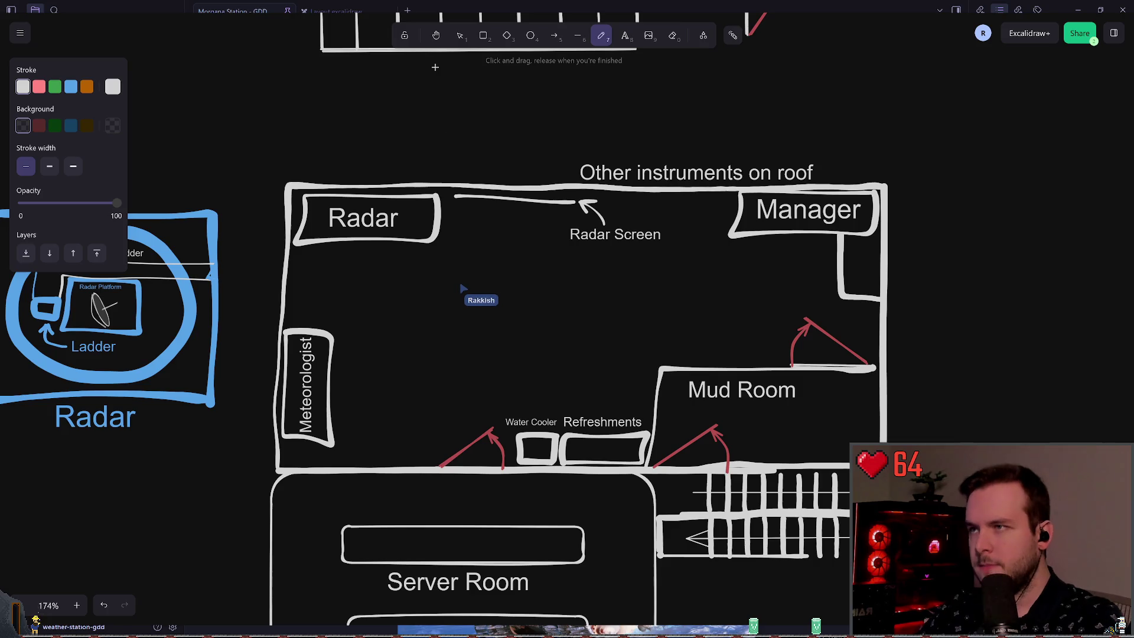
# Rotate the red arrow beside Water Cooler 180° and move it below the wall into the Server Room.
pyautogui.click(460, 35)
pyautogui.scroll(-3, 481, 335)
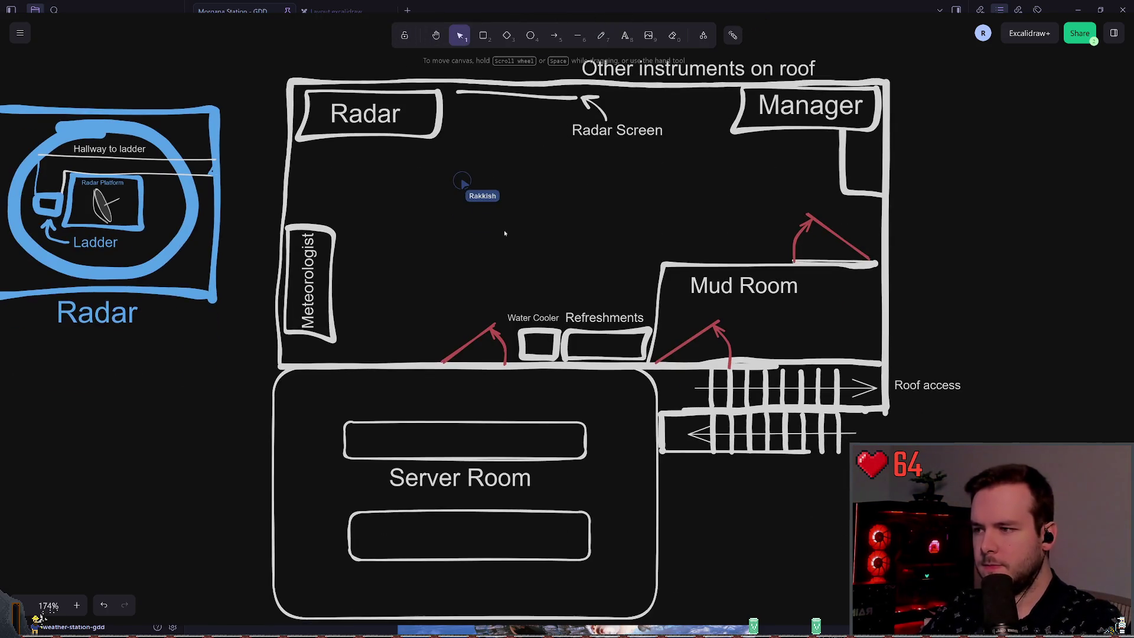
pyautogui.click(481, 334)
pyautogui.moveTo(472, 312)
pyautogui.mouseDown()
pyautogui.moveTo(494, 430)
pyautogui.moveTo(474, 431)
pyautogui.mouseUp()
pyautogui.moveTo(467, 363); pyautogui.dragTo(467, 403)
pyautogui.click(445, 296)
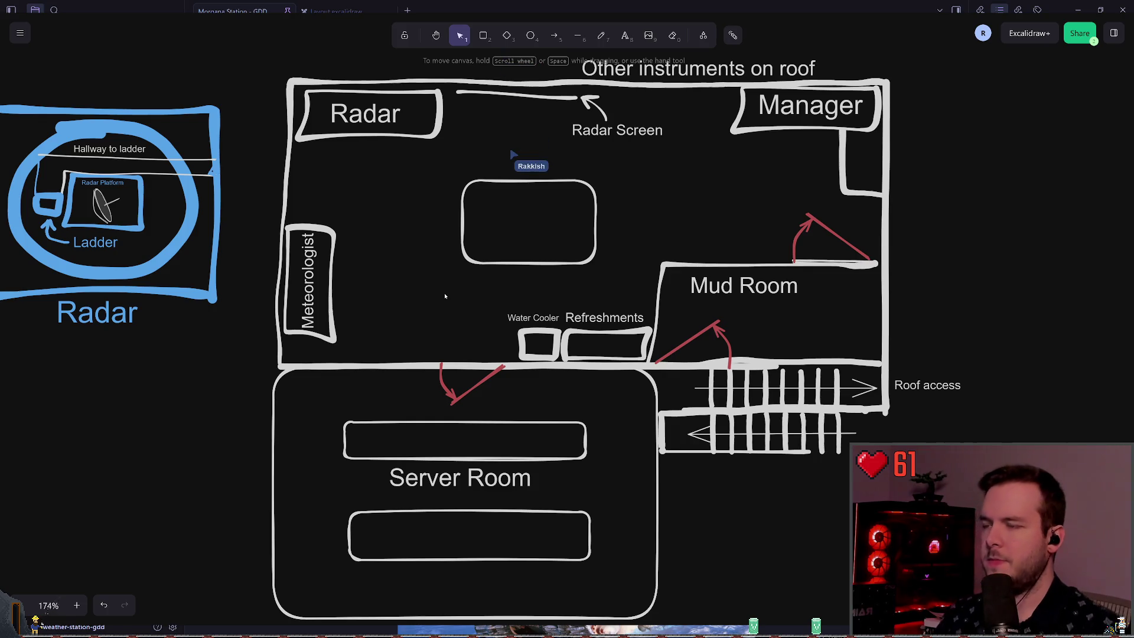
# Draw a freehand oval inside the central rounded rectangle.
pyautogui.press('p')
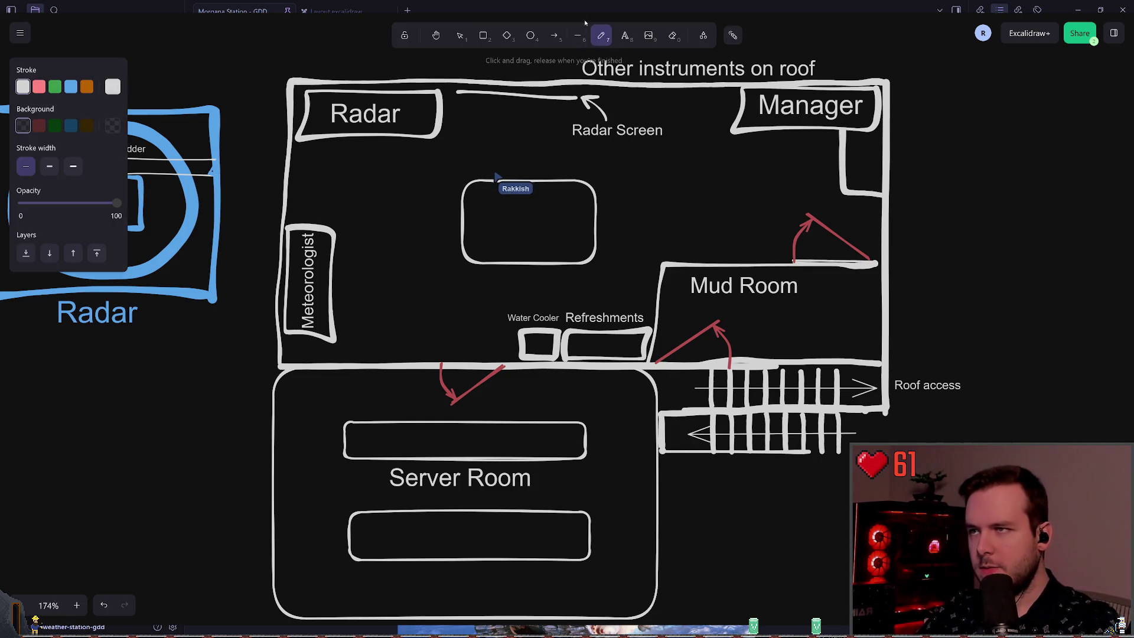
pyautogui.scroll(1, 498, 180)
pyautogui.keyDown('ctrl'); pyautogui.scroll(3, 498, 180); pyautogui.keyUp('ctrl')
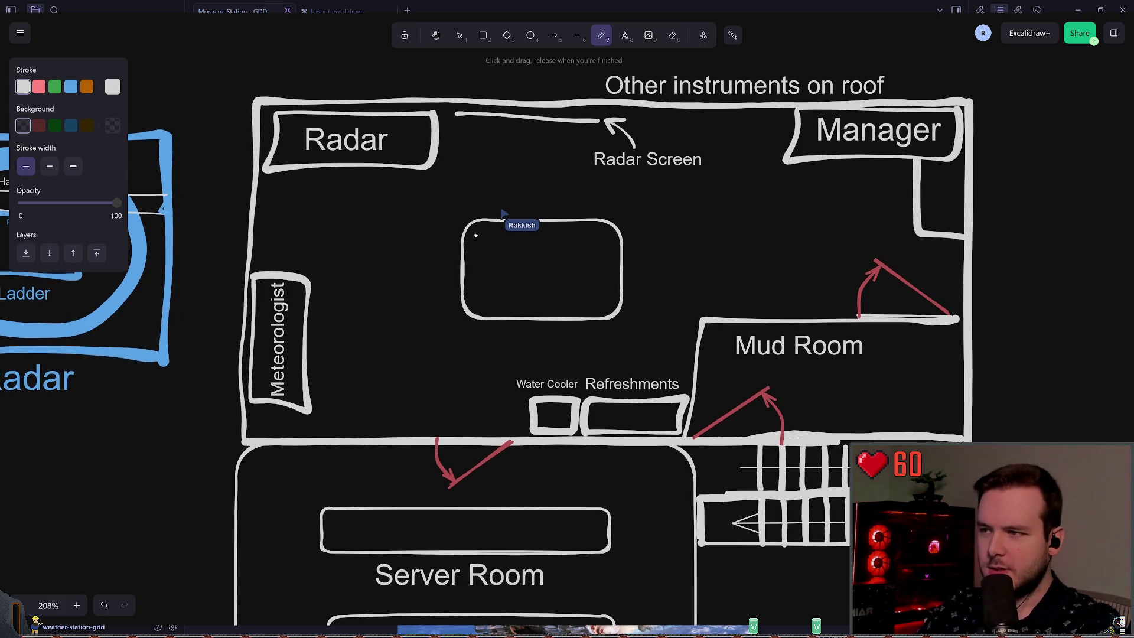
pyautogui.scroll(2, 505, 274)
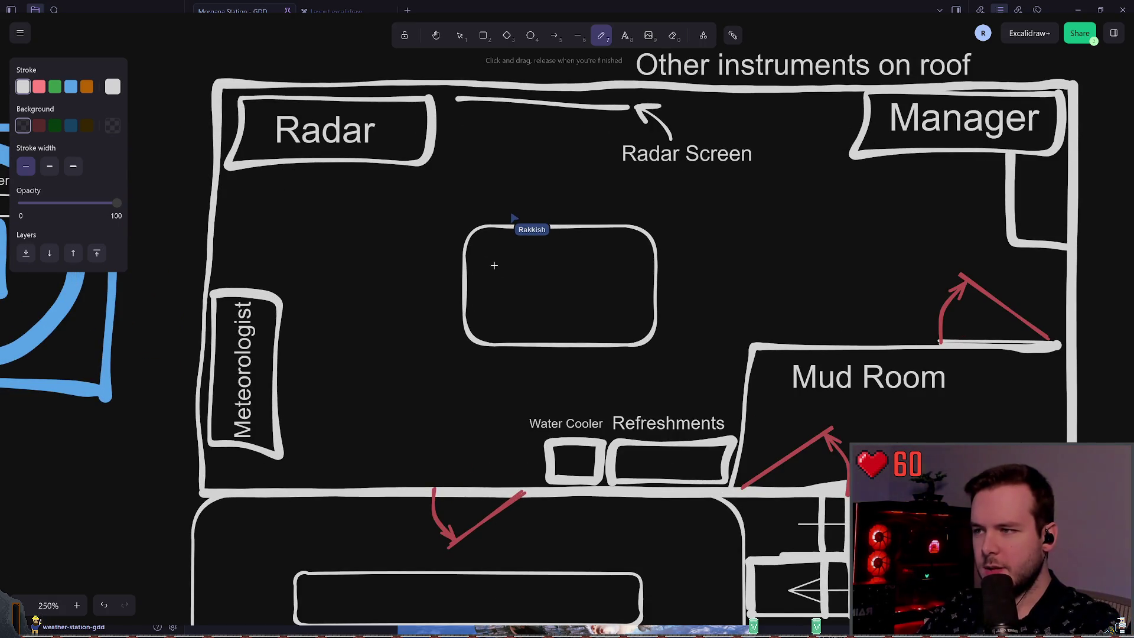
pyautogui.moveTo(496, 251)
pyautogui.mouseDown()
pyautogui.moveTo(645, 276)
pyautogui.moveTo(498, 248)
pyautogui.mouseUp()
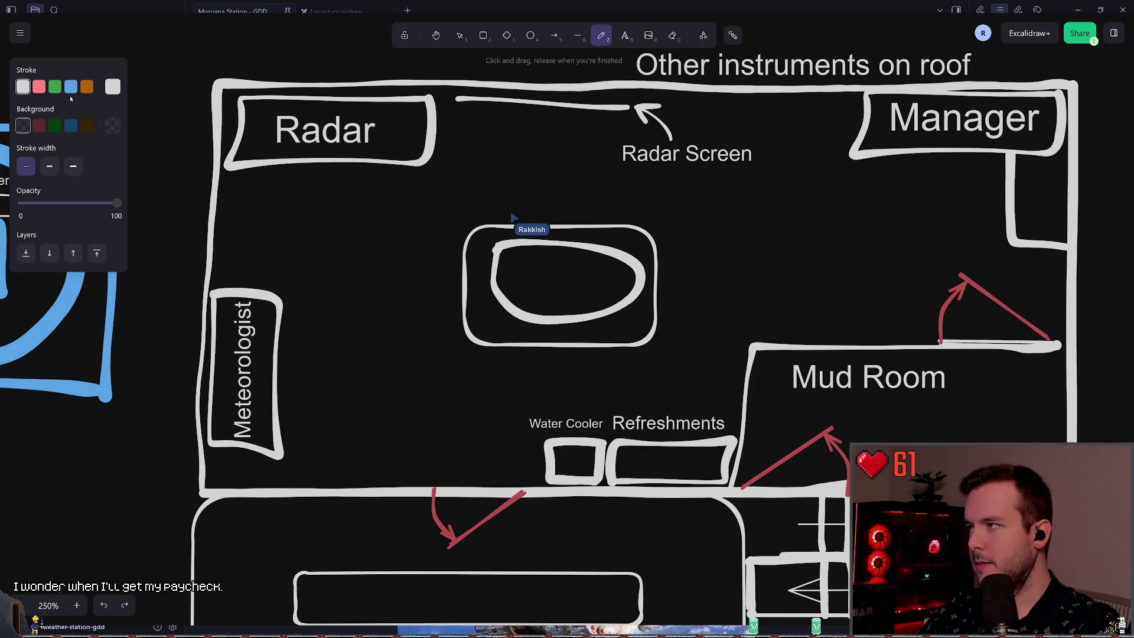
# Scatter red blip dots inside the oval, undoing one stray dot.
pyautogui.click(39, 87)
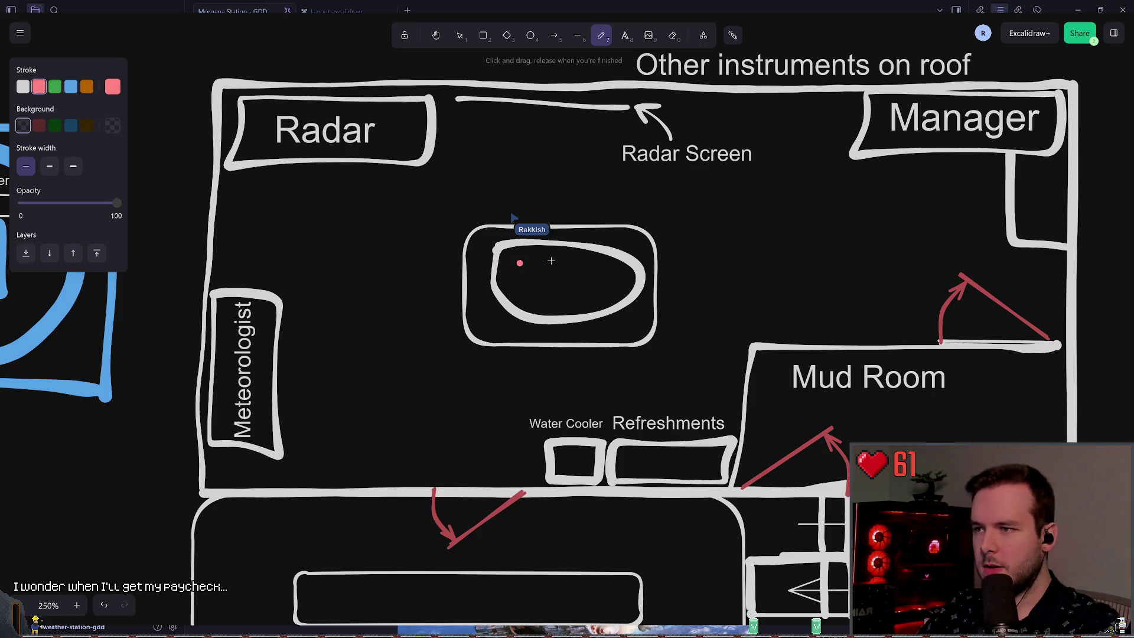
pyautogui.click(594, 270)
pyautogui.click(532, 282)
pyautogui.click(548, 300)
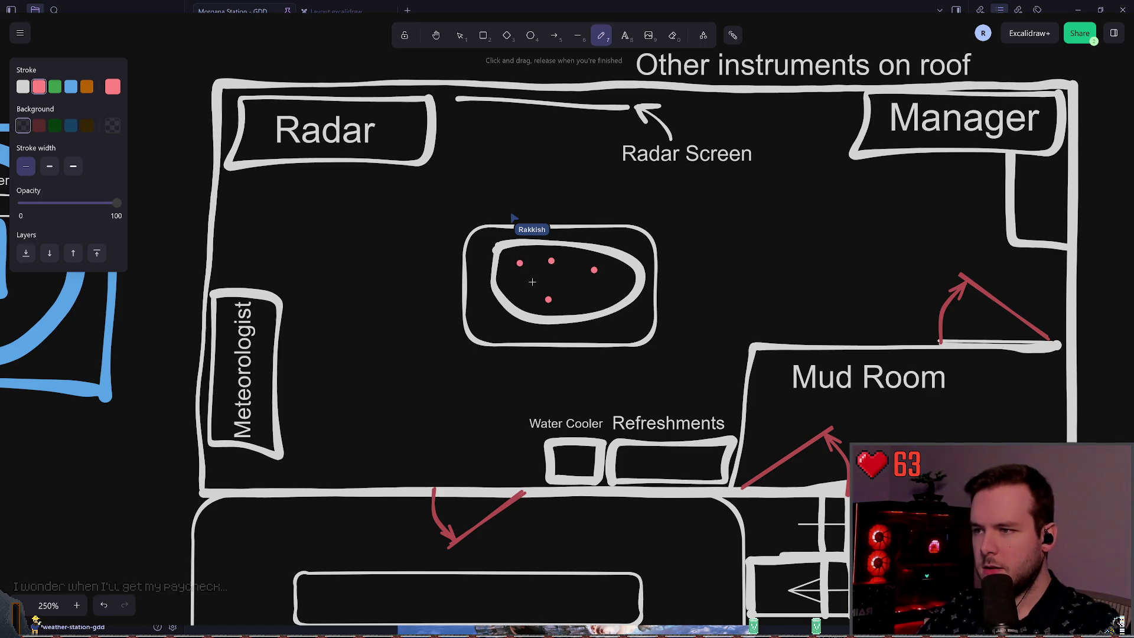
pyautogui.hotkey('ctrl', 'z')
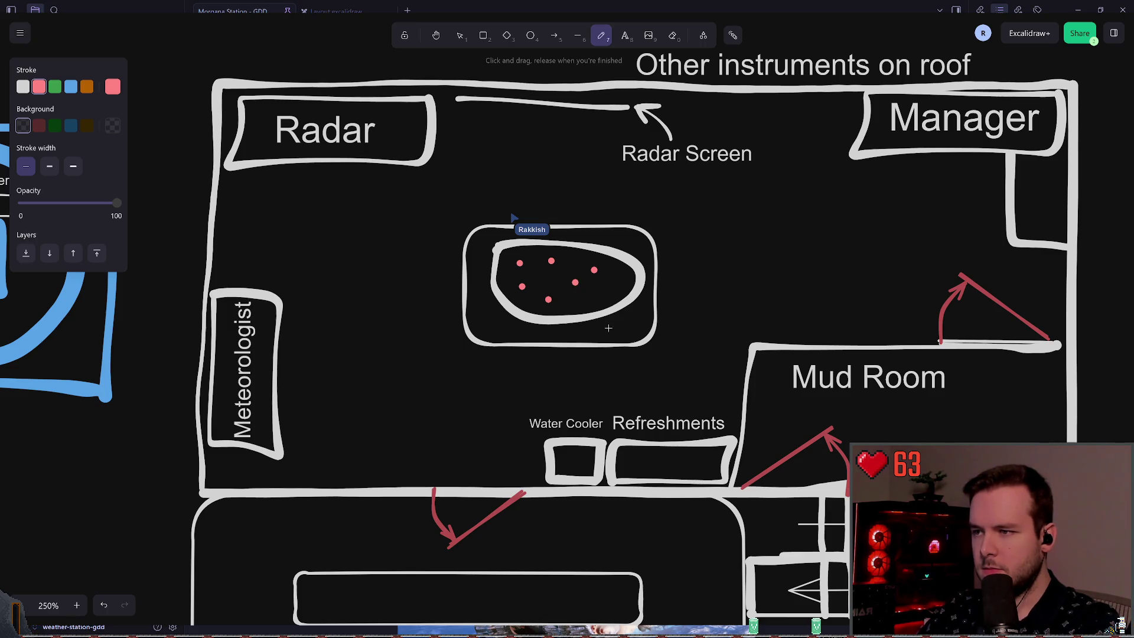
pyautogui.click(597, 293)
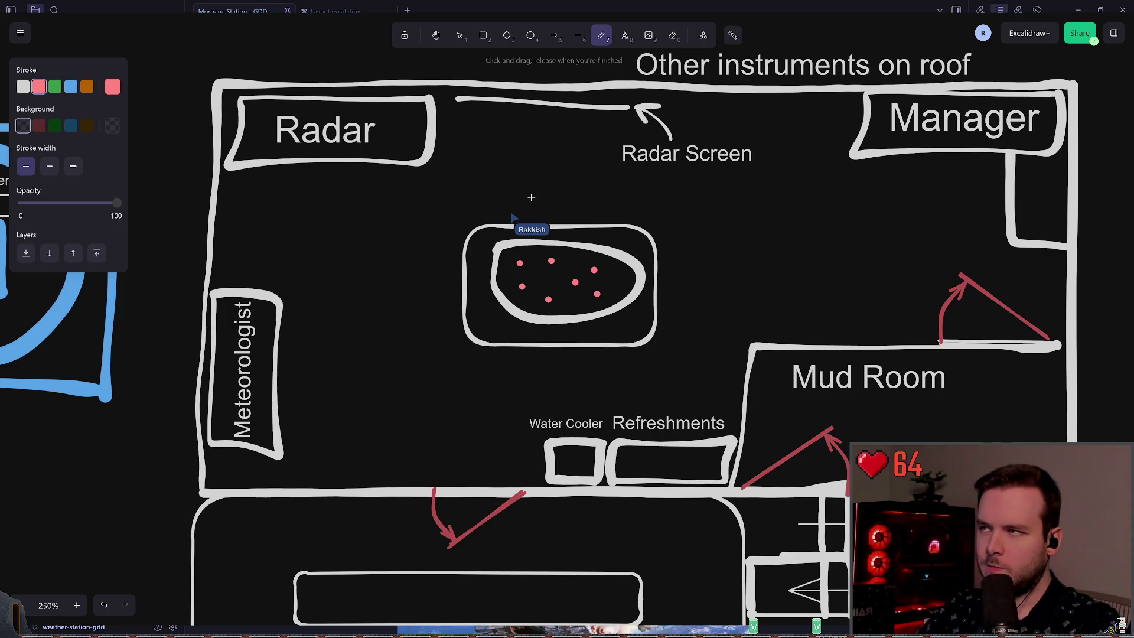
pyautogui.click(459, 35)
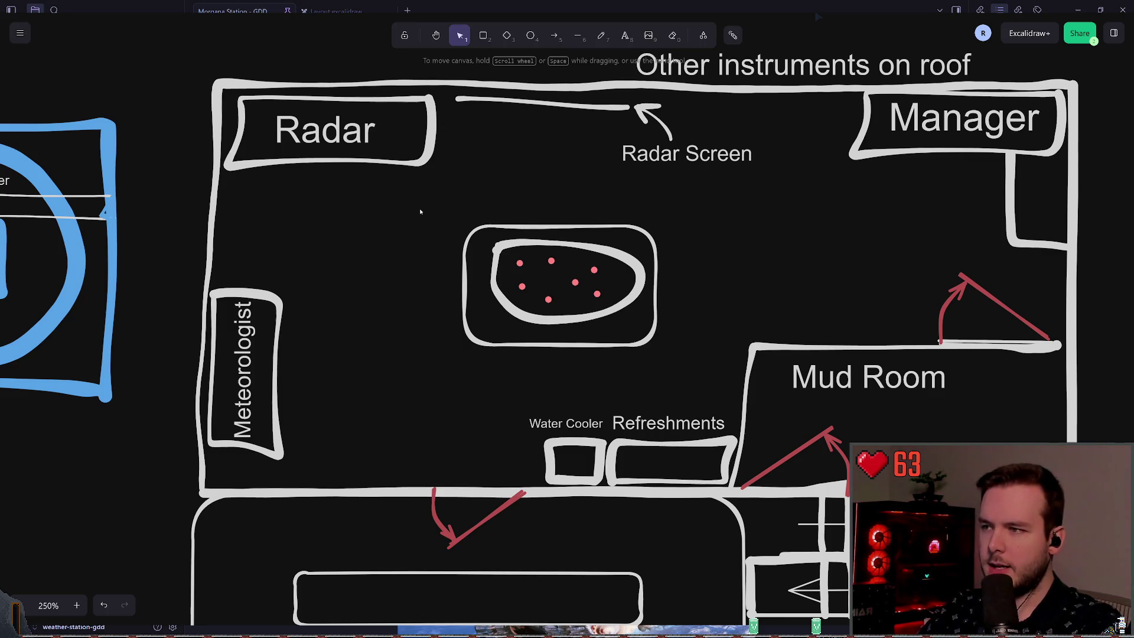
pyautogui.moveTo(420, 213); pyautogui.dragTo(728, 345)
pyautogui.click(725, 257)
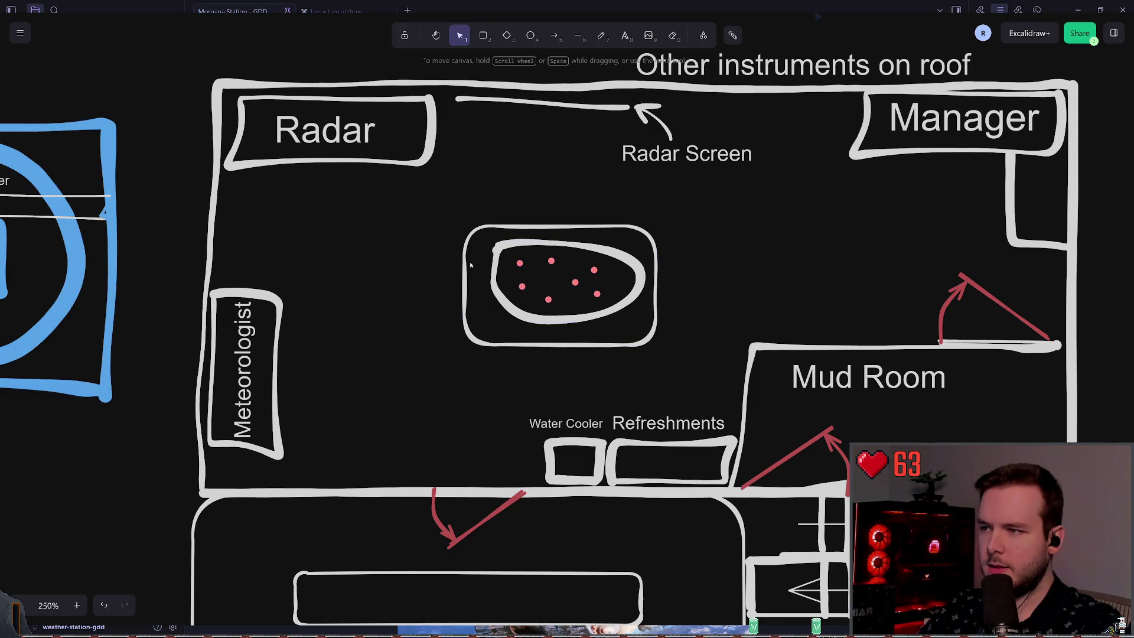
pyautogui.moveTo(417, 362)
pyautogui.mouseDown()
pyautogui.moveTo(664, 215)
pyautogui.moveTo(625, 239)
pyautogui.mouseUp()
pyautogui.press('p')
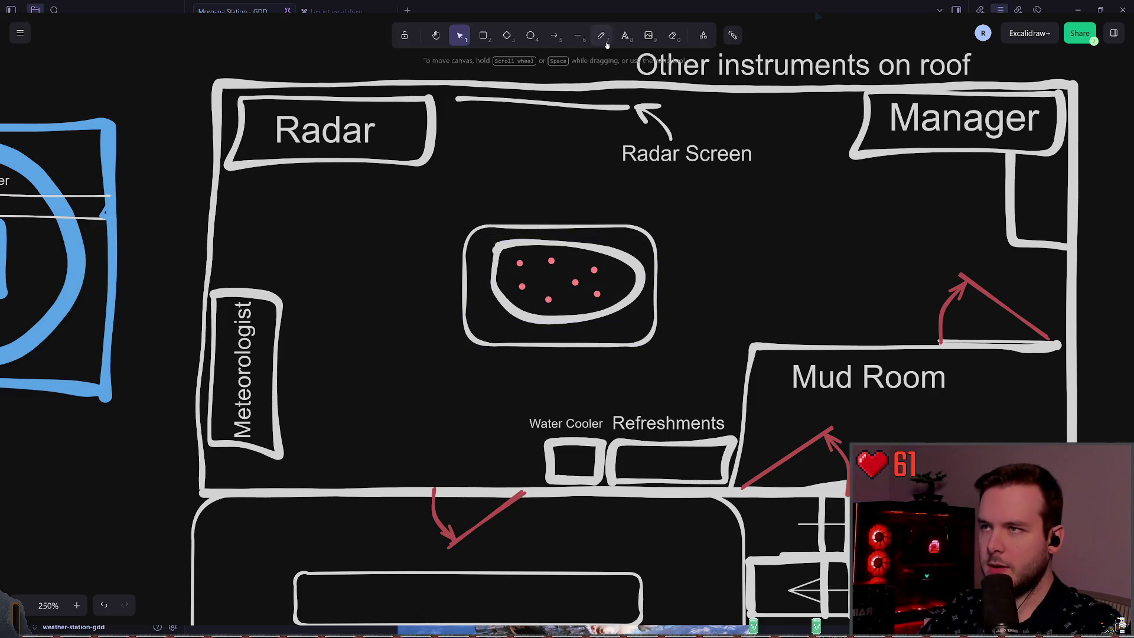
pyautogui.hscroll(-1, 694, 303)
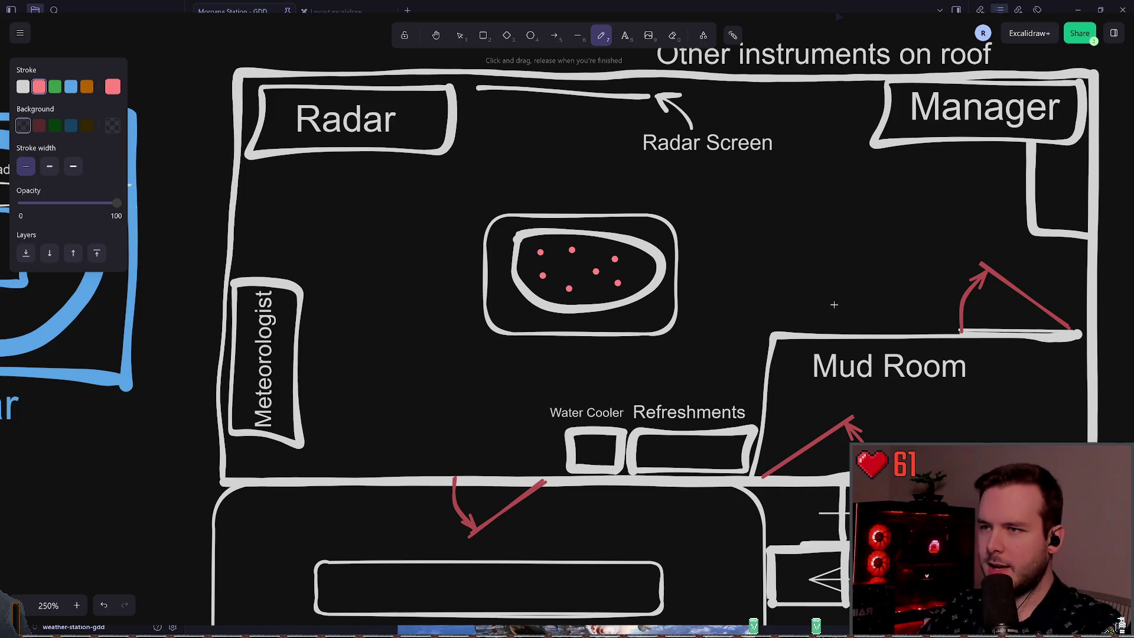
pyautogui.moveTo(1029, 318)
pyautogui.mouseDown()
pyautogui.moveTo(228, 225)
pyautogui.moveTo(1031, 308)
pyautogui.mouseUp()
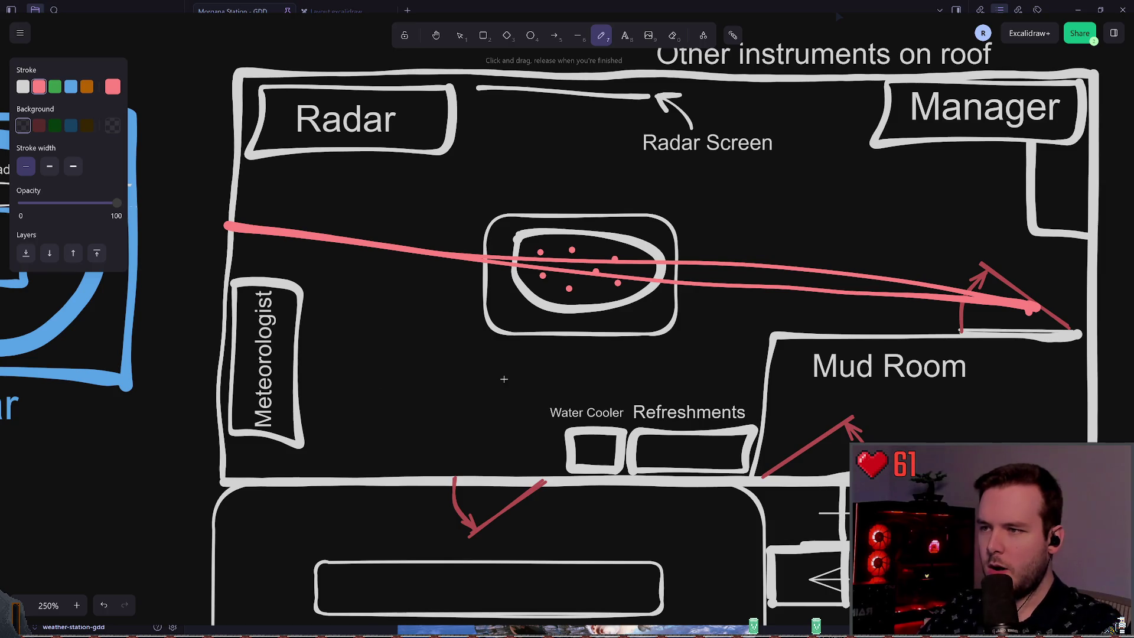
pyautogui.hotkey('ctrl', 'z')
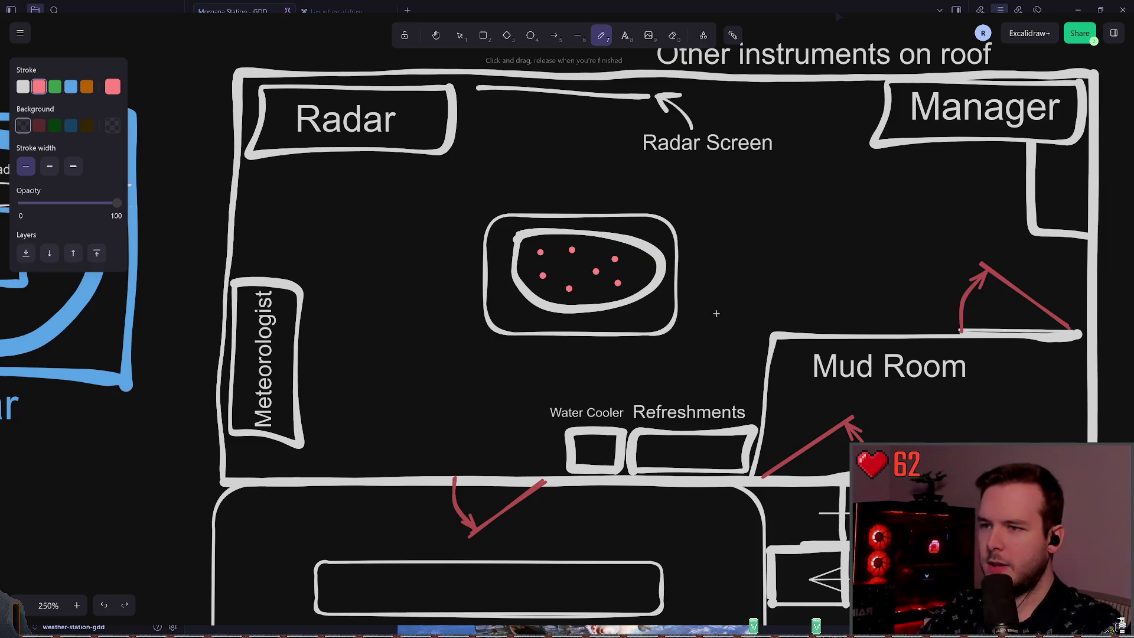
pyautogui.moveTo(988, 308)
pyautogui.mouseDown()
pyautogui.moveTo(915, 267)
pyautogui.moveTo(572, 172)
pyautogui.moveTo(264, 189)
pyautogui.moveTo(409, 344)
pyautogui.moveTo(974, 286)
pyautogui.moveTo(1012, 317)
pyautogui.mouseUp()
pyautogui.hotkey('ctrl', 'z')
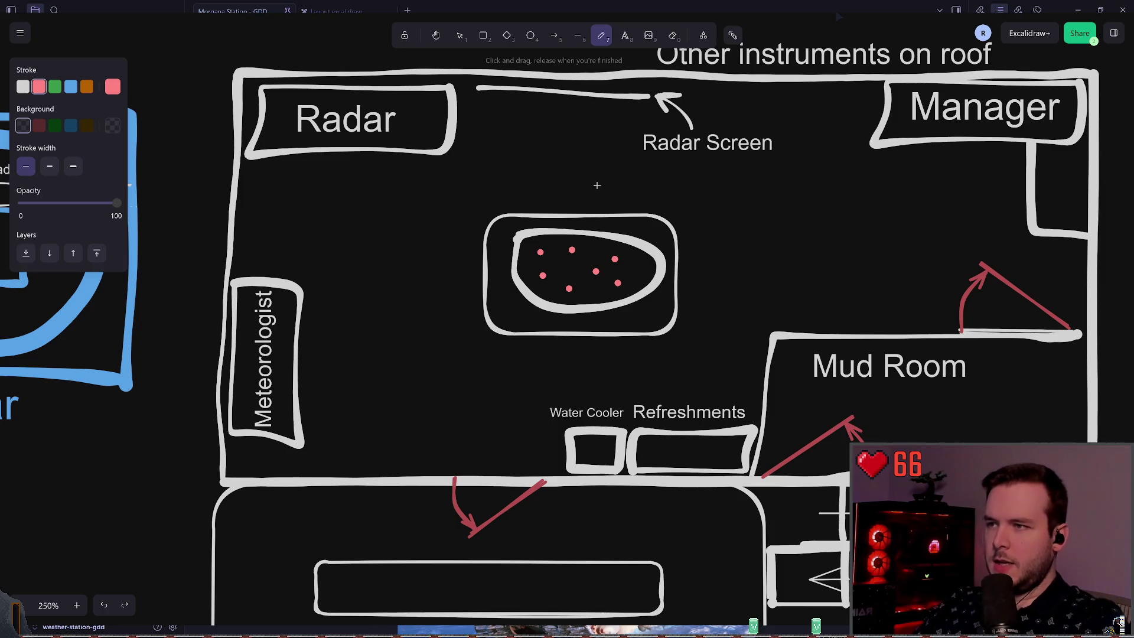
pyautogui.moveTo(608, 188); pyautogui.dragTo(449, 201)
pyautogui.hotkey('ctrl', 'z')
pyautogui.moveTo(555, 194)
pyautogui.mouseDown()
pyautogui.moveTo(611, 347)
pyautogui.moveTo(479, 208)
pyautogui.mouseUp()
pyautogui.hotkey('ctrl', 'z')
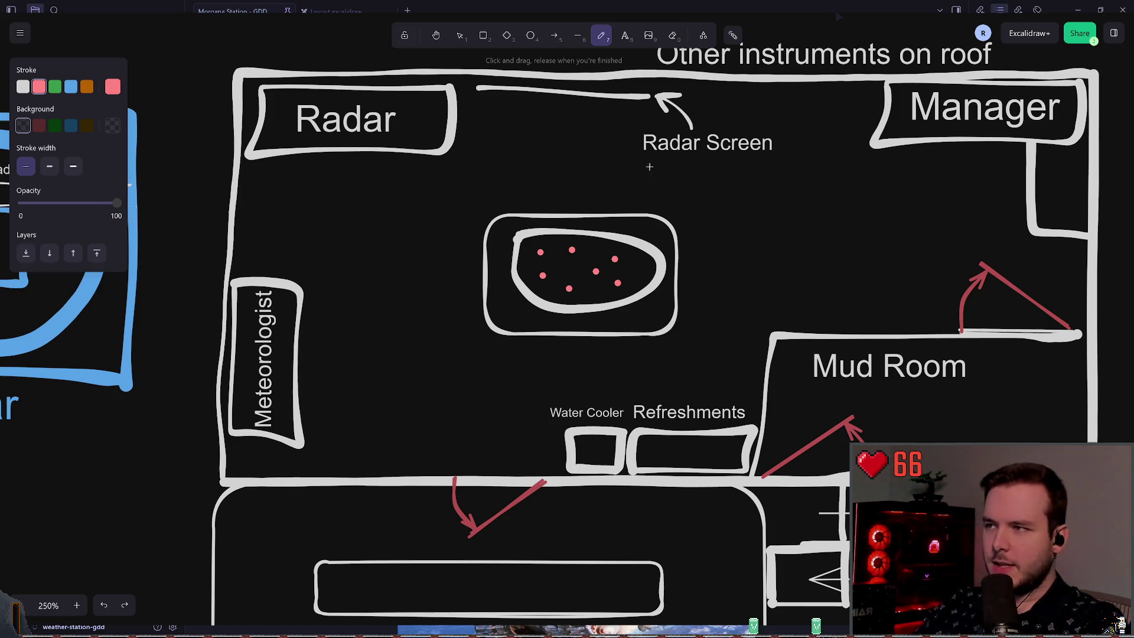
pyautogui.click(460, 35)
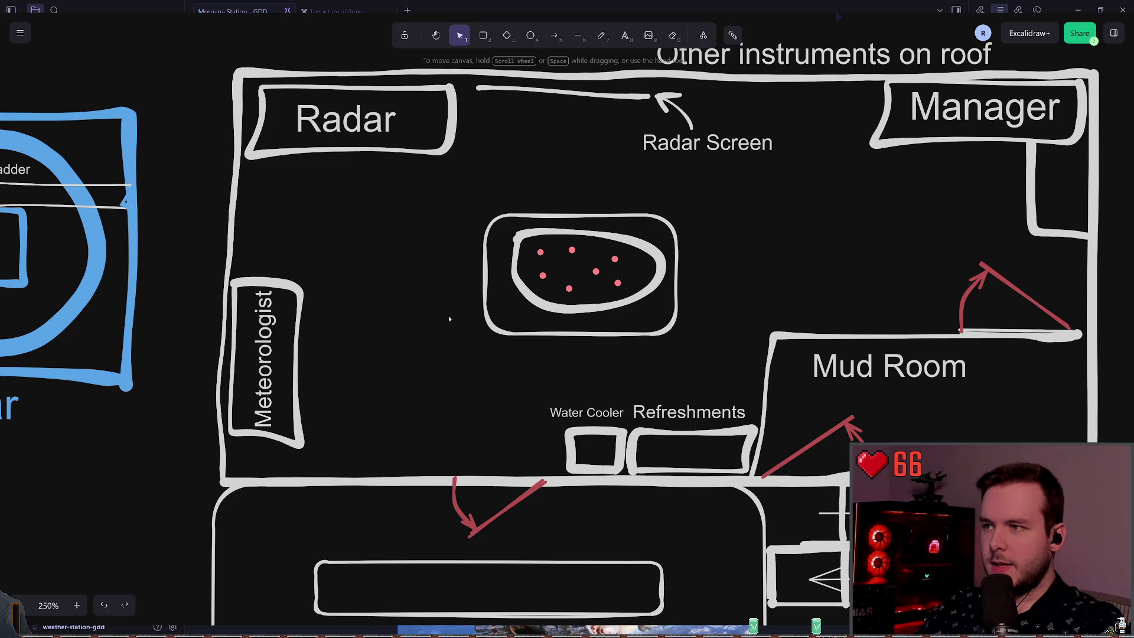
pyautogui.moveTo(435, 363); pyautogui.dragTo(616, 281)
pyautogui.moveTo(708, 212); pyautogui.dragTo(707, 212)
pyautogui.hscroll(2, 707, 212)
pyautogui.moveTo(531, 242)
pyautogui.mouseDown()
pyautogui.moveTo(704, 225)
pyautogui.moveTo(513, 239)
pyautogui.moveTo(522, 256)
pyautogui.mouseUp()
pyautogui.click(823, 255)
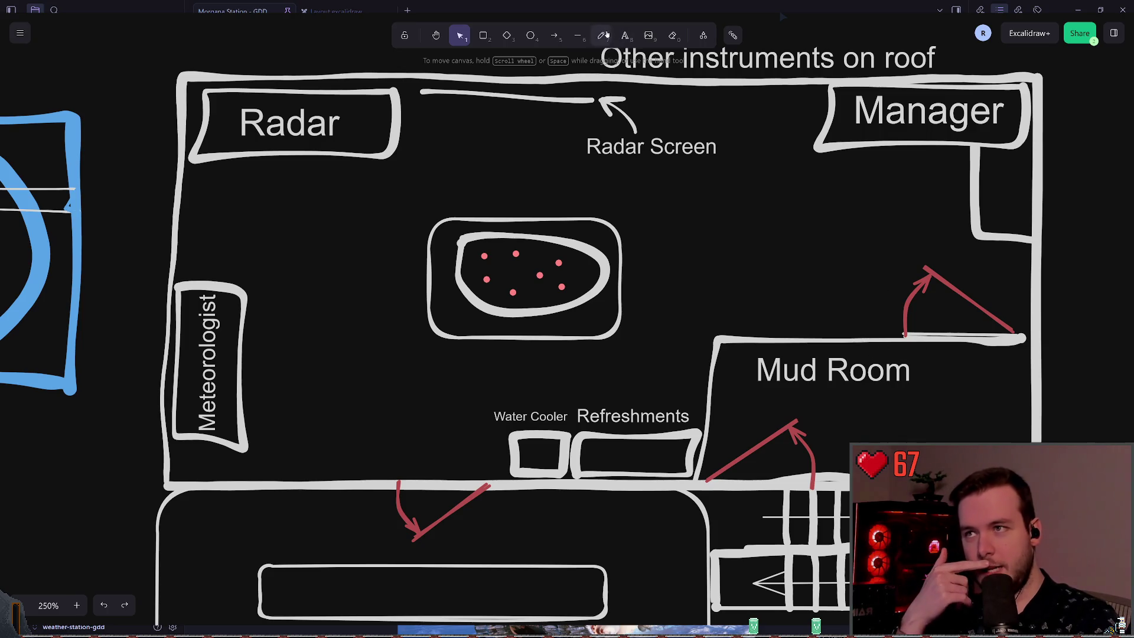
pyautogui.press('p')
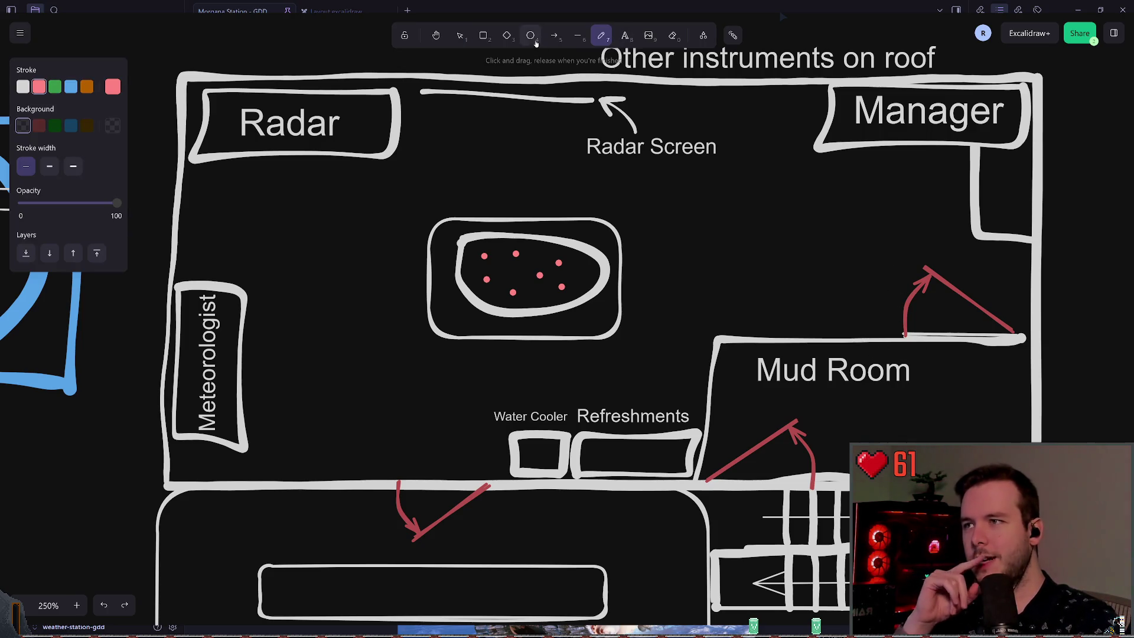
pyautogui.click(460, 35)
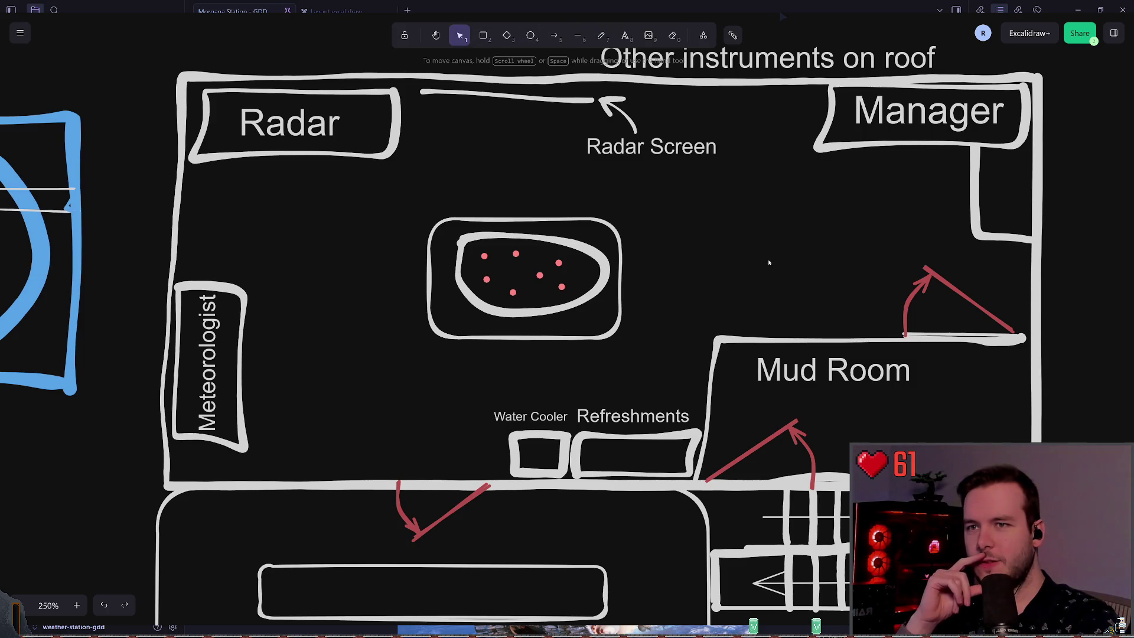
# Rotate and level the Manager desk group, then move it to the lower-left wall area.
pyautogui.moveTo(767, 259)
pyautogui.mouseDown()
pyautogui.moveTo(1032, 98)
pyautogui.moveTo(397, 294)
pyautogui.moveTo(390, 313)
pyautogui.mouseUp()
pyautogui.hscroll(-3, 384, 263)
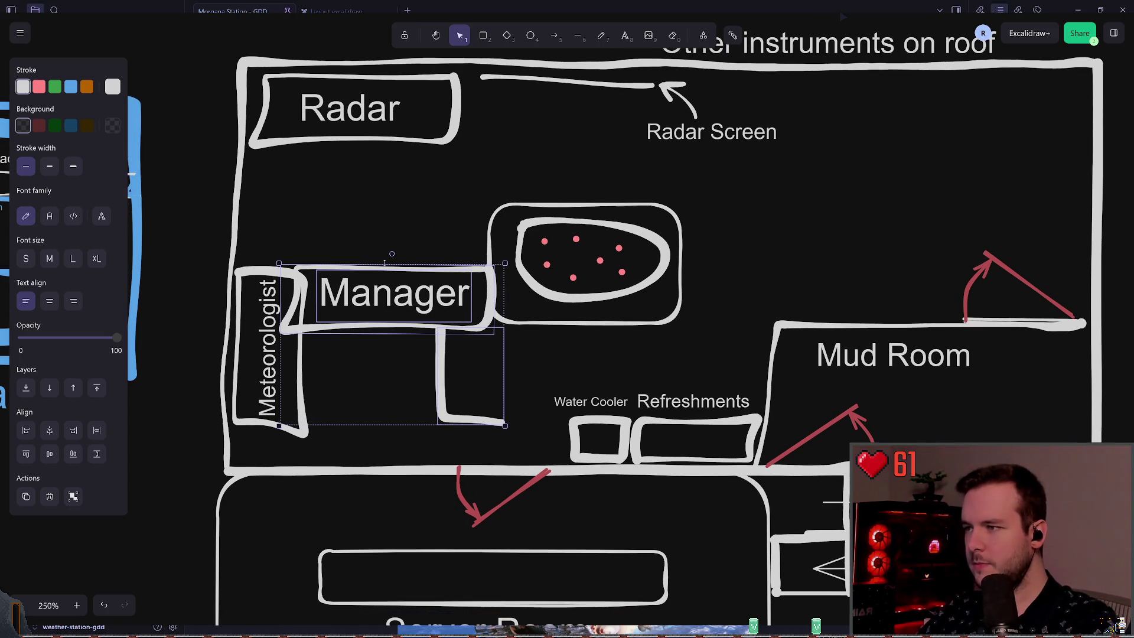
pyautogui.moveTo(393, 253)
pyautogui.mouseDown()
pyautogui.moveTo(467, 295)
pyautogui.moveTo(458, 425)
pyautogui.moveTo(378, 435)
pyautogui.moveTo(364, 406)
pyautogui.mouseUp()
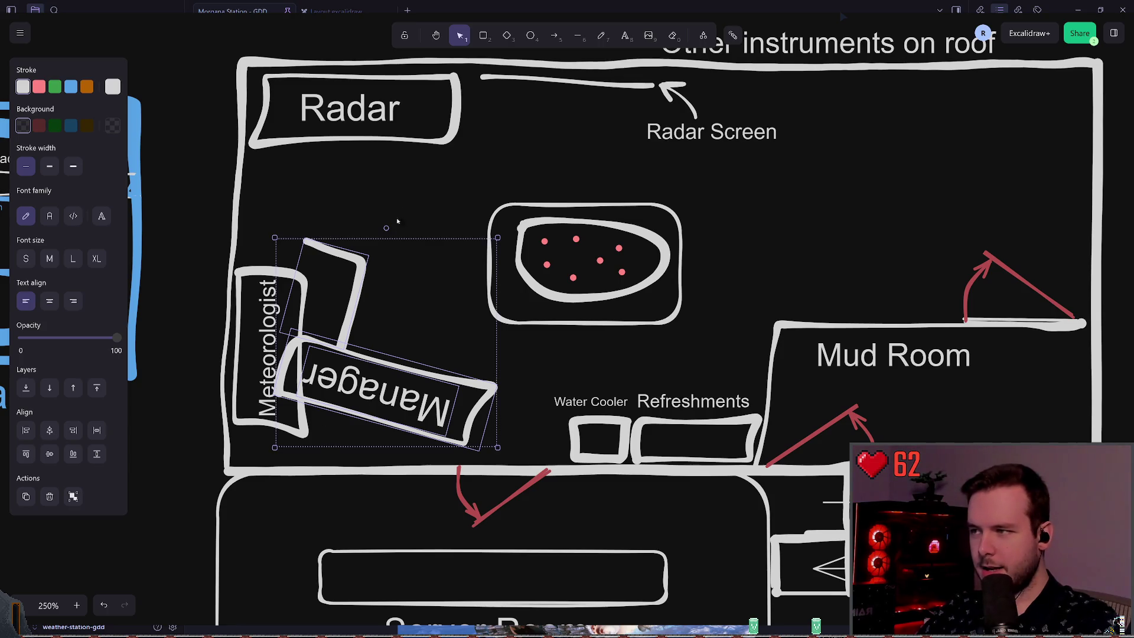
pyautogui.moveTo(387, 228); pyautogui.dragTo(364, 226)
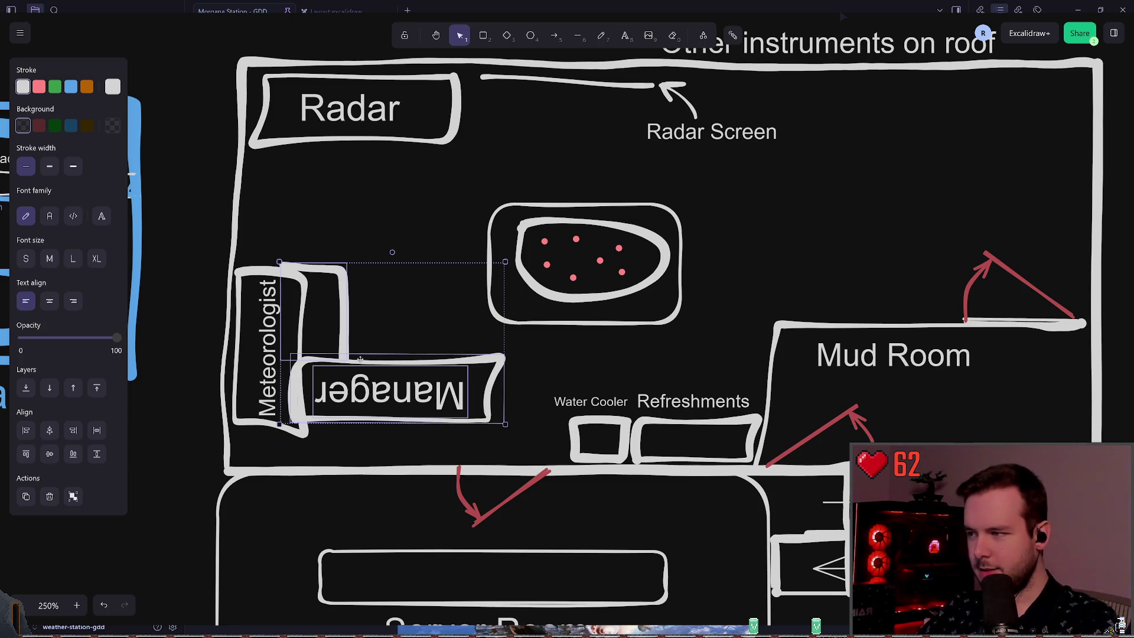
pyautogui.moveTo(368, 358); pyautogui.dragTo(390, 386)
# Move the Meteorologist desk to the top-right corner and rotate it horizontal.
pyautogui.moveTo(282, 308)
pyautogui.mouseDown()
pyautogui.moveTo(572, 196)
pyautogui.moveTo(875, 115)
pyautogui.mouseUp()
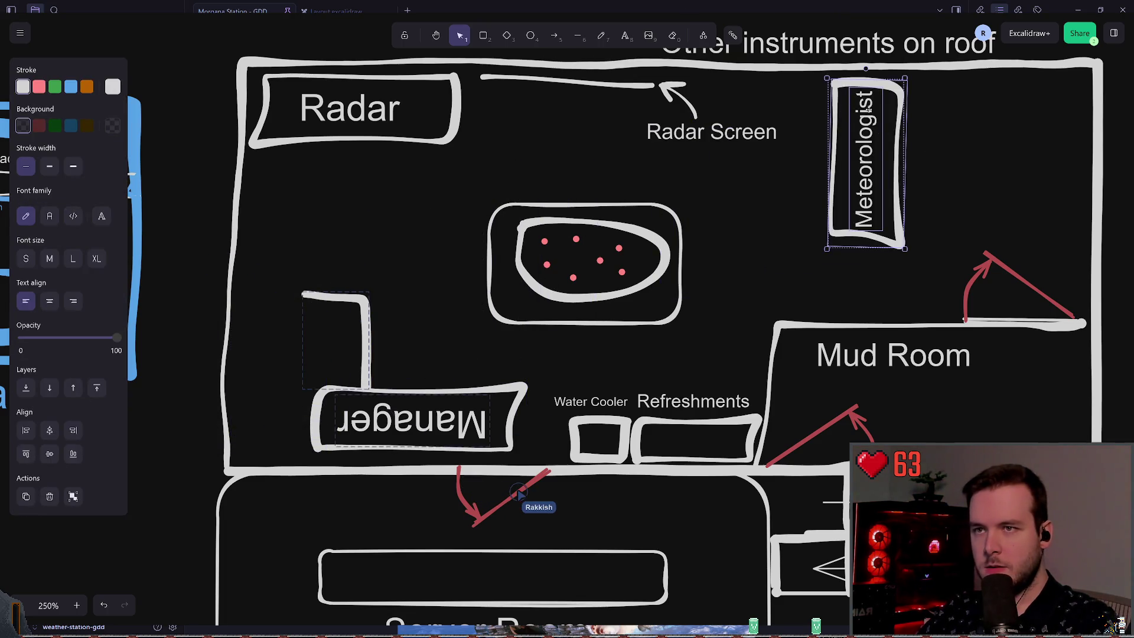
pyautogui.click(752, 249)
pyautogui.moveTo(752, 250); pyautogui.dragTo(592, 286)
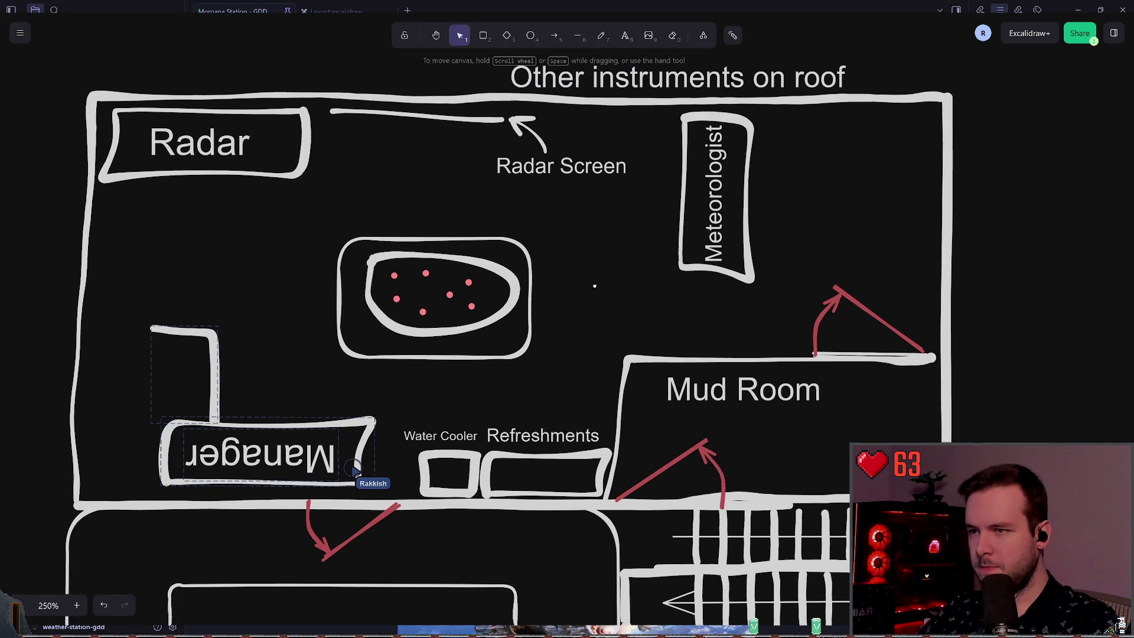
pyautogui.click(698, 119)
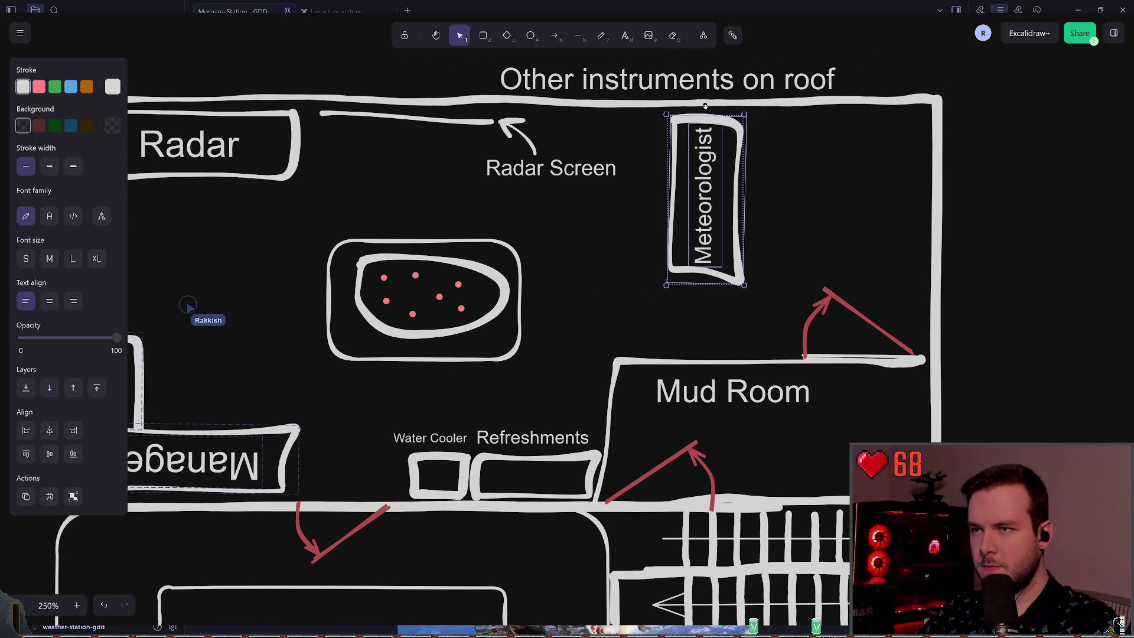
pyautogui.moveTo(698, 119)
pyautogui.mouseDown()
pyautogui.moveTo(805, 210)
pyautogui.moveTo(713, 202)
pyautogui.mouseUp()
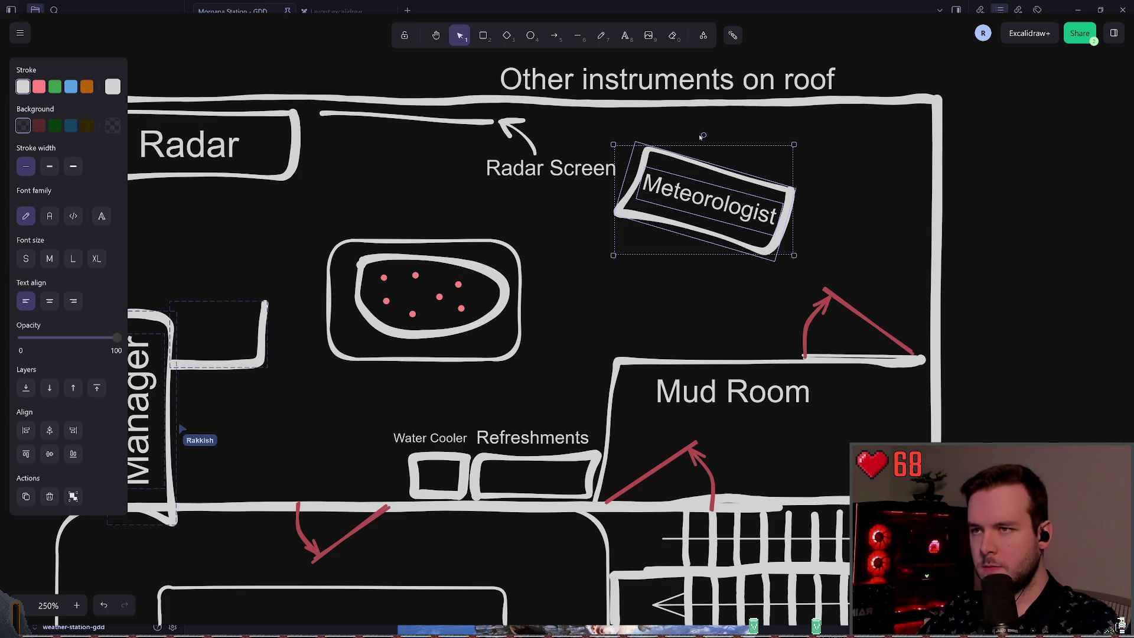
pyautogui.moveTo(703, 135)
pyautogui.mouseDown()
pyautogui.moveTo(709, 179)
pyautogui.moveTo(852, 121)
pyautogui.mouseUp()
pyautogui.click(634, 216)
pyautogui.hscroll(-5, 633, 216)
pyautogui.scroll(-2, 633, 216)
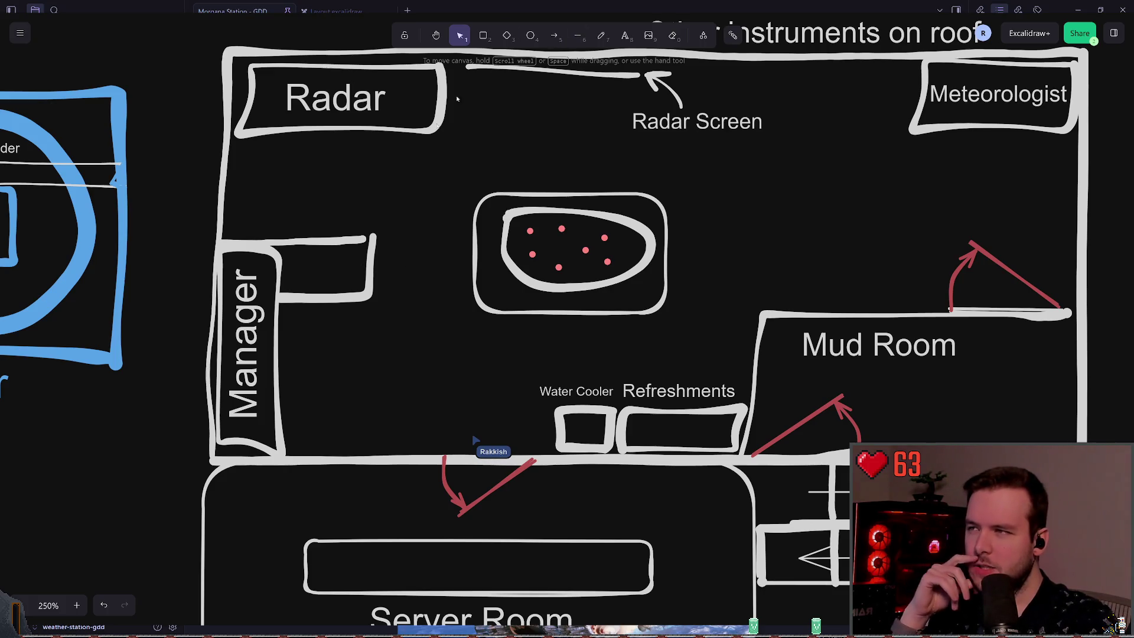
# Narrow the small box beside the Manager desk, then undo the recent edits.
pyautogui.click(305, 241)
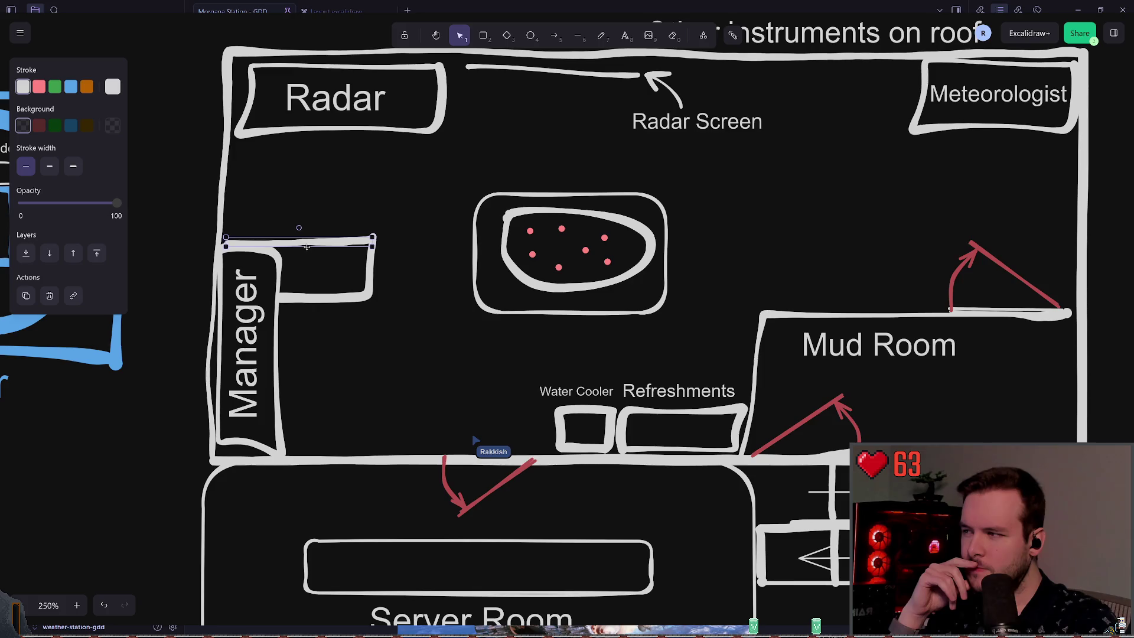
pyautogui.click(331, 266)
pyautogui.click(363, 266)
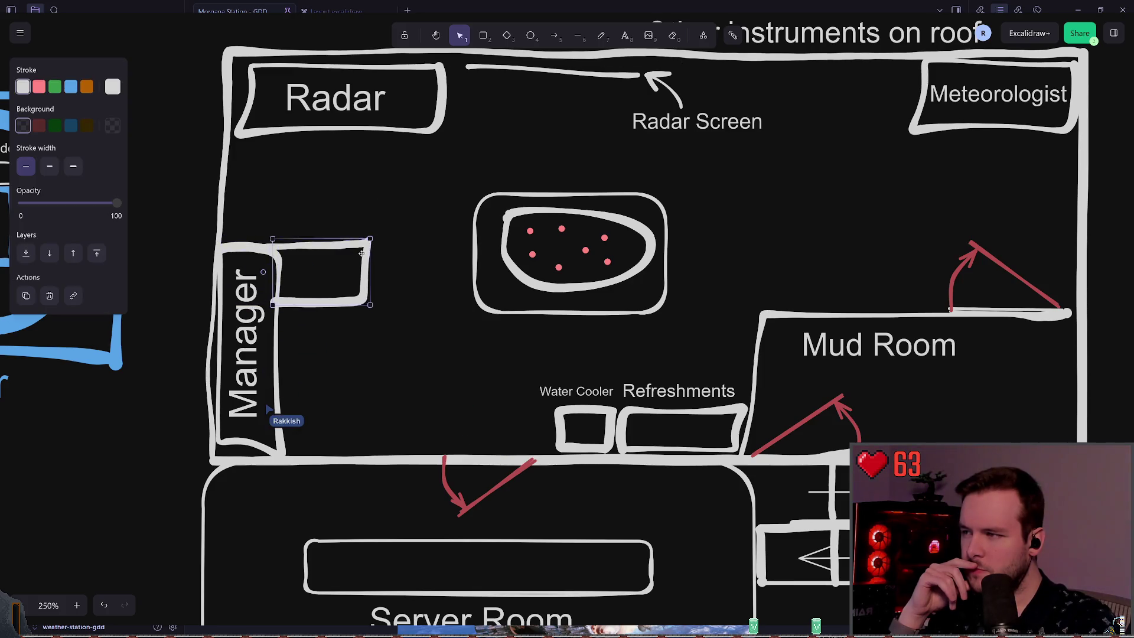
pyautogui.click(411, 243)
pyautogui.click(356, 276)
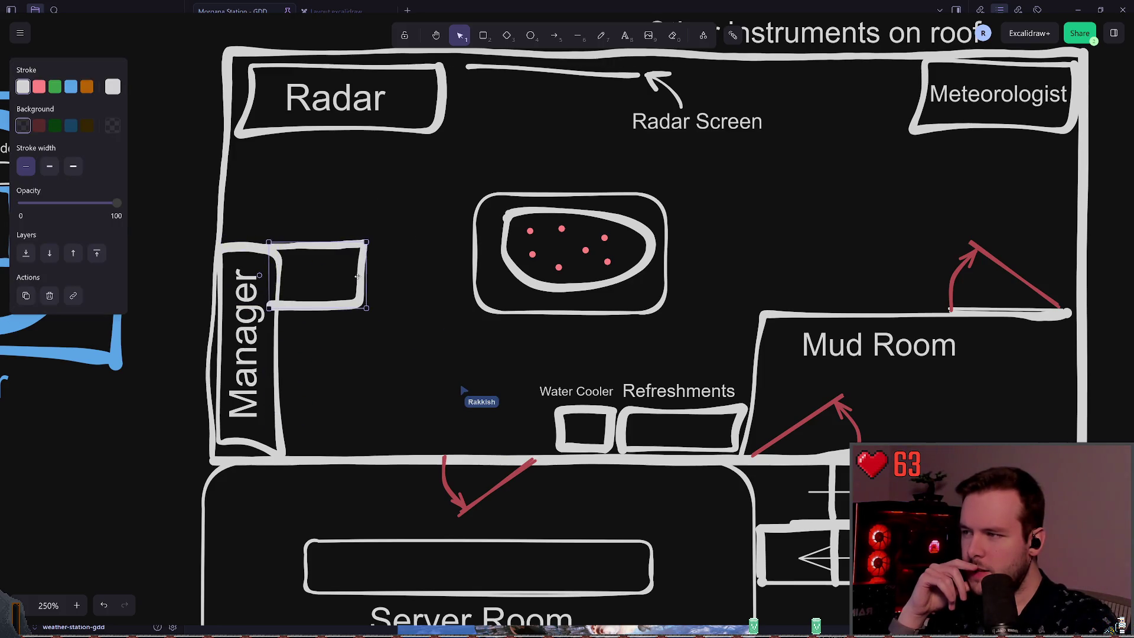
pyautogui.click(416, 251)
pyautogui.click(276, 306)
pyautogui.moveTo(269, 307); pyautogui.dragTo(271, 307)
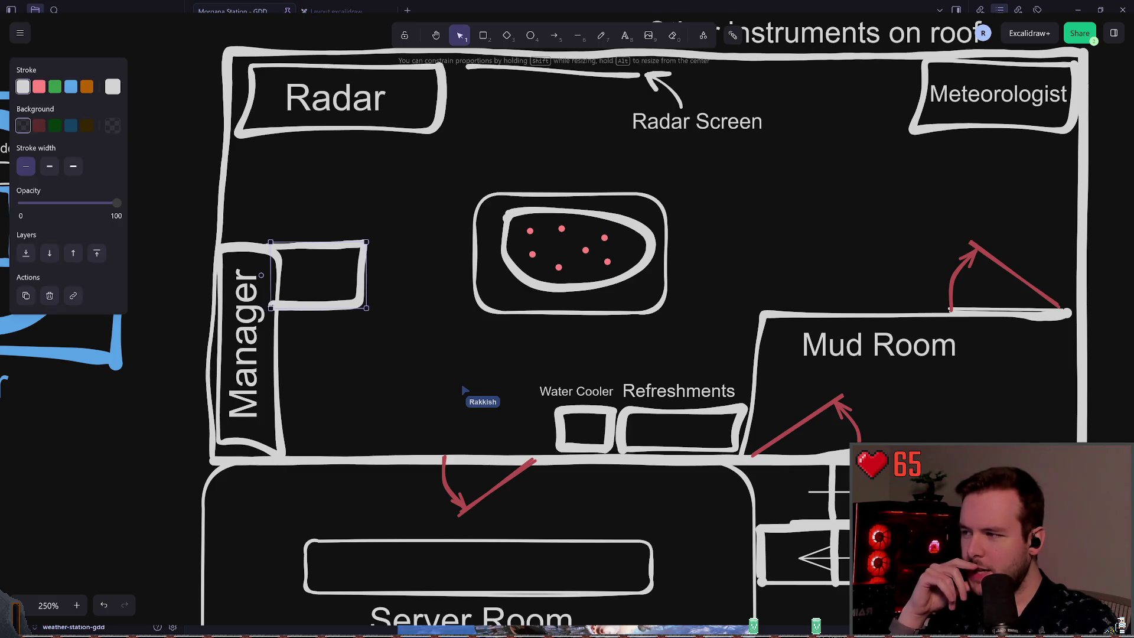
pyautogui.click(413, 313)
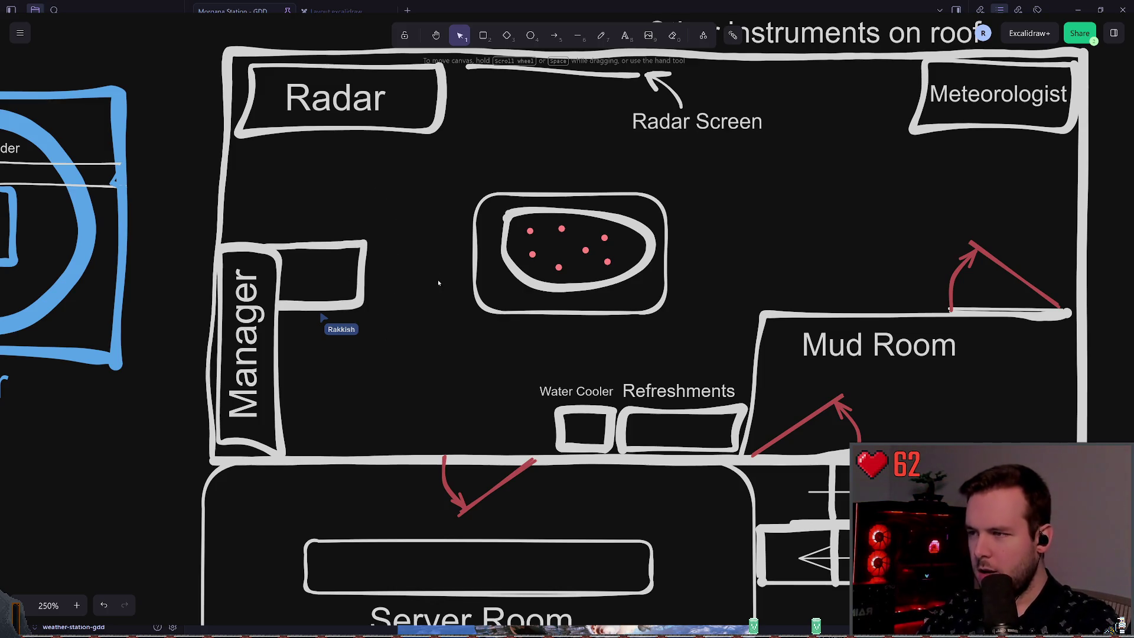
pyautogui.hotkey('ctrl', 'z')
pyautogui.hotkey('ctrl', 'z')
pyautogui.click(413, 338)
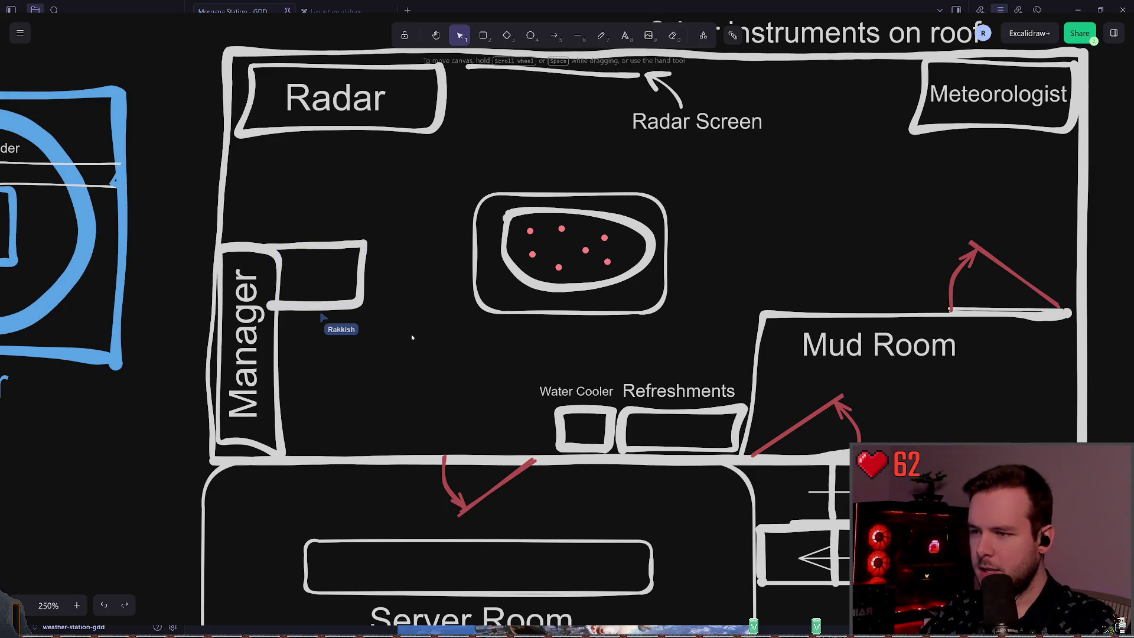
pyautogui.hotkey('ctrl', 'z')
pyautogui.click(409, 336)
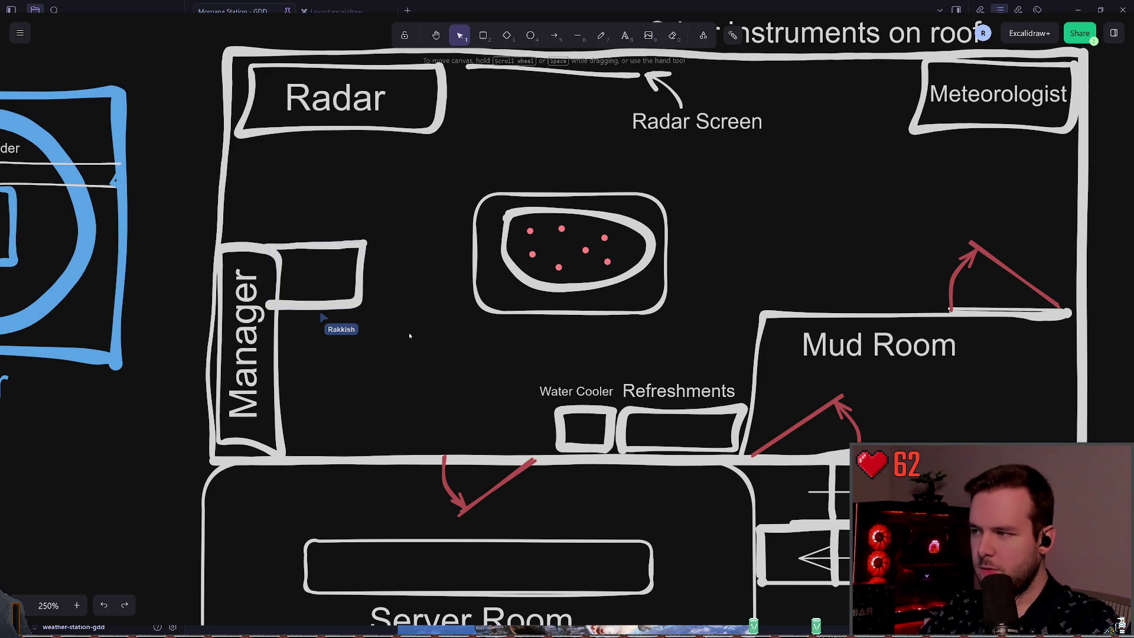
# Thicken the line above the Manager desk and trim the small box's left edge inward.
pyautogui.click(306, 292)
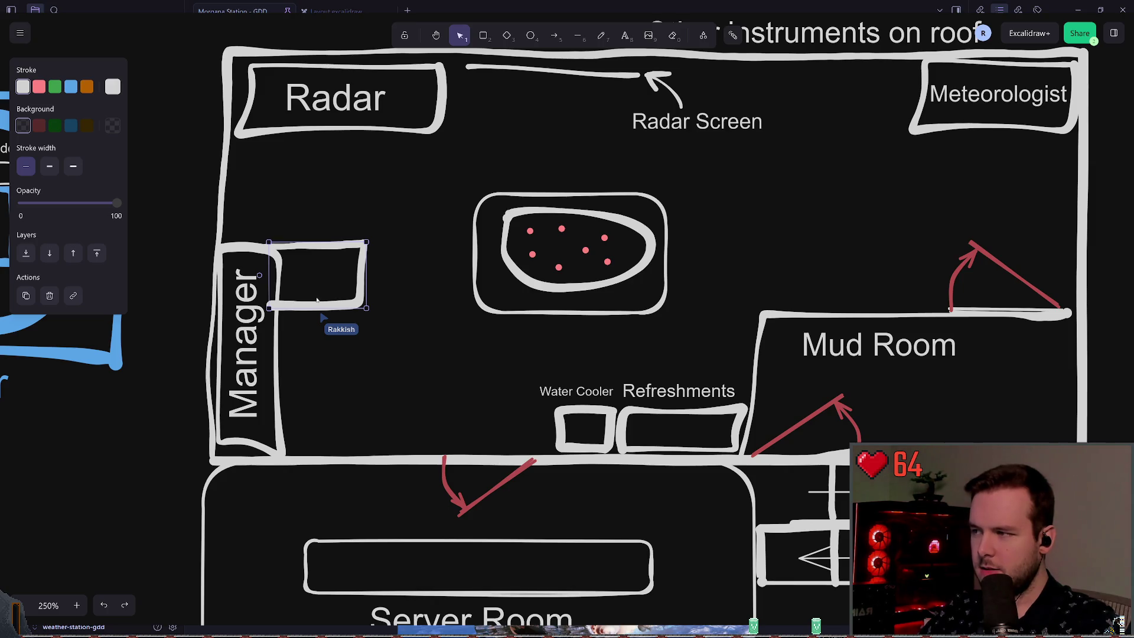
pyautogui.click(318, 250)
pyautogui.click(317, 248)
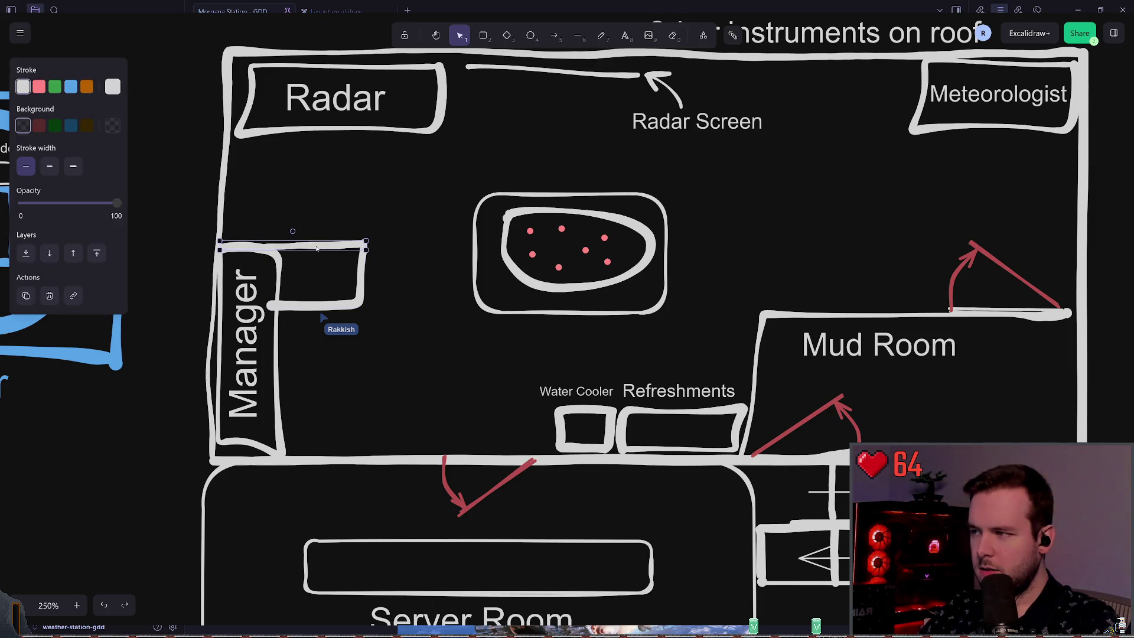
pyautogui.click(49, 166)
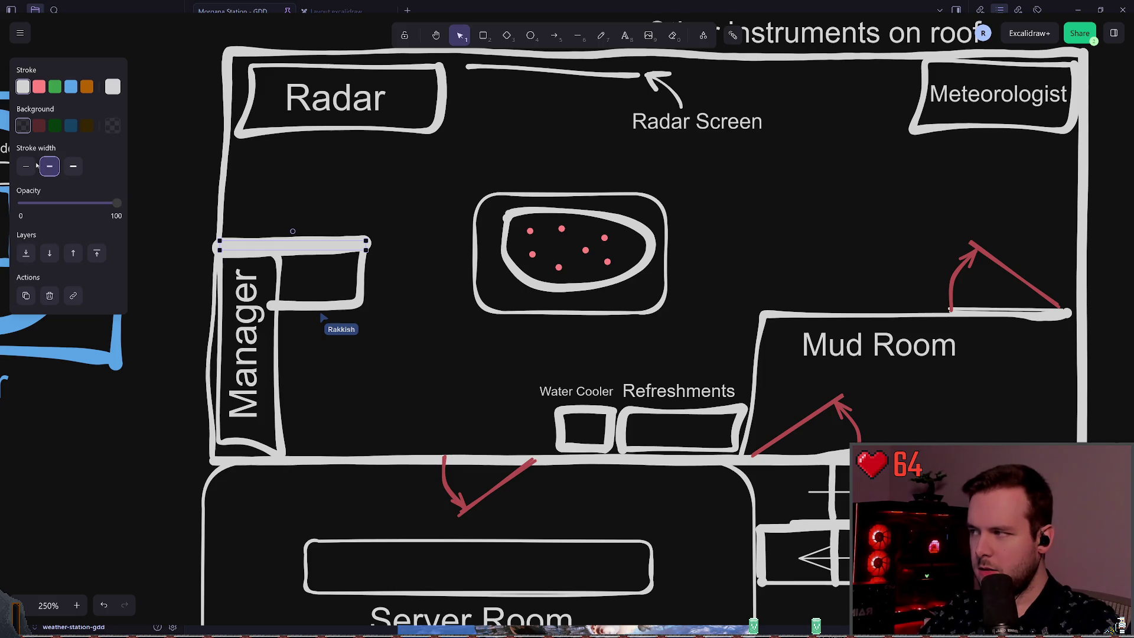
pyautogui.click(400, 218)
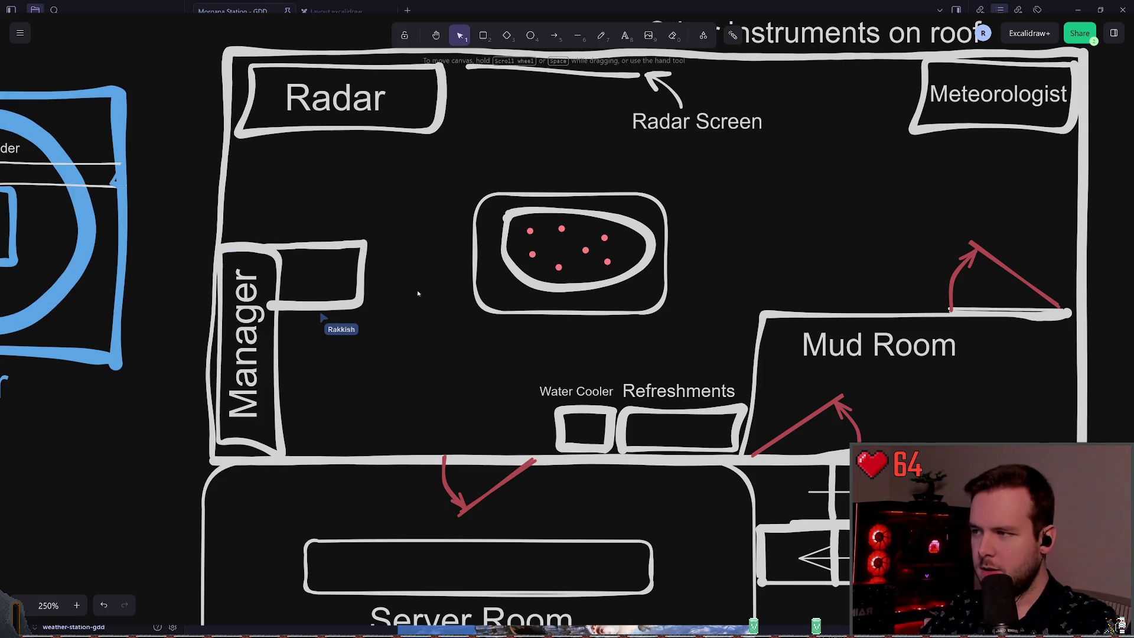
pyautogui.click(287, 307)
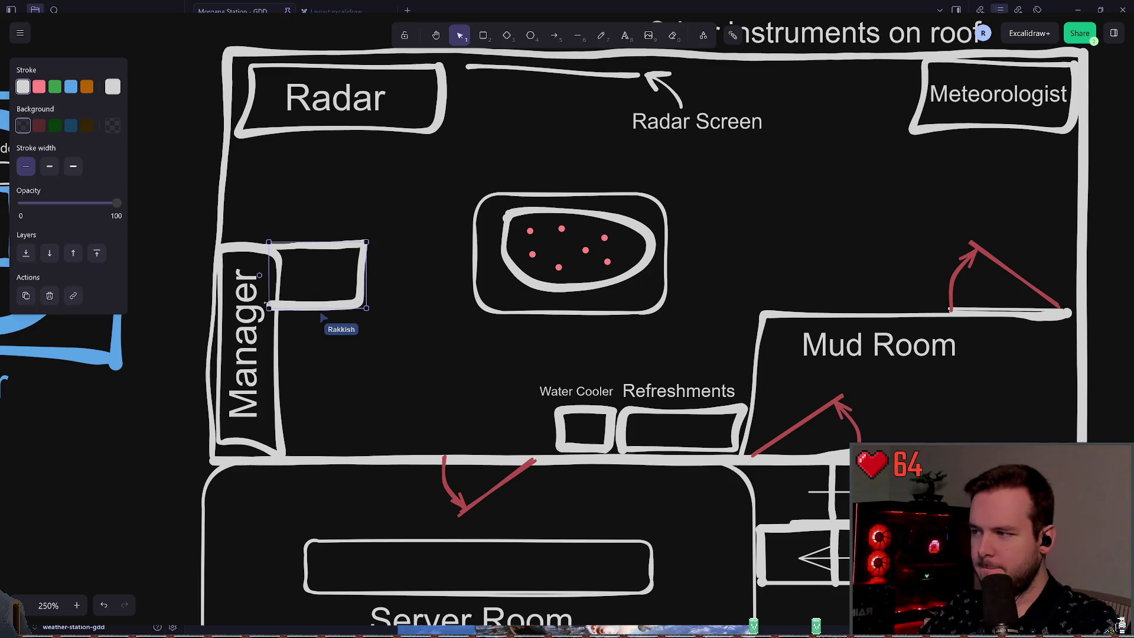
pyautogui.moveTo(265, 304); pyautogui.dragTo(272, 305)
# Rotate the Manager desk group a quarter turn and push it against the left wall.
pyautogui.moveTo(430, 203)
pyautogui.mouseDown()
pyautogui.moveTo(266, 342)
pyautogui.moveTo(173, 464)
pyautogui.mouseUp()
pyautogui.moveTo(285, 317); pyautogui.dragTo(355, 281)
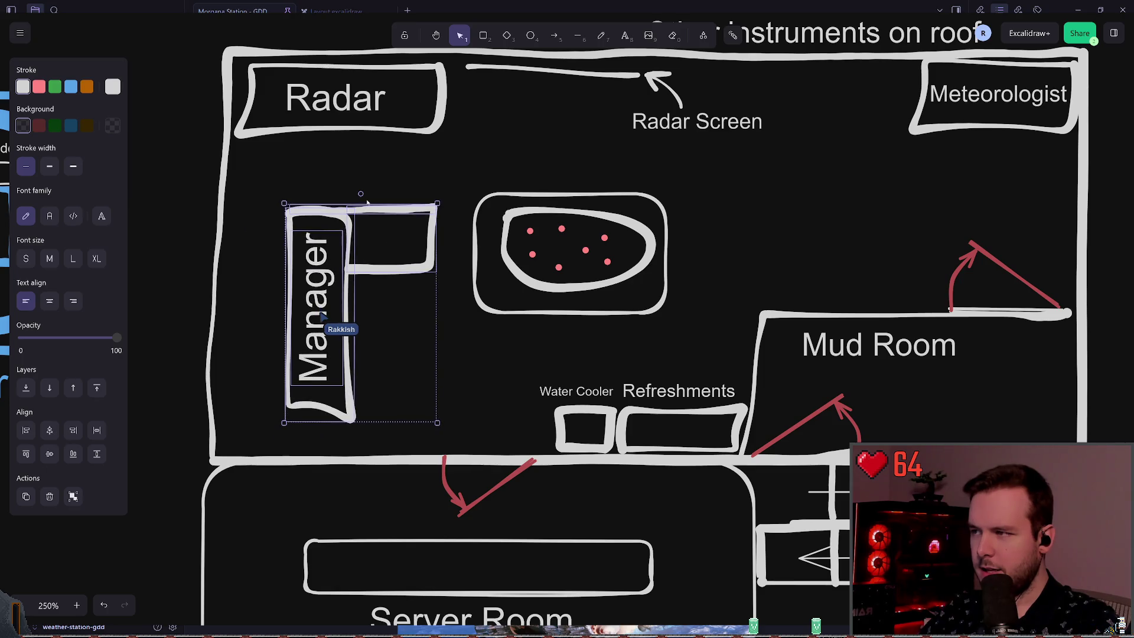
pyautogui.moveTo(361, 196)
pyautogui.mouseDown()
pyautogui.moveTo(423, 297)
pyautogui.moveTo(409, 232)
pyautogui.moveTo(365, 272)
pyautogui.mouseUp()
pyautogui.hotkey('ctrl', 'z')
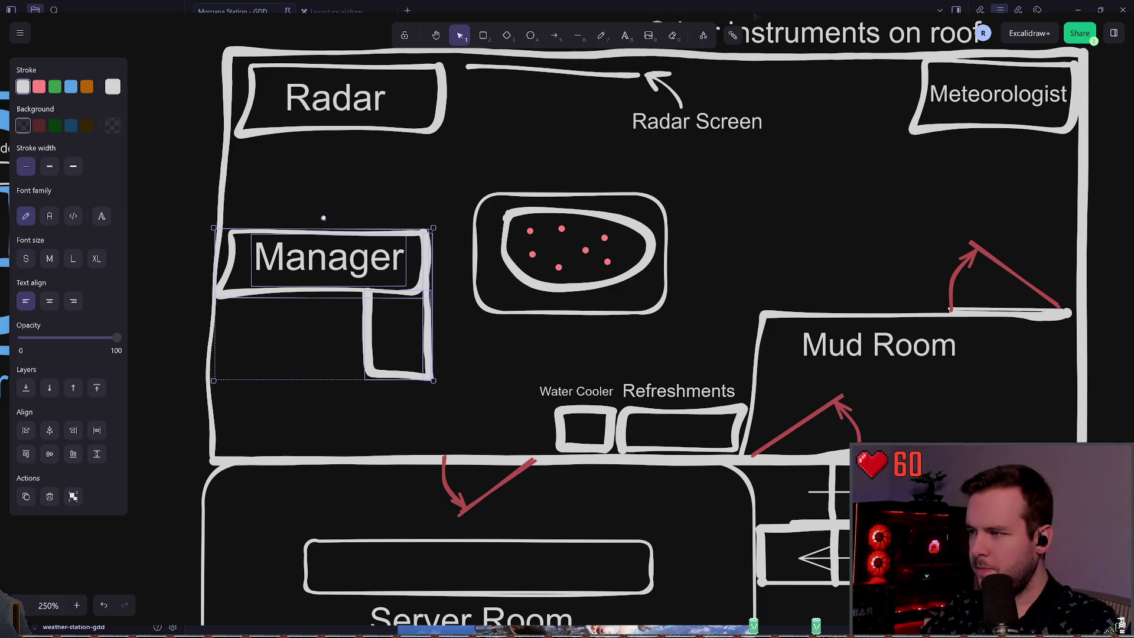
pyautogui.moveTo(323, 218)
pyautogui.mouseDown()
pyautogui.moveTo(417, 260)
pyautogui.moveTo(431, 307)
pyautogui.mouseUp()
pyautogui.moveTo(373, 272); pyautogui.dragTo(341, 319)
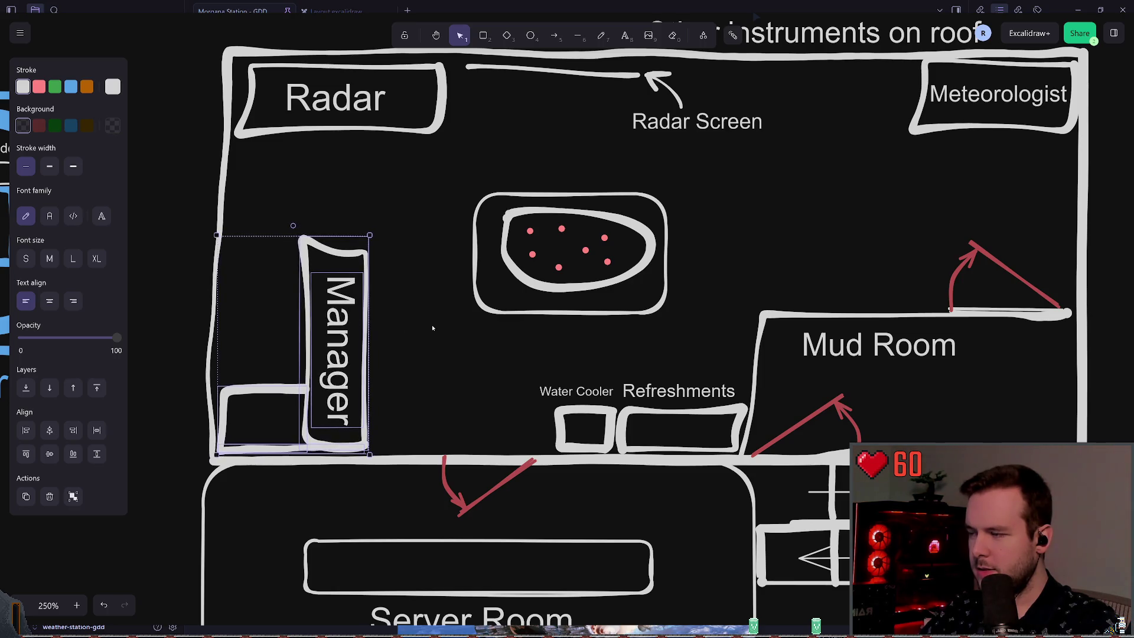
pyautogui.click(432, 328)
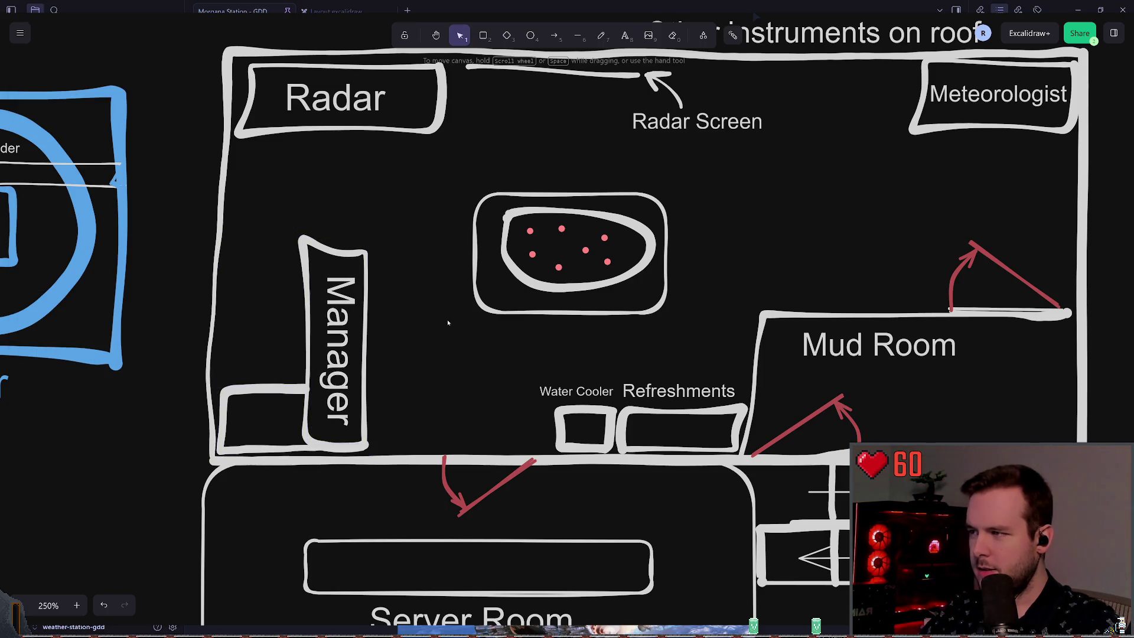
pyautogui.click(602, 37)
pyautogui.moveTo(342, 307); pyautogui.dragTo(691, 187)
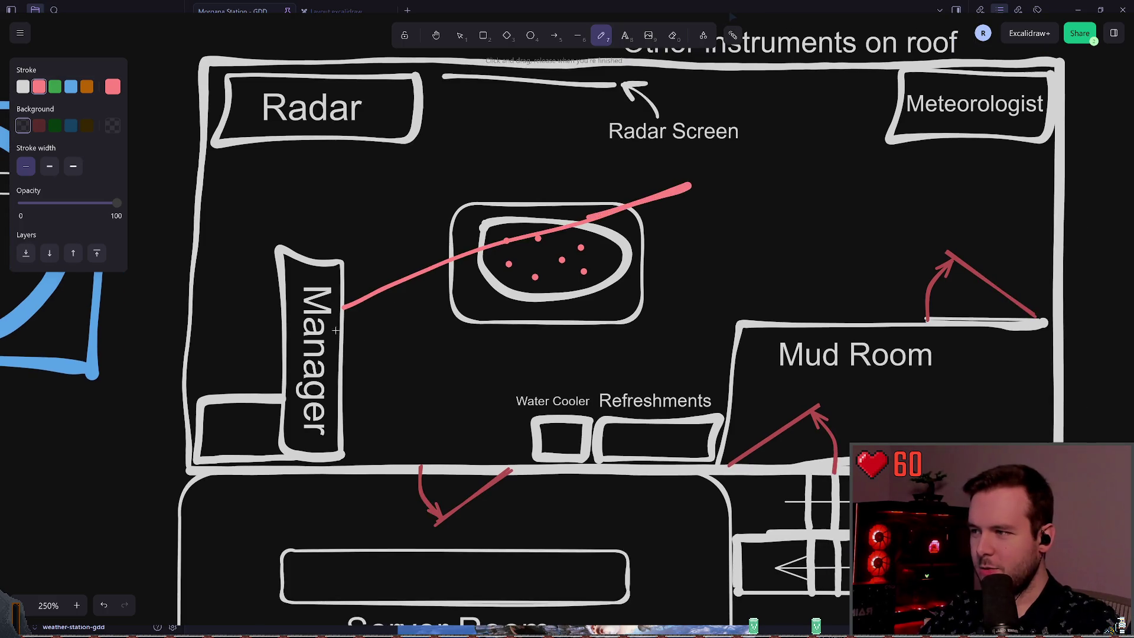
pyautogui.hotkey('ctrl', 'z')
pyautogui.moveTo(333, 330); pyautogui.dragTo(533, 104)
pyautogui.moveTo(338, 377)
pyautogui.mouseDown()
pyautogui.moveTo(661, 325)
pyautogui.moveTo(778, 319)
pyautogui.mouseUp()
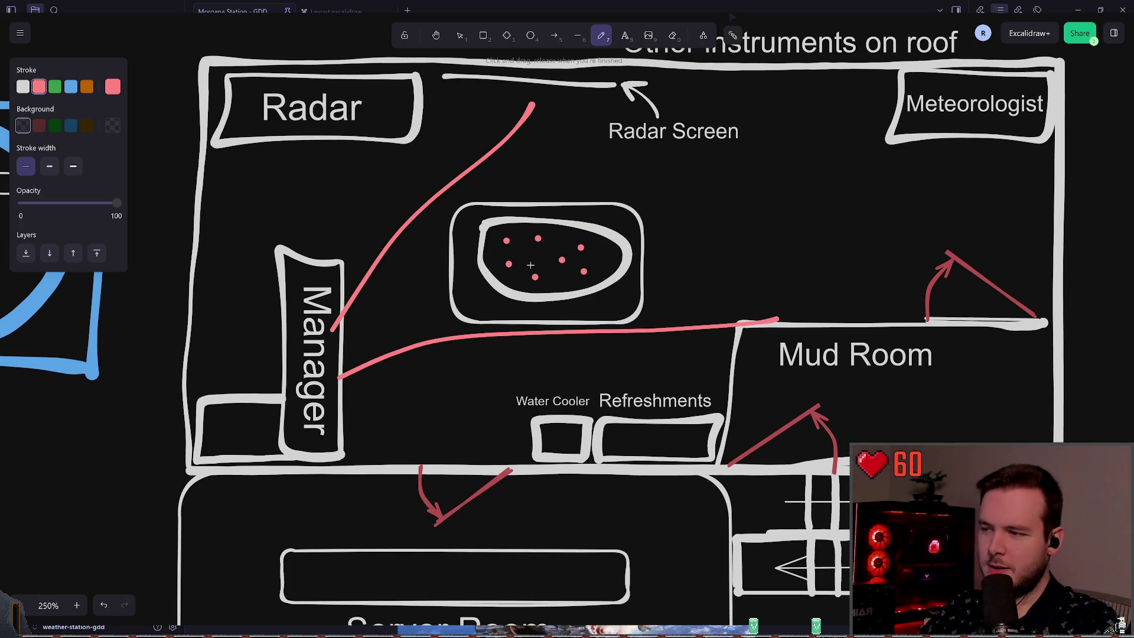
pyautogui.scroll(2, 507, 252)
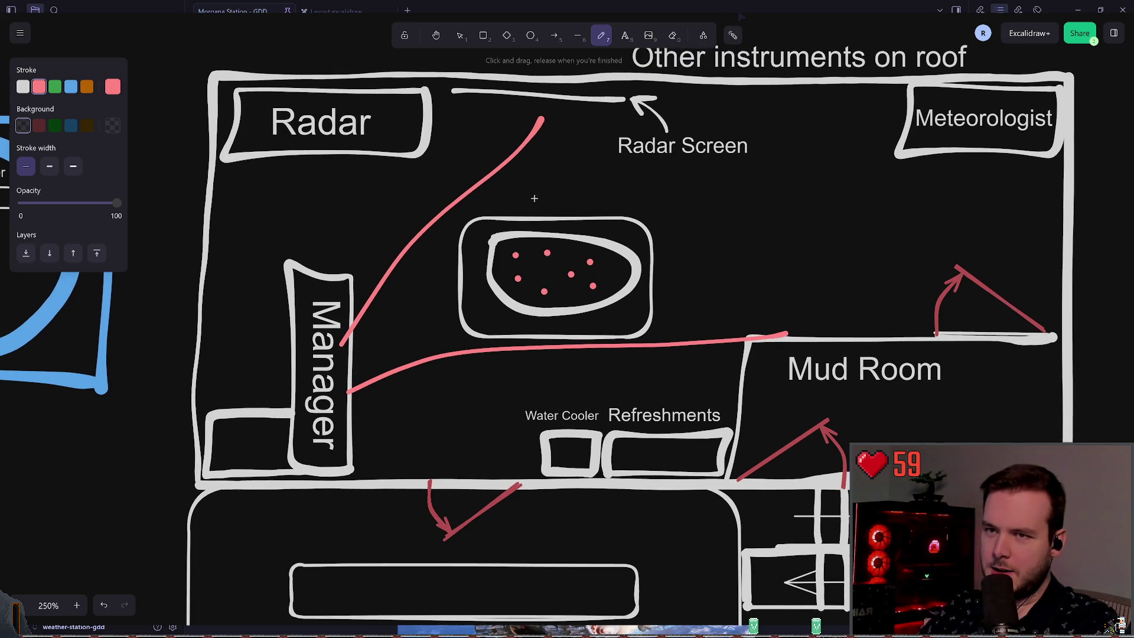
pyautogui.hotkey('ctrl', 'z')
pyautogui.hotkey('ctrl', 'z')
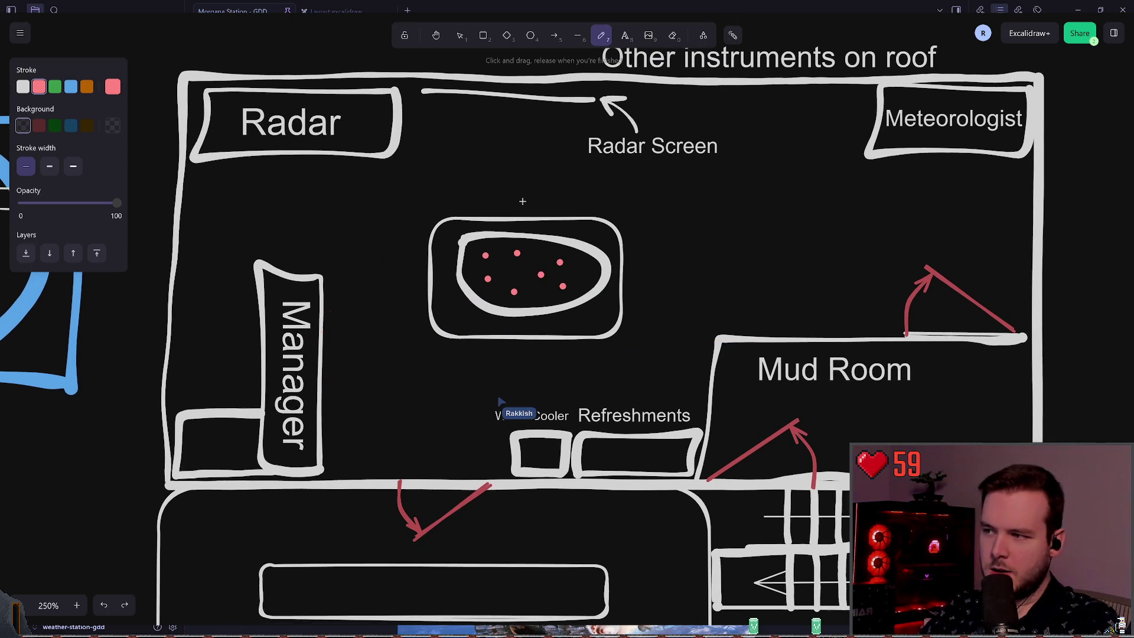
pyautogui.hscroll(-1, 361, 253)
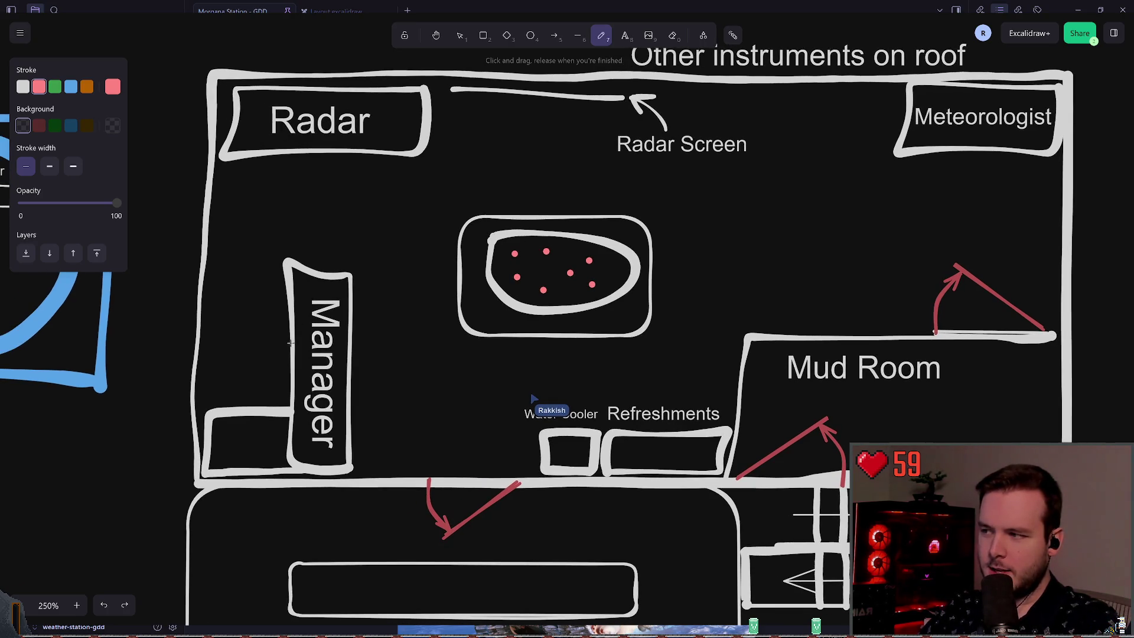
pyautogui.moveTo(280, 352); pyautogui.dragTo(434, 74)
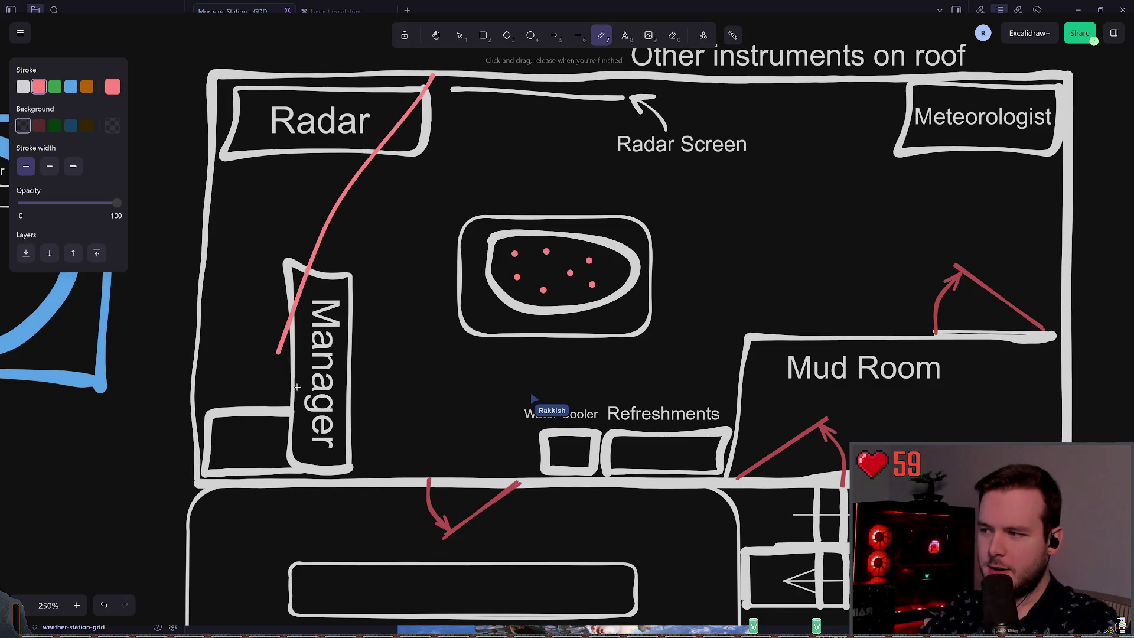
pyautogui.hotkey('ctrl', 'z')
pyautogui.moveTo(287, 346); pyautogui.dragTo(369, 106)
pyautogui.moveTo(297, 391); pyautogui.dragTo(800, 391)
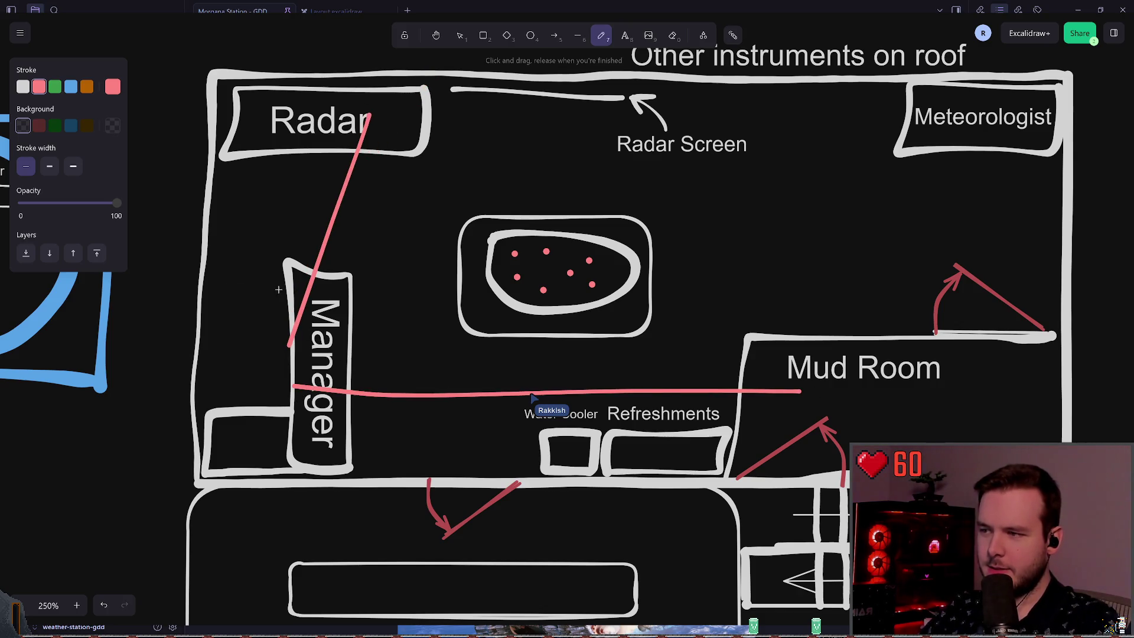
pyautogui.hotkey('ctrl', 'z')
pyautogui.hotkey('ctrl', 'z')
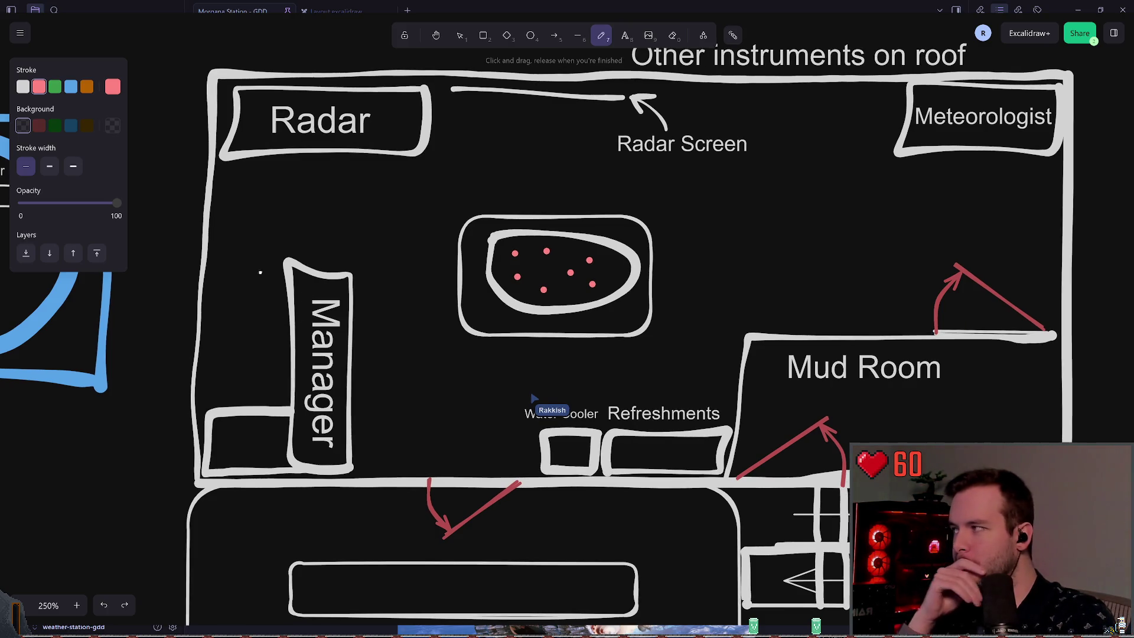
pyautogui.hscroll(-1, 253, 277)
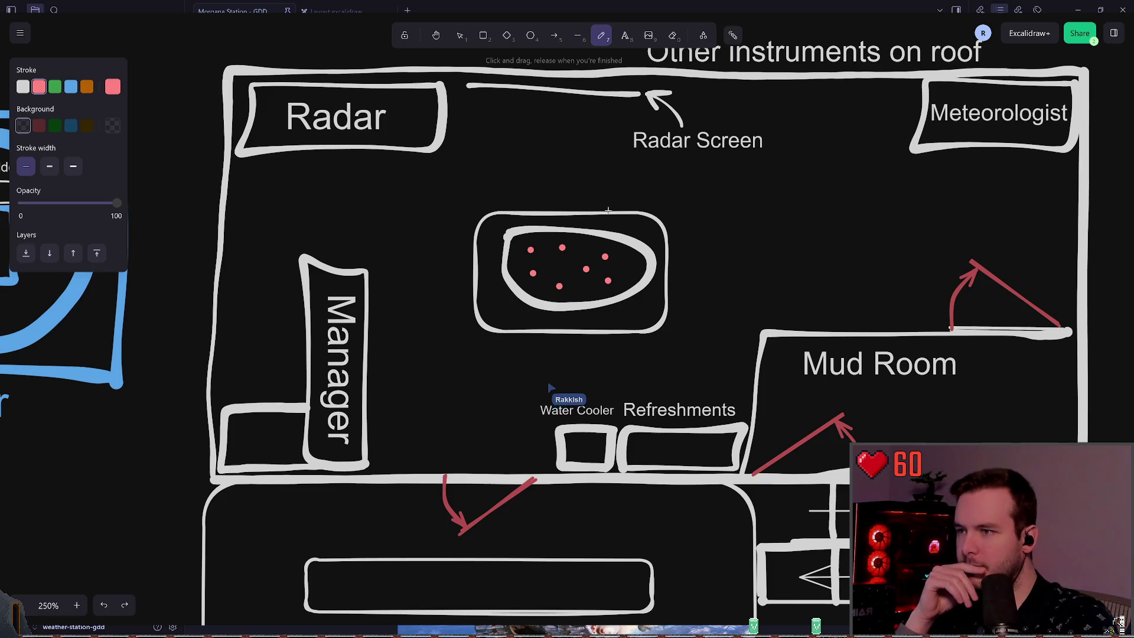
pyautogui.moveTo(501, 190)
pyautogui.mouseDown()
pyautogui.moveTo(656, 266)
pyautogui.moveTo(496, 216)
pyautogui.mouseUp()
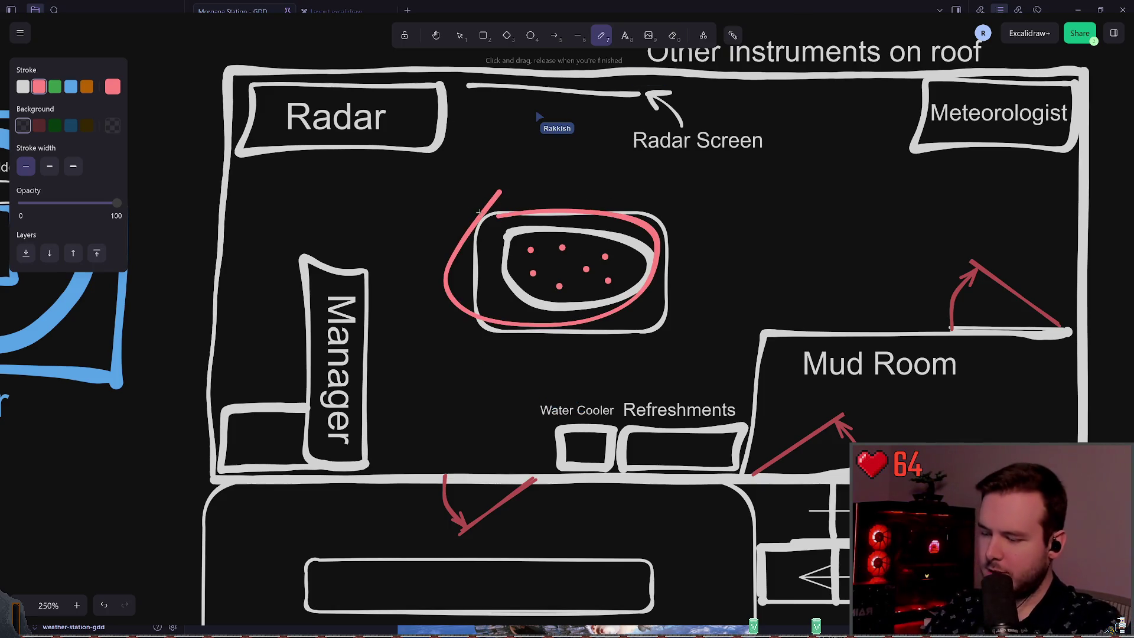
pyautogui.hotkey('ctrl', 'z')
pyautogui.hotkey('ctrl', 'shift', 'z')
pyautogui.hotkey('ctrl', 'z')
pyautogui.moveTo(228, 243)
pyautogui.mouseDown()
pyautogui.moveTo(219, 366)
pyautogui.moveTo(208, 245)
pyautogui.moveTo(211, 390)
pyautogui.mouseUp()
pyautogui.hotkey('ctrl', 'z')
pyautogui.hotkey('ctrl', 'shift', 'z')
pyautogui.hotkey('ctrl', 'z')
pyautogui.hotkey('ctrl', 'z')
pyautogui.hotkey('ctrl', 'z')
pyautogui.hscroll(3, 519, 186)
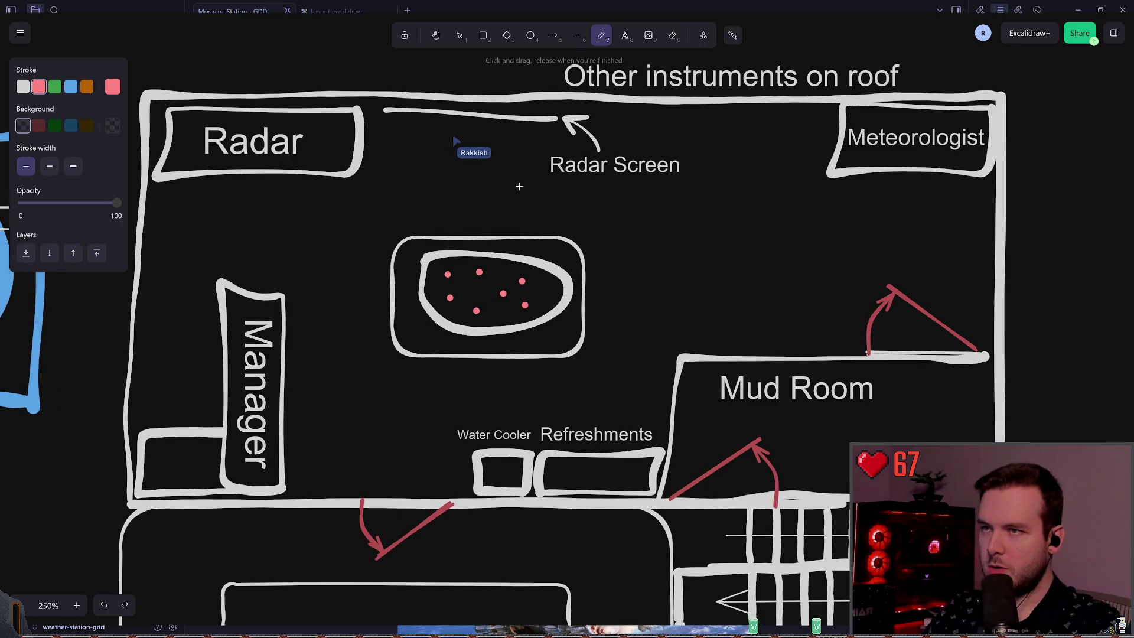
pyautogui.moveTo(607, 105); pyautogui.dragTo(815, 103)
pyautogui.hotkey('ctrl', 'z')
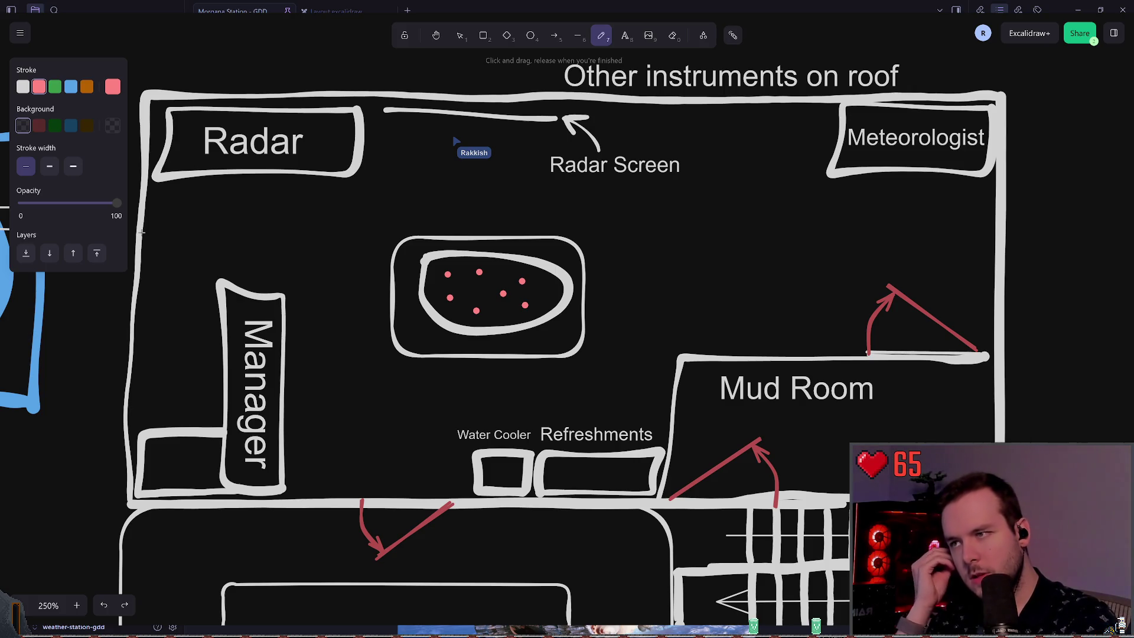
pyautogui.hscroll(-3, 210, 228)
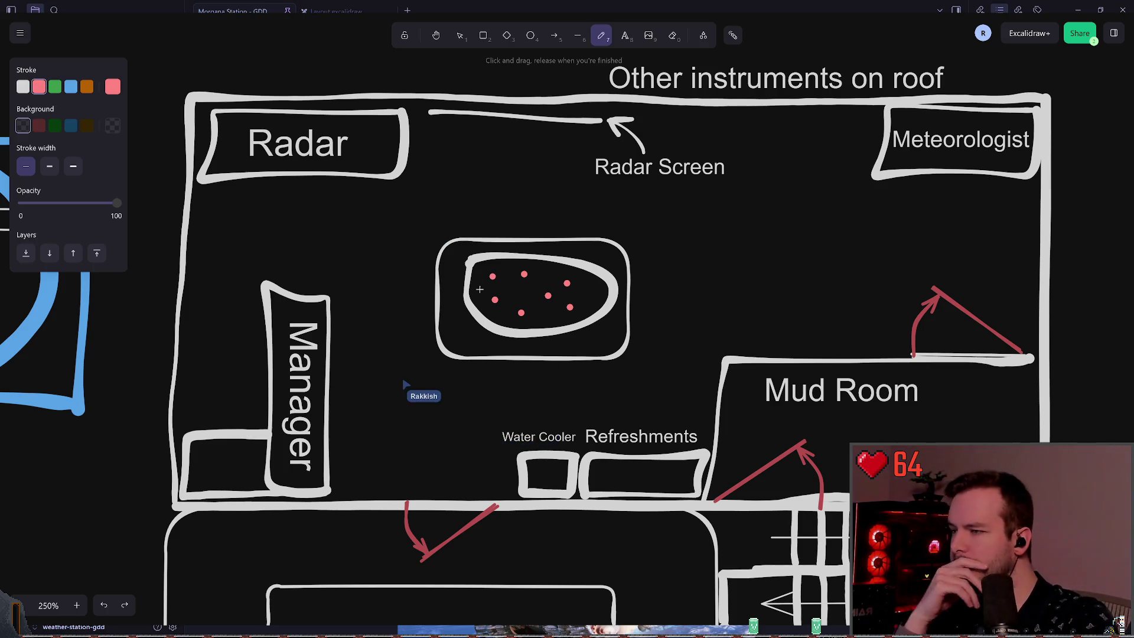
# Nudge the dotted table left and slide the Radar desk right along the top wall.
pyautogui.click(459, 37)
pyautogui.moveTo(496, 311); pyautogui.dragTo(464, 304)
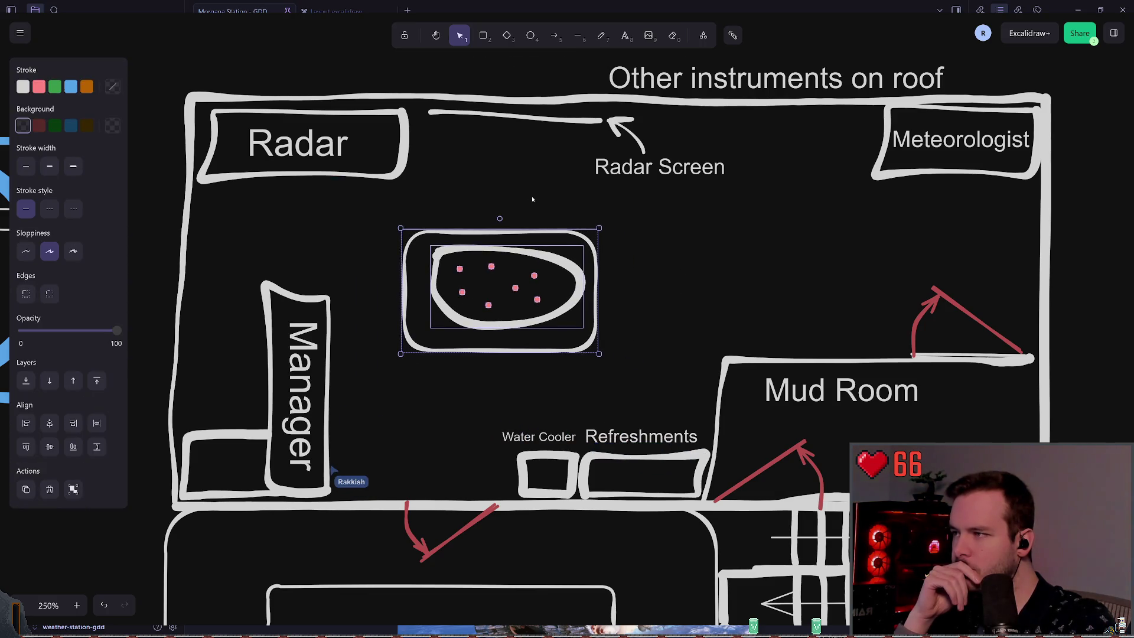
pyautogui.click(425, 215)
pyautogui.moveTo(428, 198); pyautogui.dragTo(198, 104)
pyautogui.moveTo(340, 112)
pyautogui.mouseDown()
pyautogui.moveTo(786, 162)
pyautogui.moveTo(814, 110)
pyautogui.mouseUp()
# Move the arrow and Radar Screen label left, lifting the label up under the line.
pyautogui.moveTo(602, 205)
pyautogui.mouseDown()
pyautogui.moveTo(639, 167)
pyautogui.moveTo(738, 106)
pyautogui.mouseUp()
pyautogui.moveTo(644, 139)
pyautogui.mouseDown()
pyautogui.moveTo(608, 151)
pyautogui.moveTo(643, 141)
pyautogui.mouseUp()
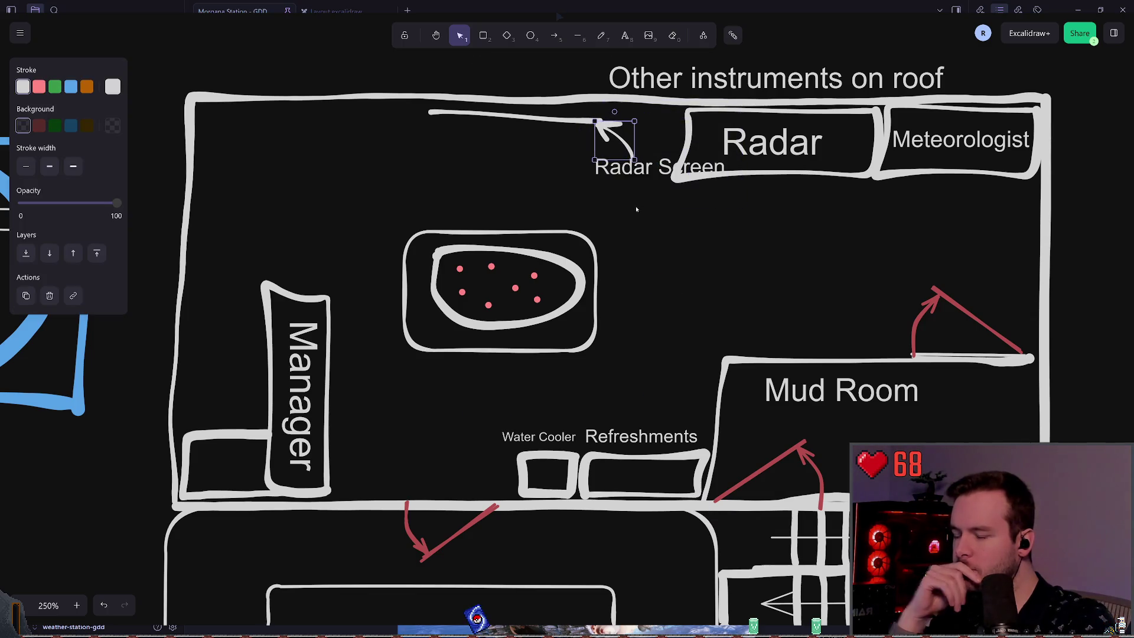
pyautogui.moveTo(570, 196); pyautogui.dragTo(734, 121)
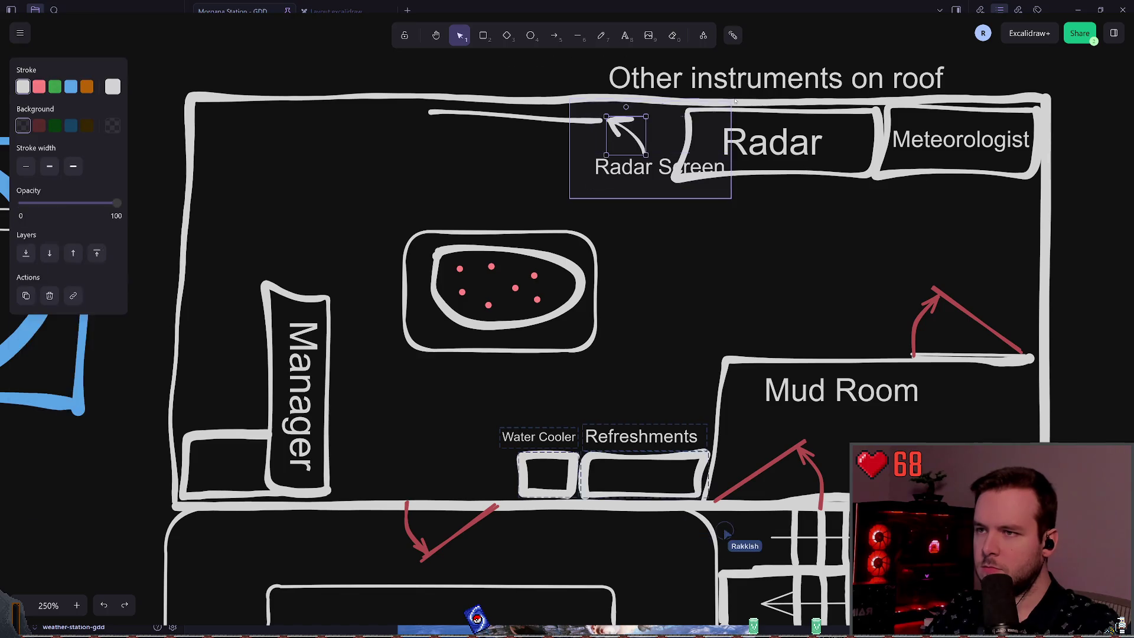
pyautogui.moveTo(642, 131)
pyautogui.mouseDown()
pyautogui.moveTo(534, 158)
pyautogui.moveTo(511, 130)
pyautogui.mouseUp()
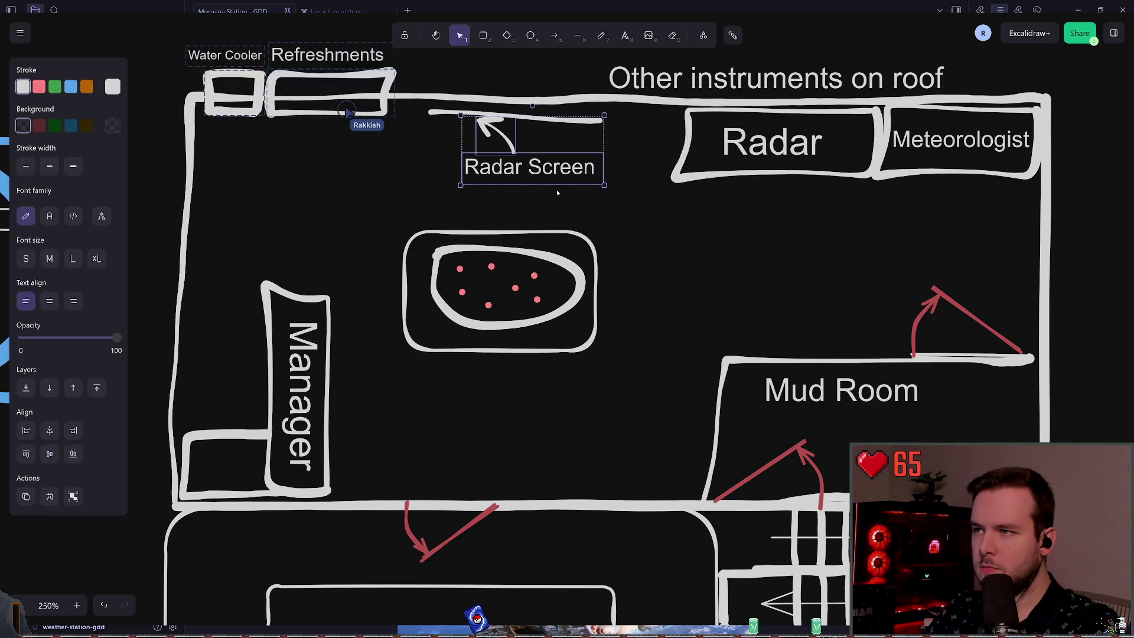
pyautogui.click(472, 143)
pyautogui.click(493, 133)
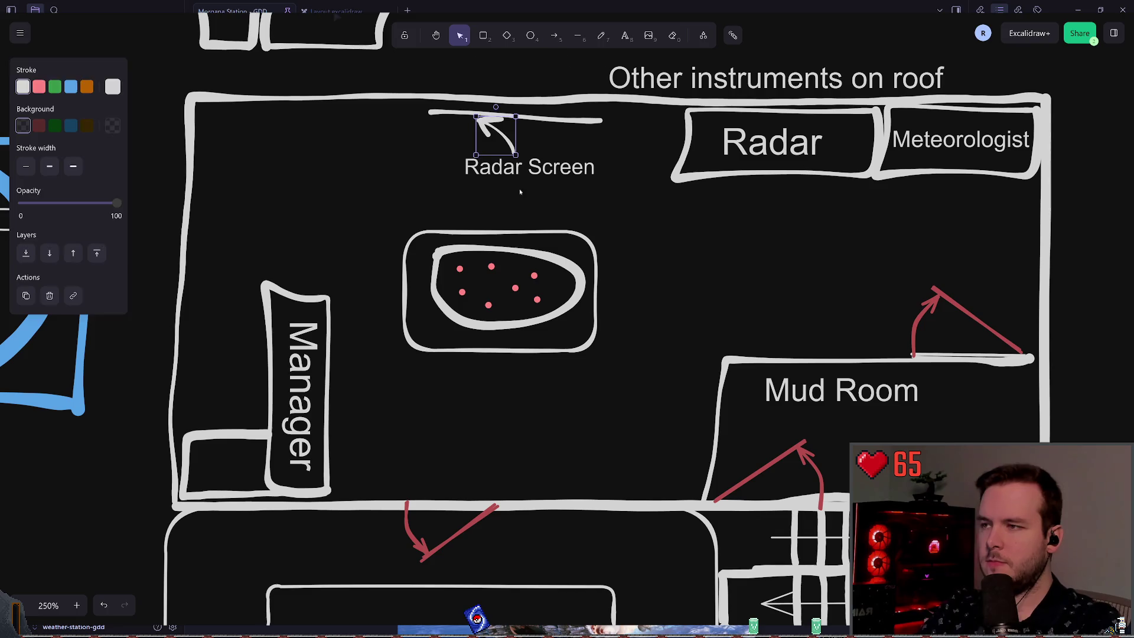
pyautogui.click(519, 172)
pyautogui.moveTo(514, 168)
pyautogui.mouseDown()
pyautogui.moveTo(506, 138)
pyautogui.moveTo(489, 135)
pyautogui.mouseUp()
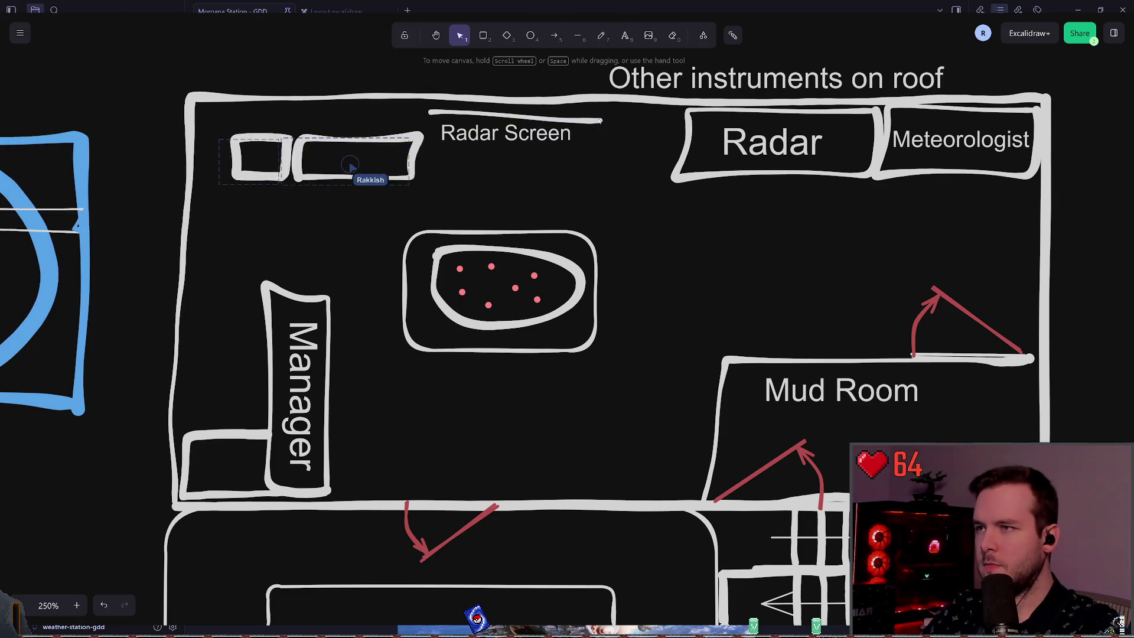
# Nudge the Radar Screen label into place directly beneath the top-wall line.
pyautogui.click(527, 120)
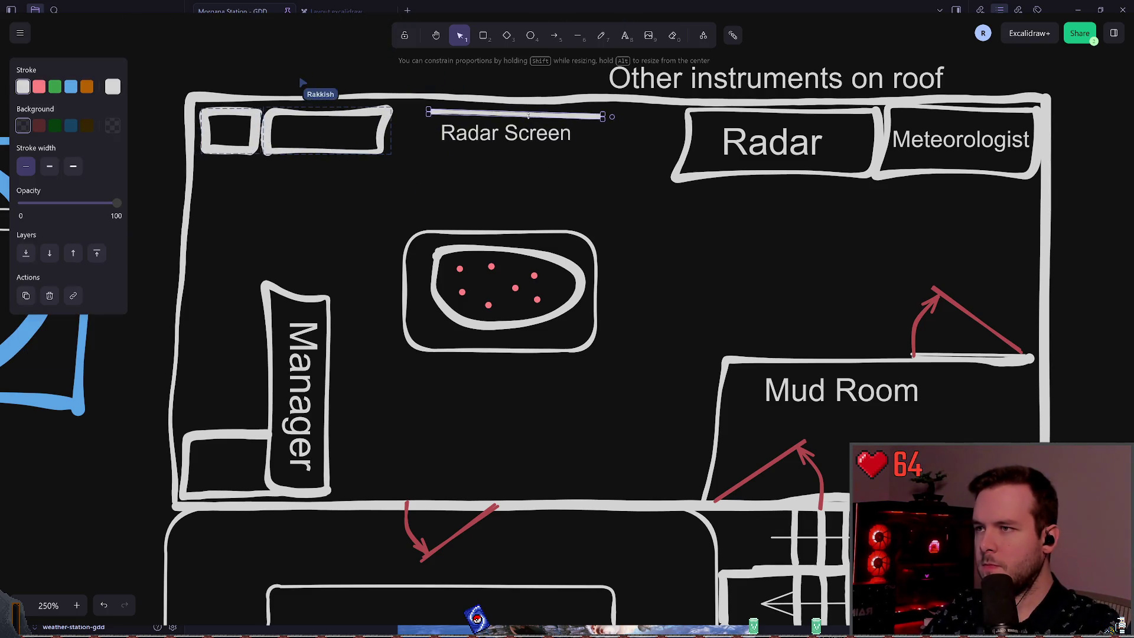
pyautogui.click(576, 155)
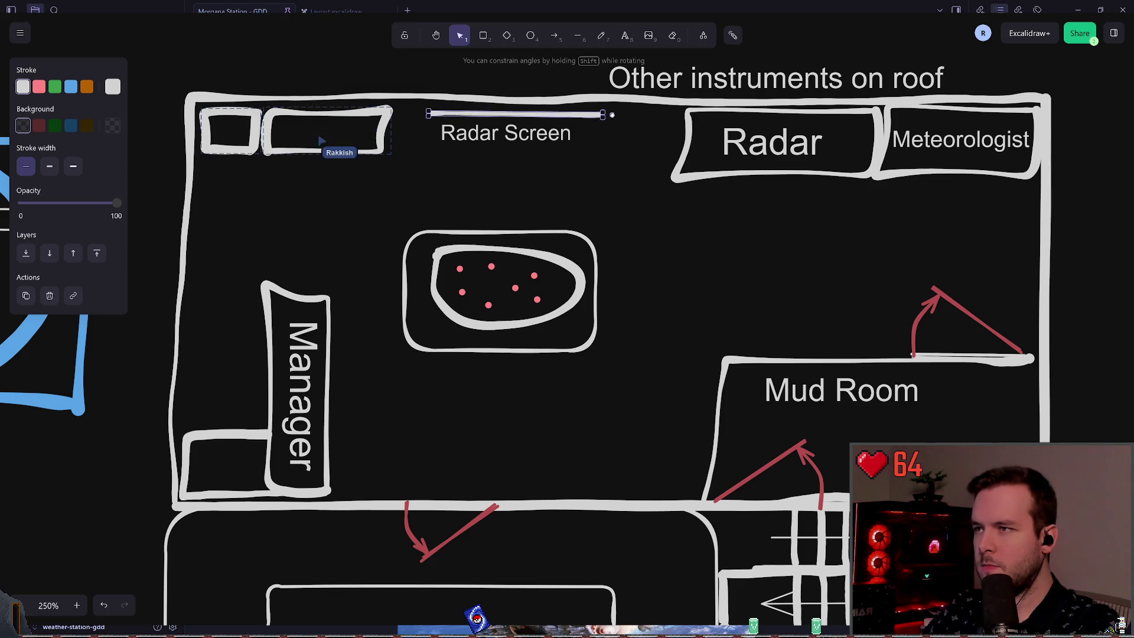
pyautogui.moveTo(506, 138); pyautogui.dragTo(515, 133)
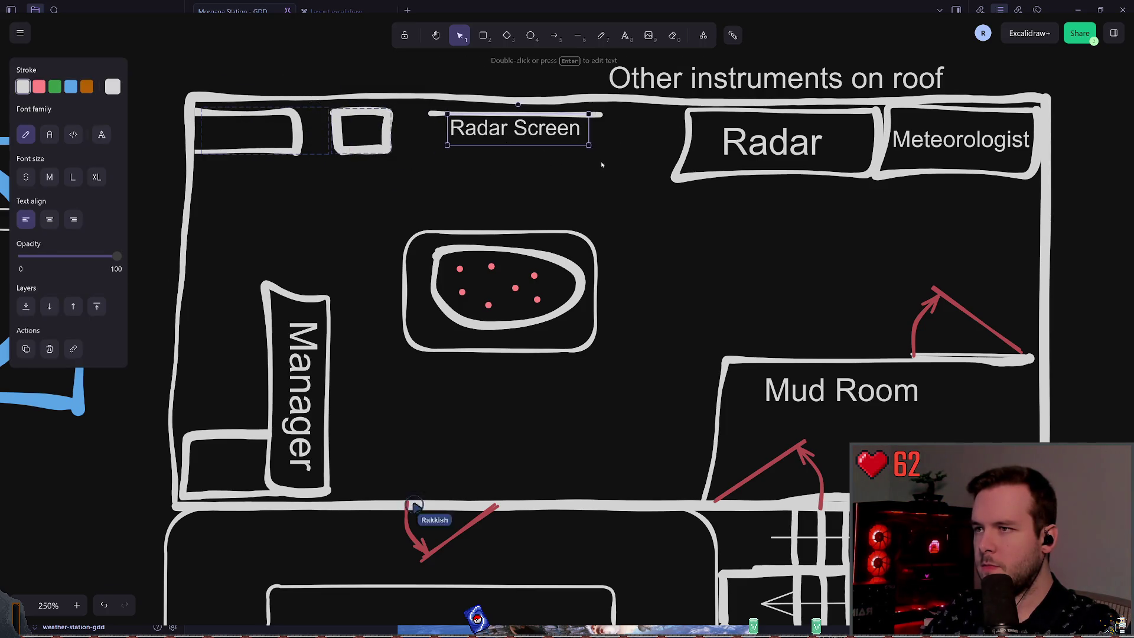
pyautogui.click(600, 113)
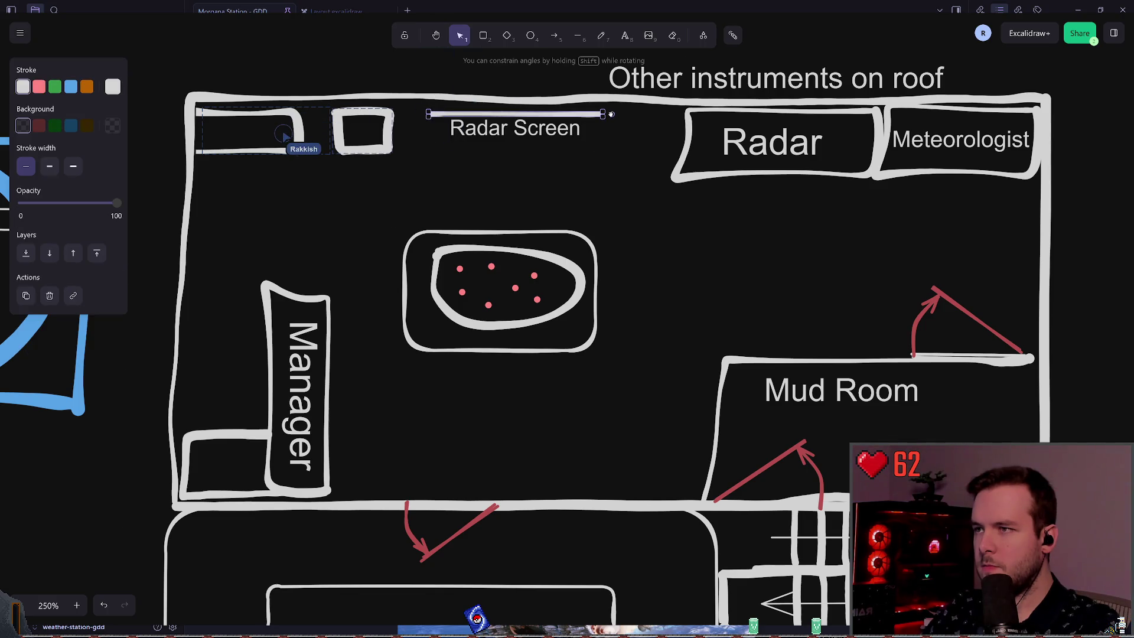
pyautogui.click(622, 123)
pyautogui.click(548, 129)
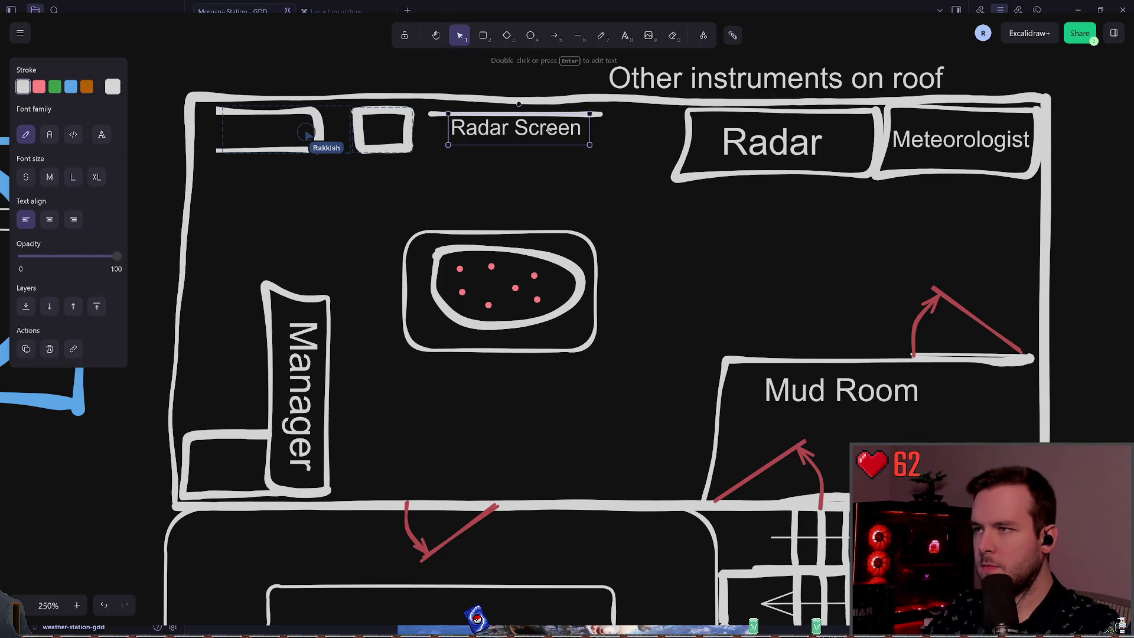
pyautogui.click(622, 174)
pyautogui.click(594, 112)
# Make the Radar Screen line blue, trying red on the label and undoing it.
pyautogui.click(614, 126)
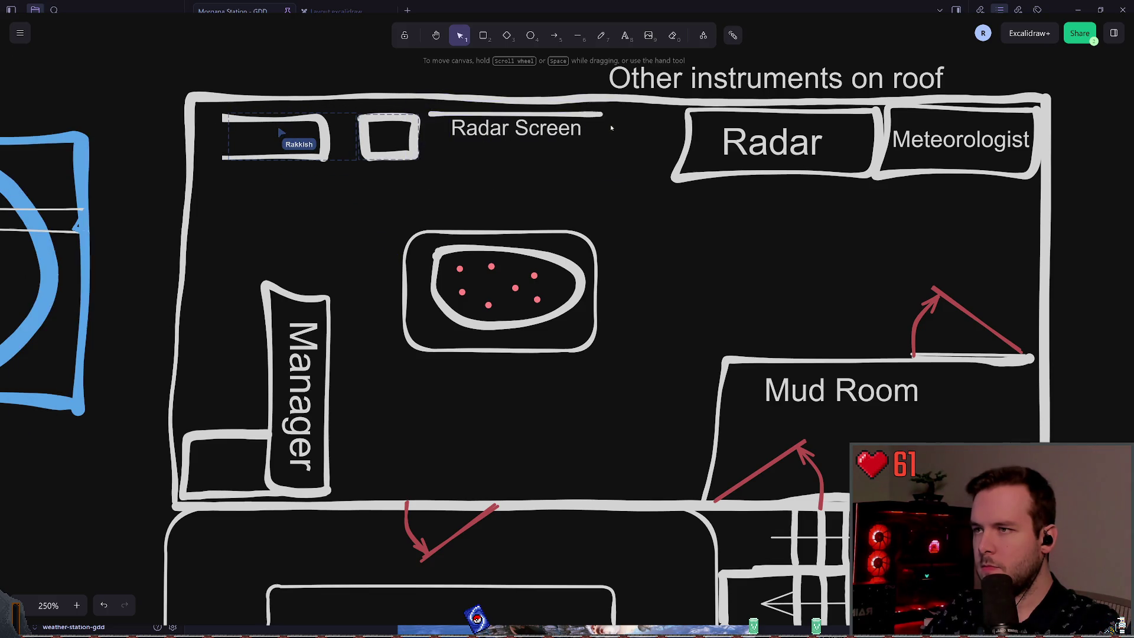
pyautogui.click(598, 113)
pyautogui.click(71, 87)
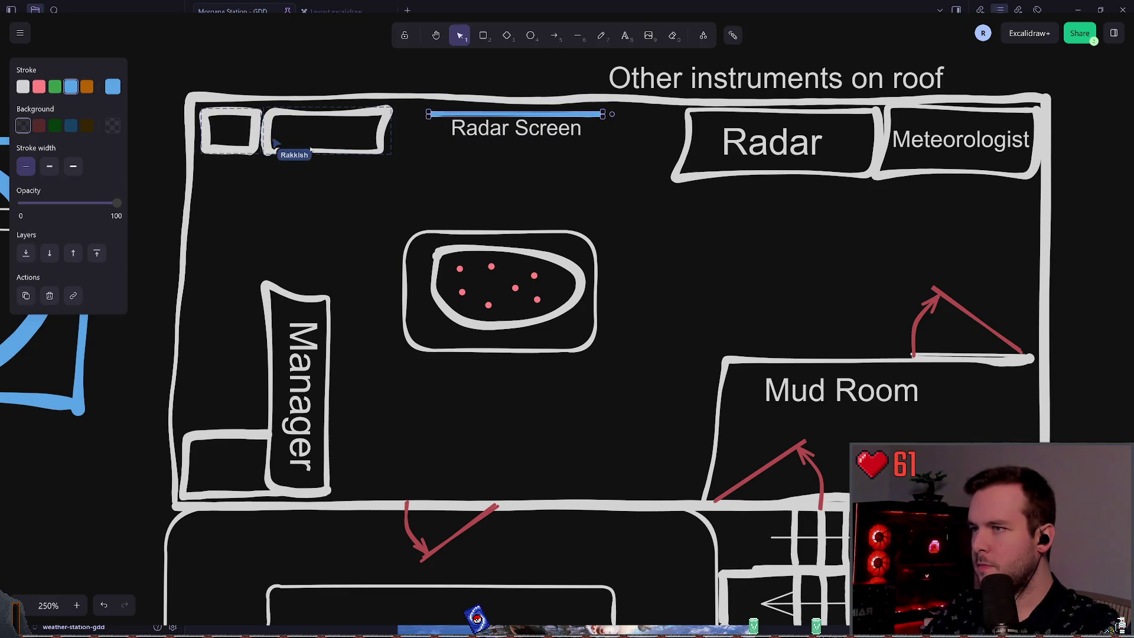
pyautogui.click(565, 169)
pyautogui.click(476, 121)
pyautogui.click(43, 85)
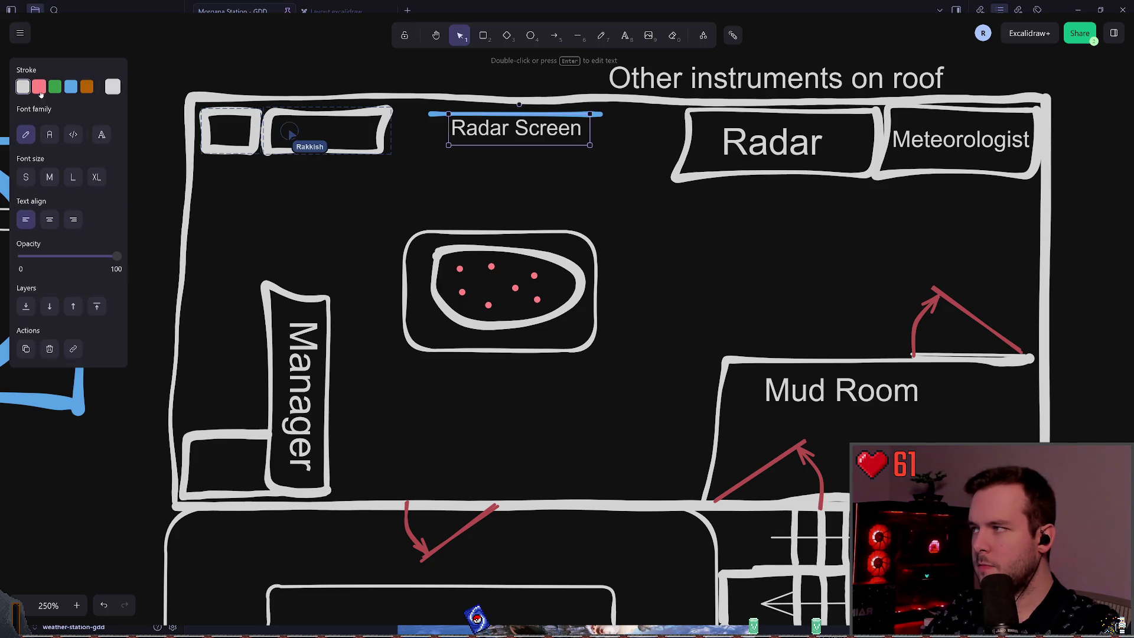
pyautogui.click(554, 170)
pyautogui.hotkey('ctrl', 'z')
pyautogui.hotkey('ctrl', 'z')
pyautogui.hotkey('ctrl', 'z')
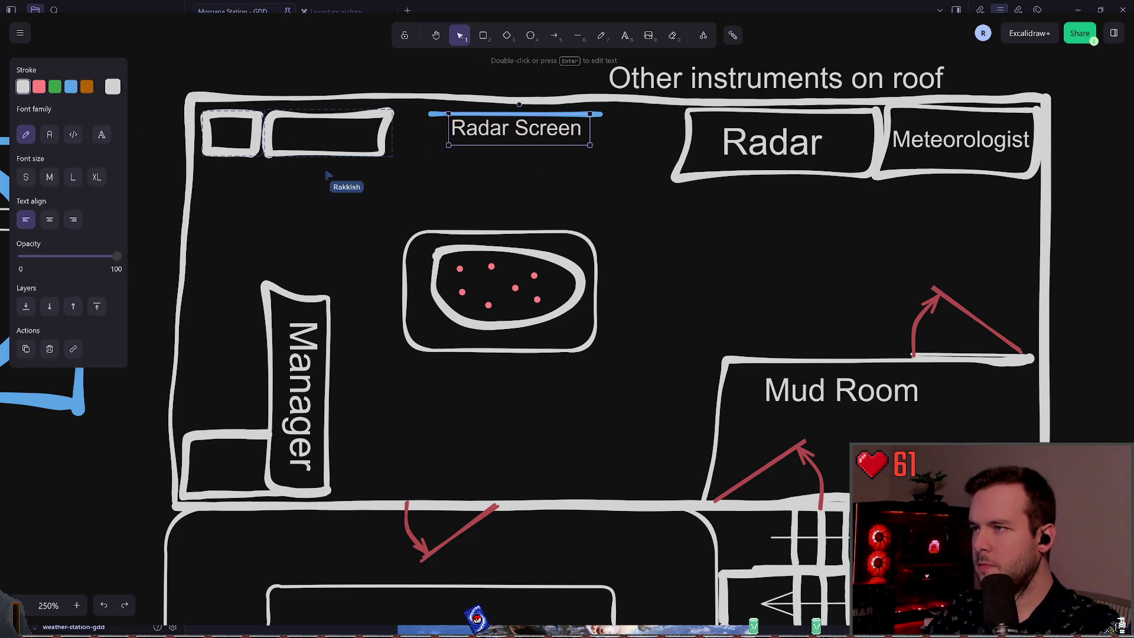
pyautogui.click(516, 170)
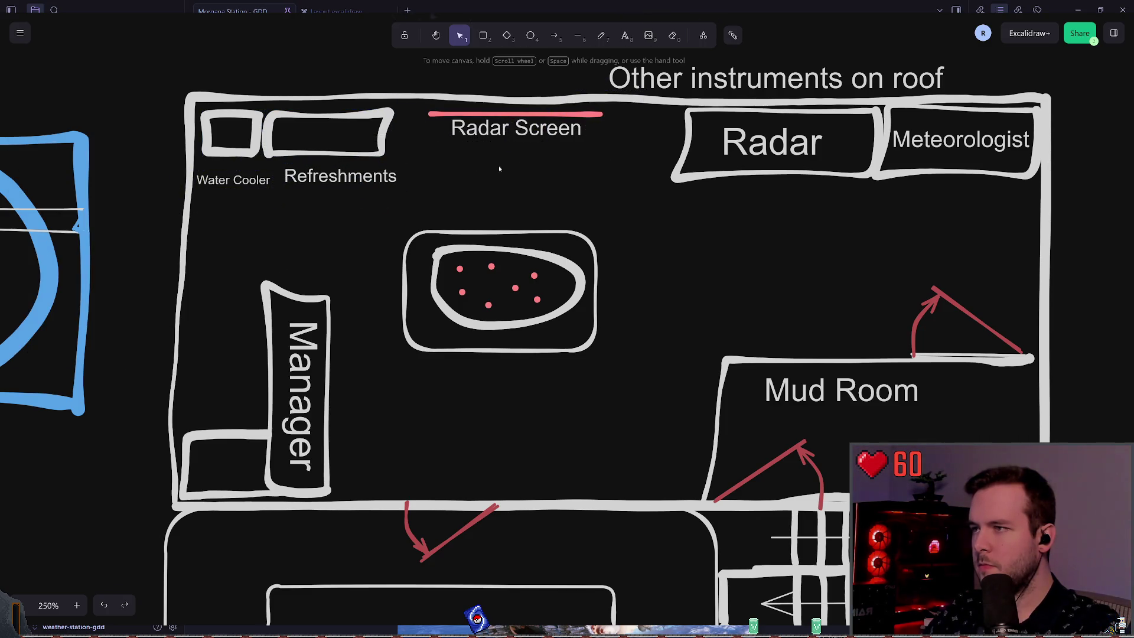
# Shift the Radar Screen label and its line to the right.
pyautogui.click(558, 118)
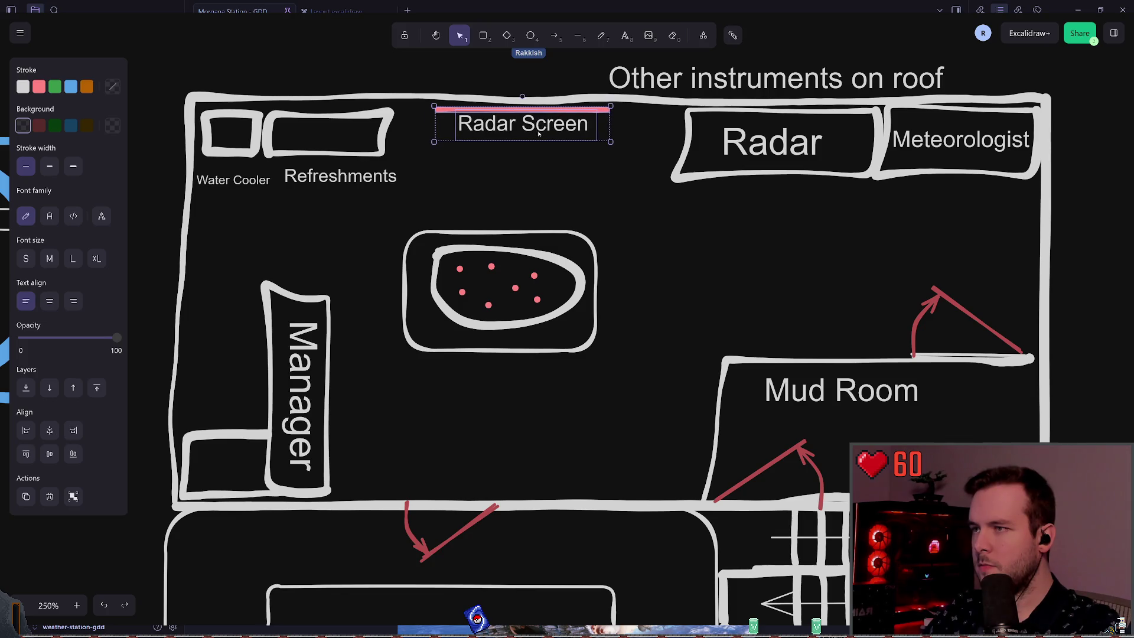
pyautogui.click(592, 218)
pyautogui.moveTo(420, 142); pyautogui.dragTo(614, 104)
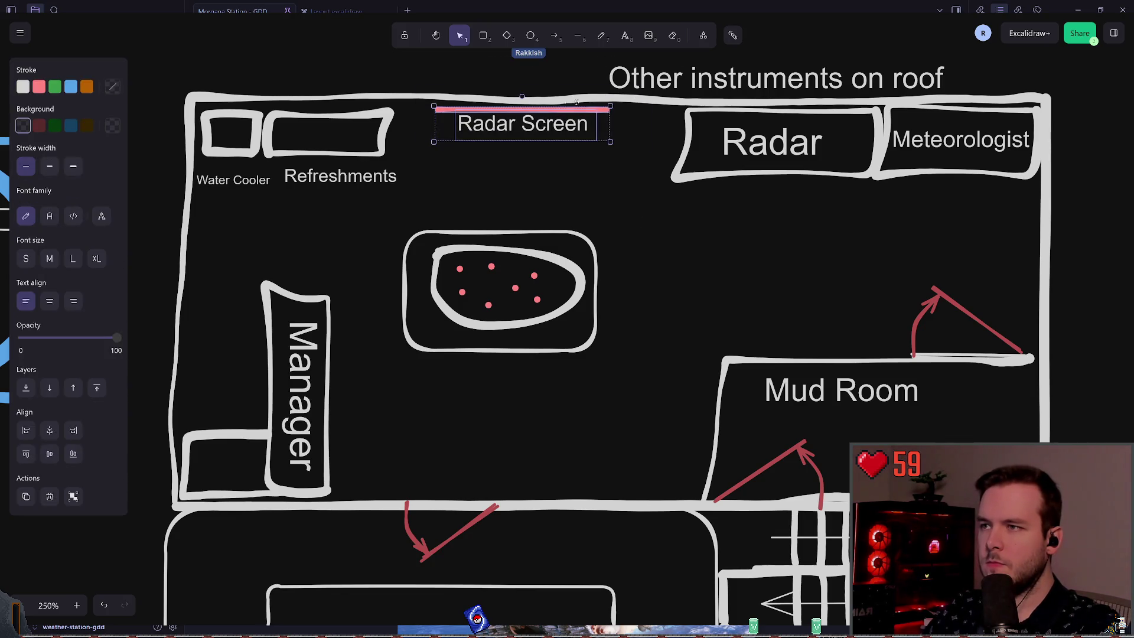
pyautogui.click(593, 171)
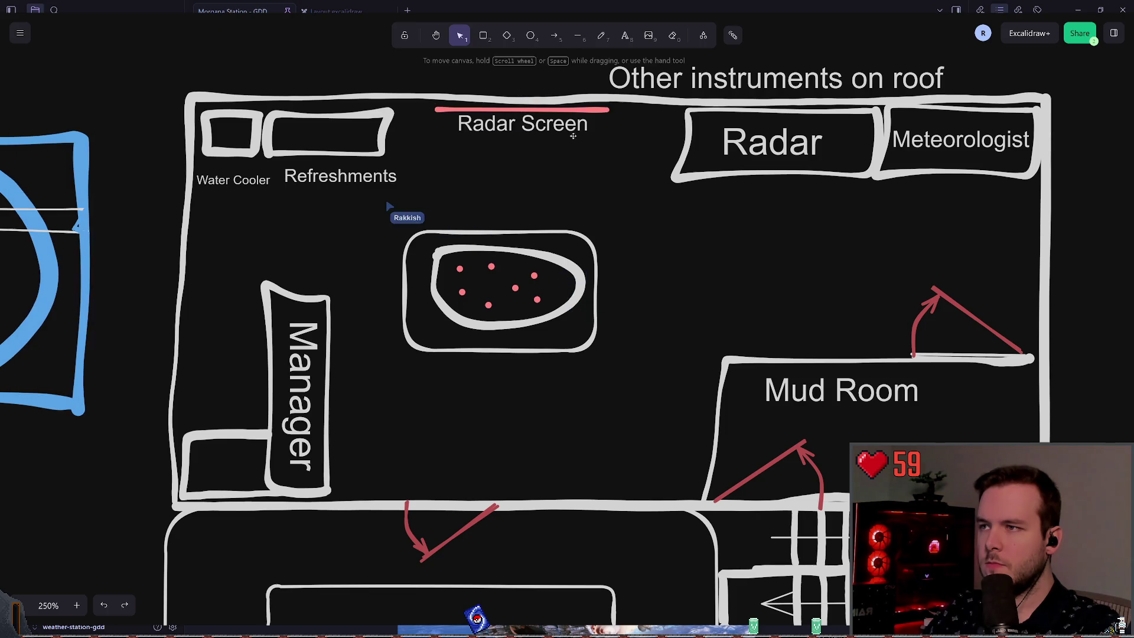
pyautogui.moveTo(536, 124); pyautogui.dragTo(602, 128)
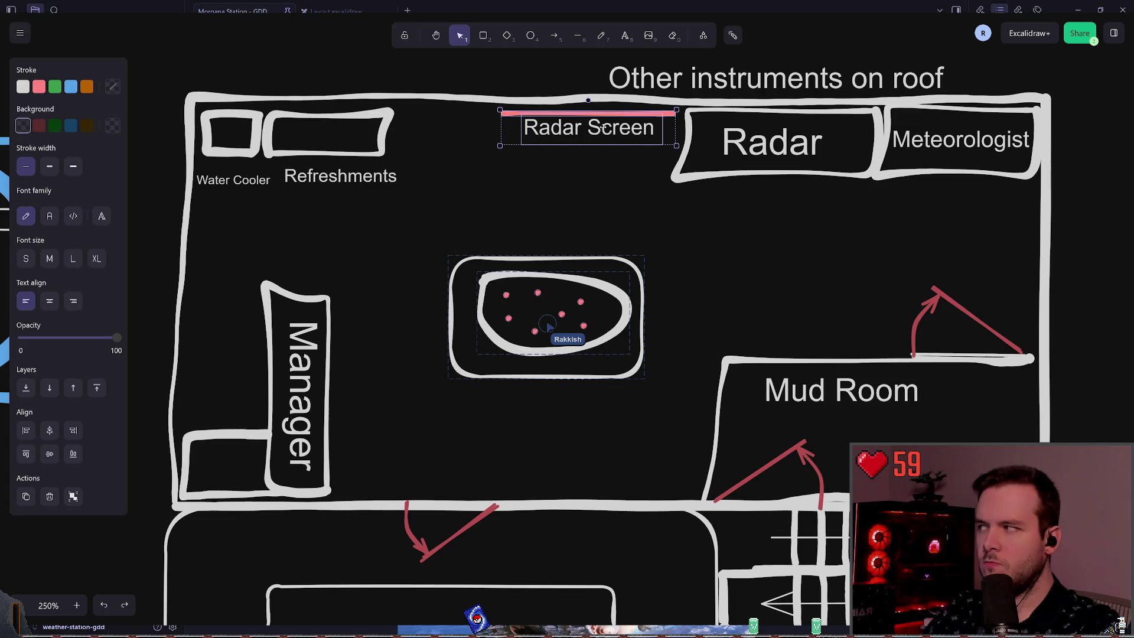
pyautogui.click(526, 118)
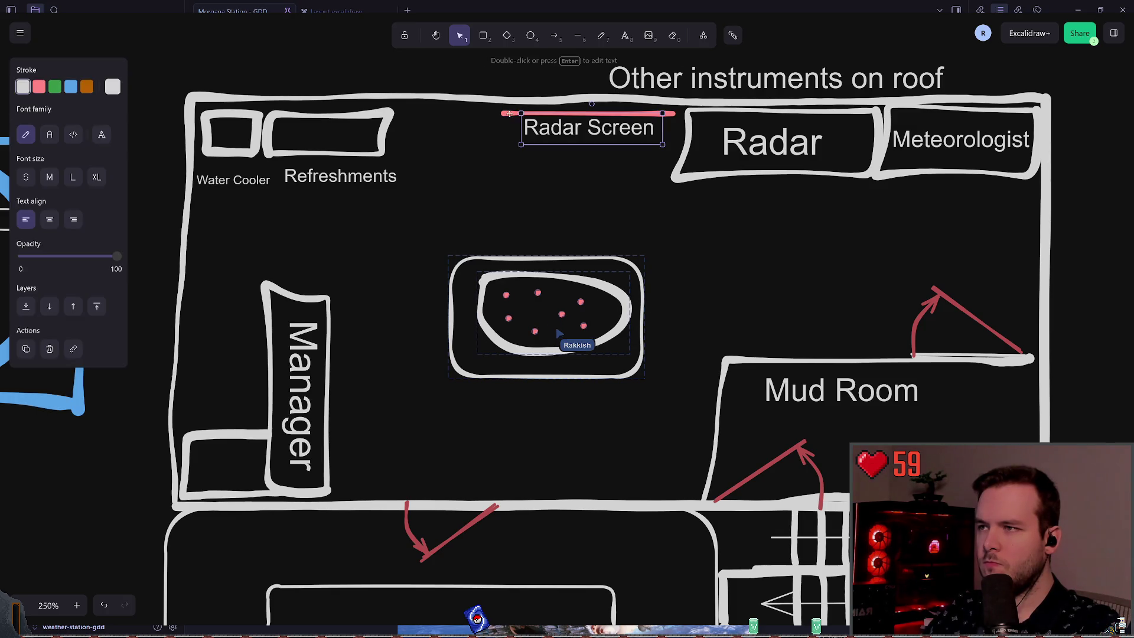
pyautogui.click(540, 188)
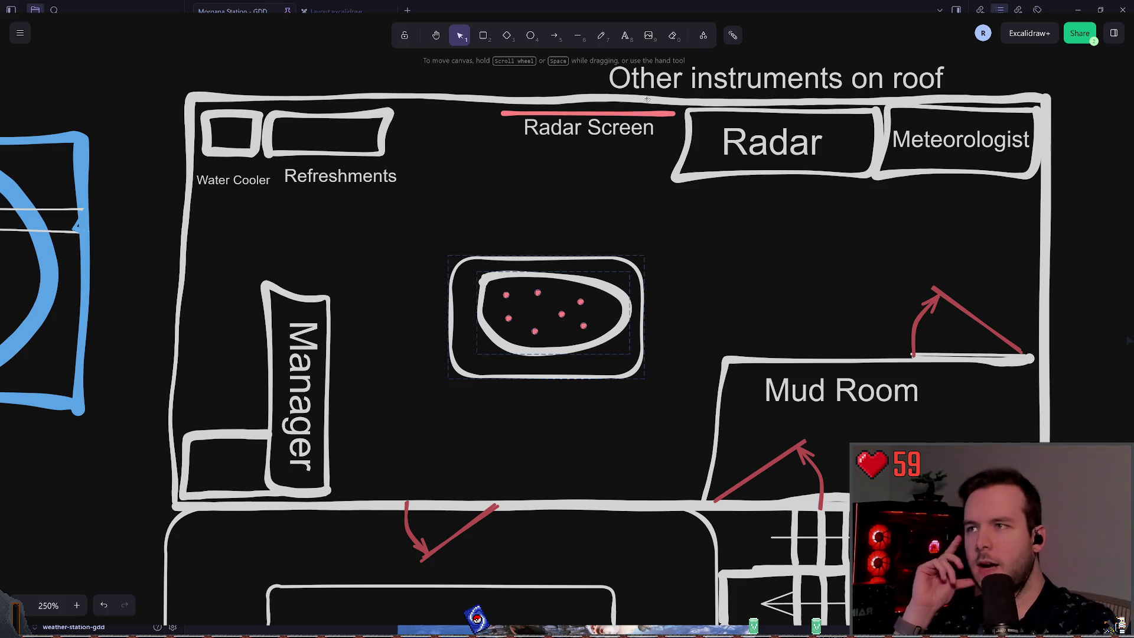
# Move the Water Cooler box and label next to Refreshments.
pyautogui.click(601, 35)
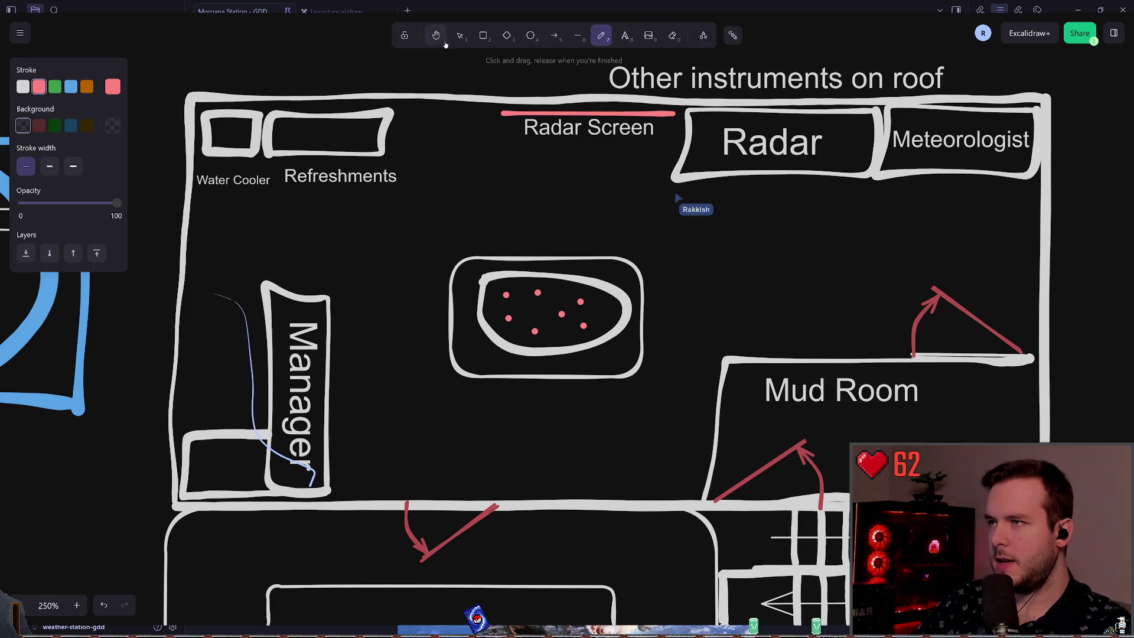
pyautogui.press('v')
pyautogui.click(202, 205)
pyautogui.click(301, 163)
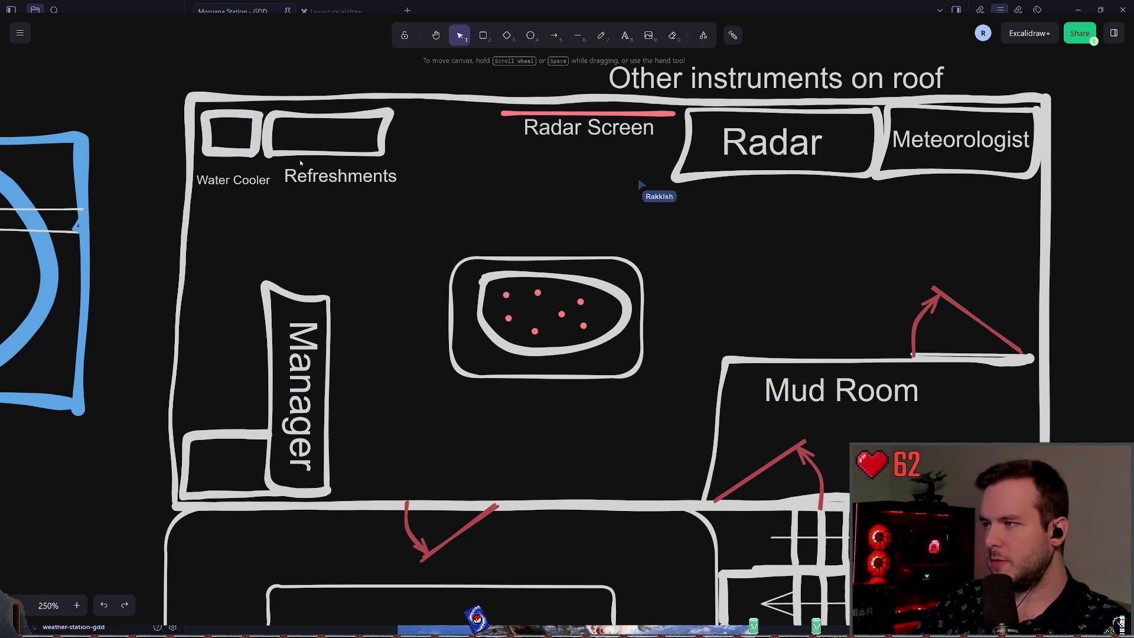
pyautogui.moveTo(277, 210); pyautogui.dragTo(183, 91)
pyautogui.moveTo(236, 177)
pyautogui.mouseDown()
pyautogui.moveTo(439, 197)
pyautogui.moveTo(239, 146)
pyautogui.moveTo(442, 140)
pyautogui.mouseUp()
pyautogui.click(289, 233)
pyautogui.click(441, 161)
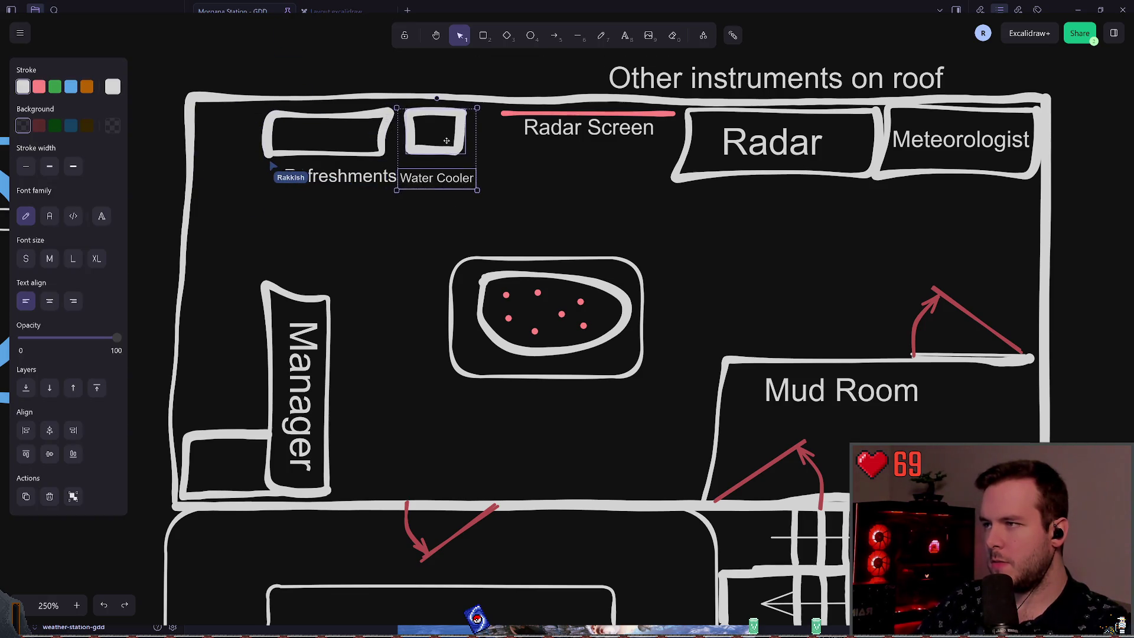
# Shift Refreshments and Water Cooler left so they sit side by side in the top-left corner.
pyautogui.click(444, 149)
pyautogui.moveTo(410, 242); pyautogui.dragTo(231, 103)
pyautogui.moveTo(354, 126); pyautogui.dragTo(273, 116)
pyautogui.click(399, 218)
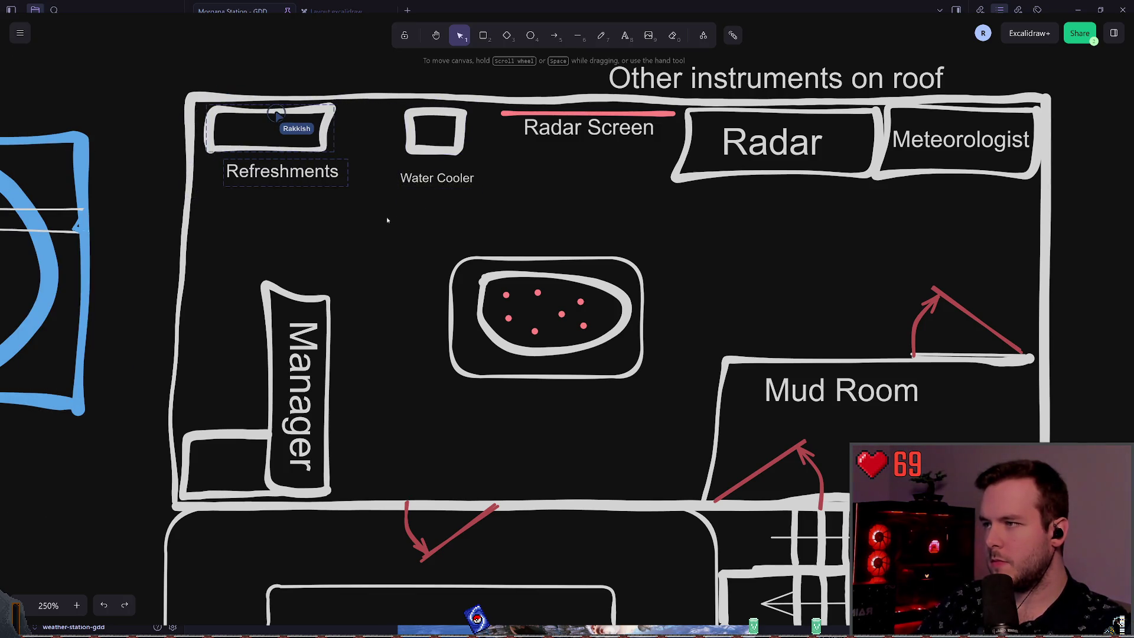
pyautogui.click(435, 134)
pyautogui.moveTo(435, 134); pyautogui.dragTo(366, 129)
pyautogui.click(357, 209)
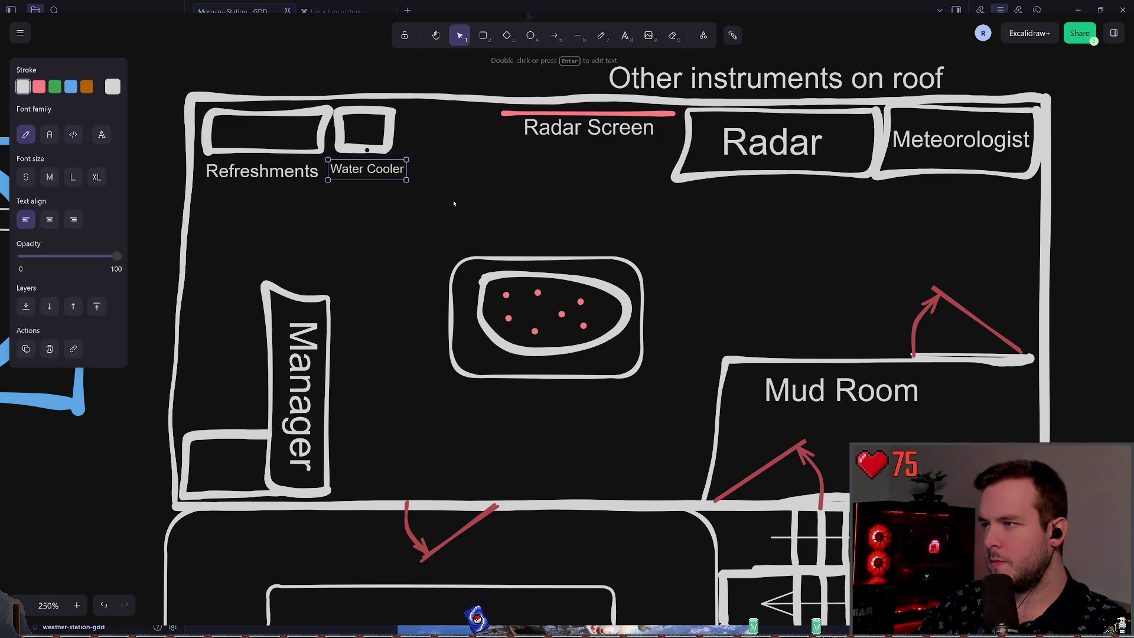
pyautogui.click(478, 230)
# Shrink the Refreshments label and shift it slightly right.
pyautogui.click(296, 182)
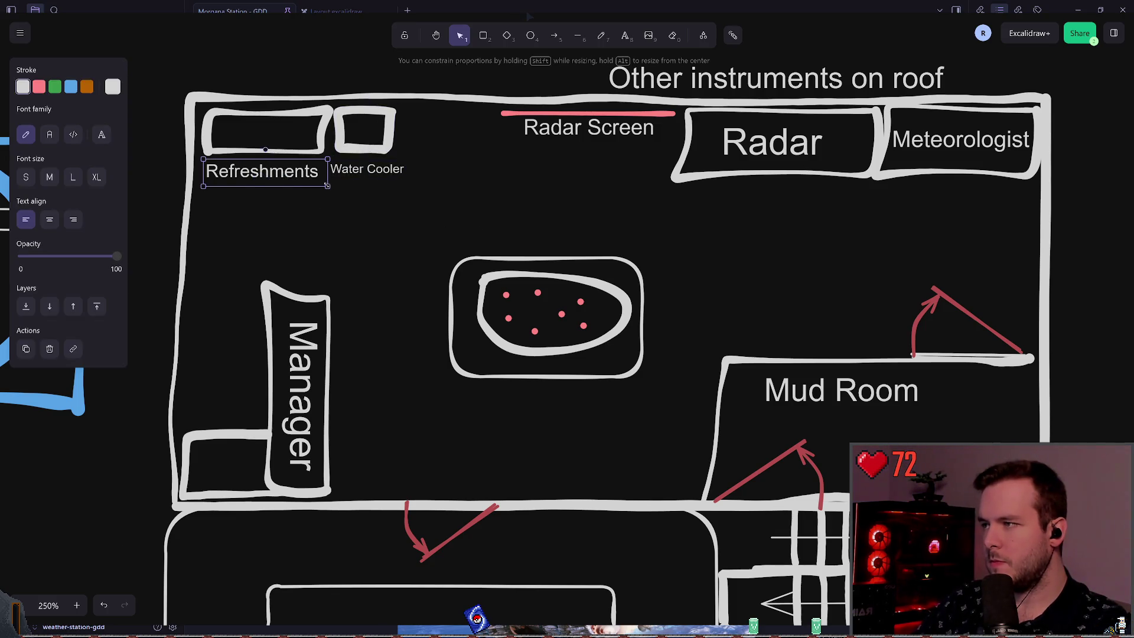
pyautogui.moveTo(323, 183); pyautogui.dragTo(294, 168)
pyautogui.click(390, 218)
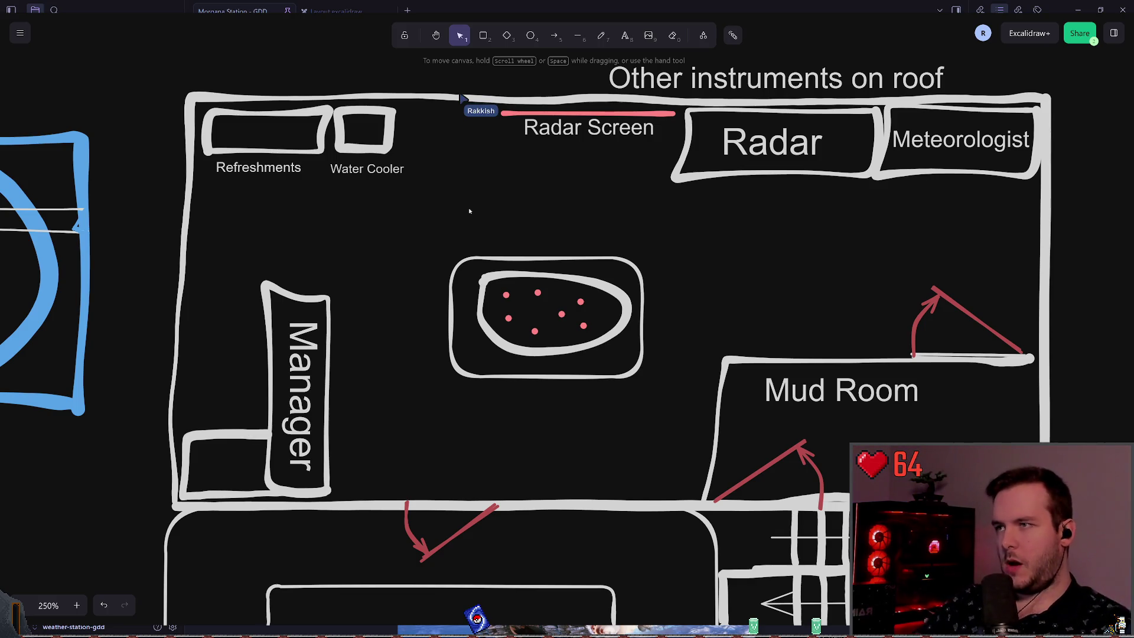
# Sketch a freehand rectangle beside Water Cooler and nudge it up.
pyautogui.click(602, 38)
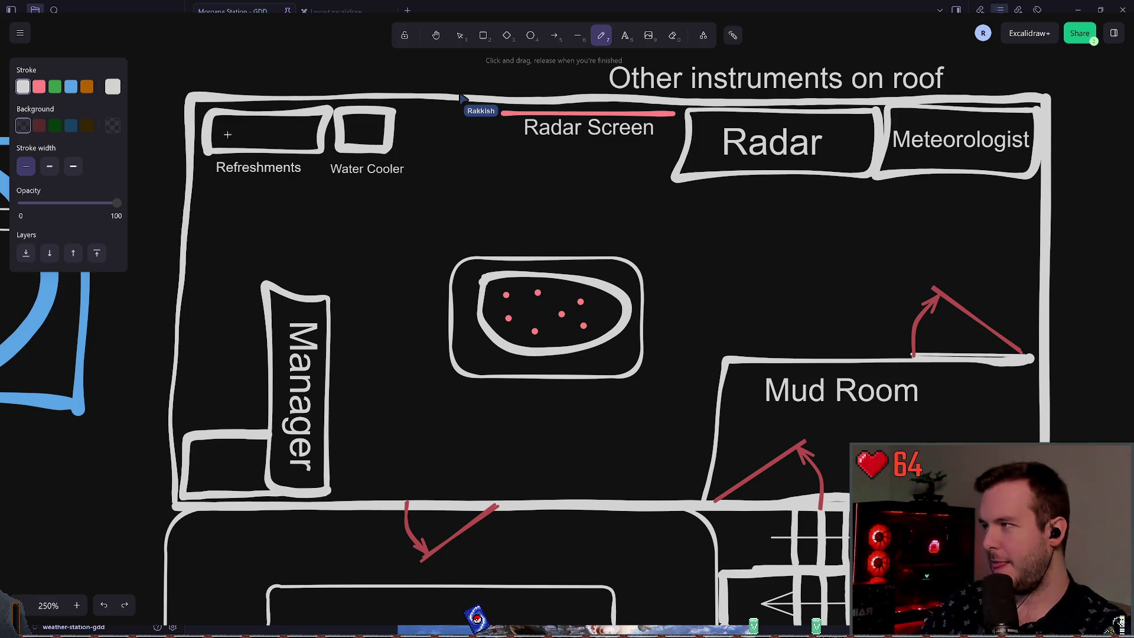
pyautogui.scroll(1, 355, 183)
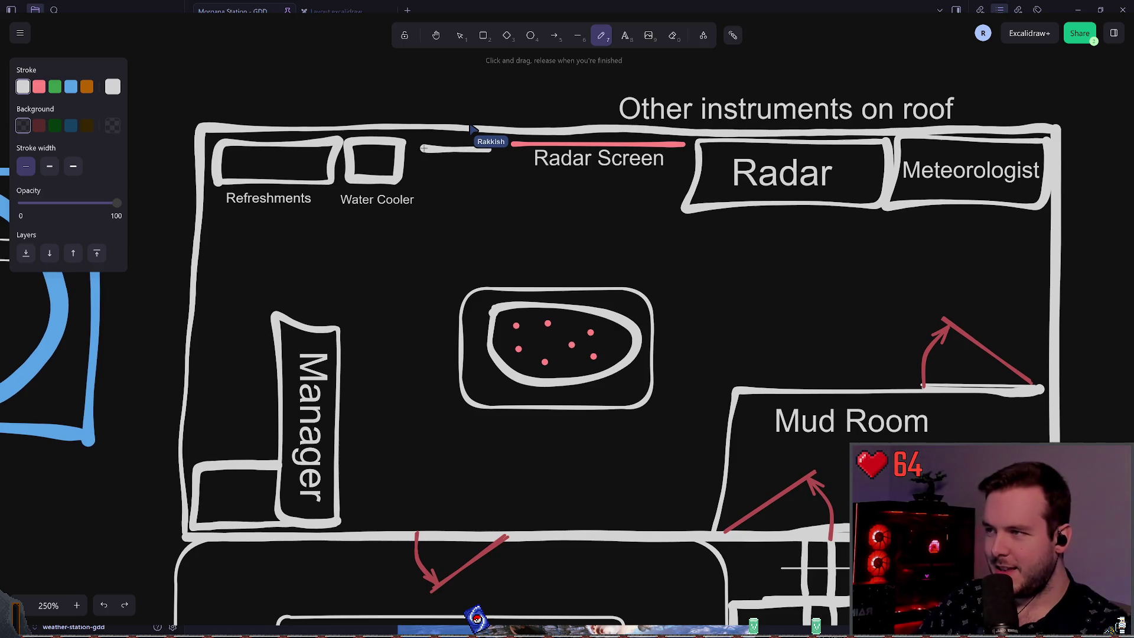
pyautogui.click(461, 37)
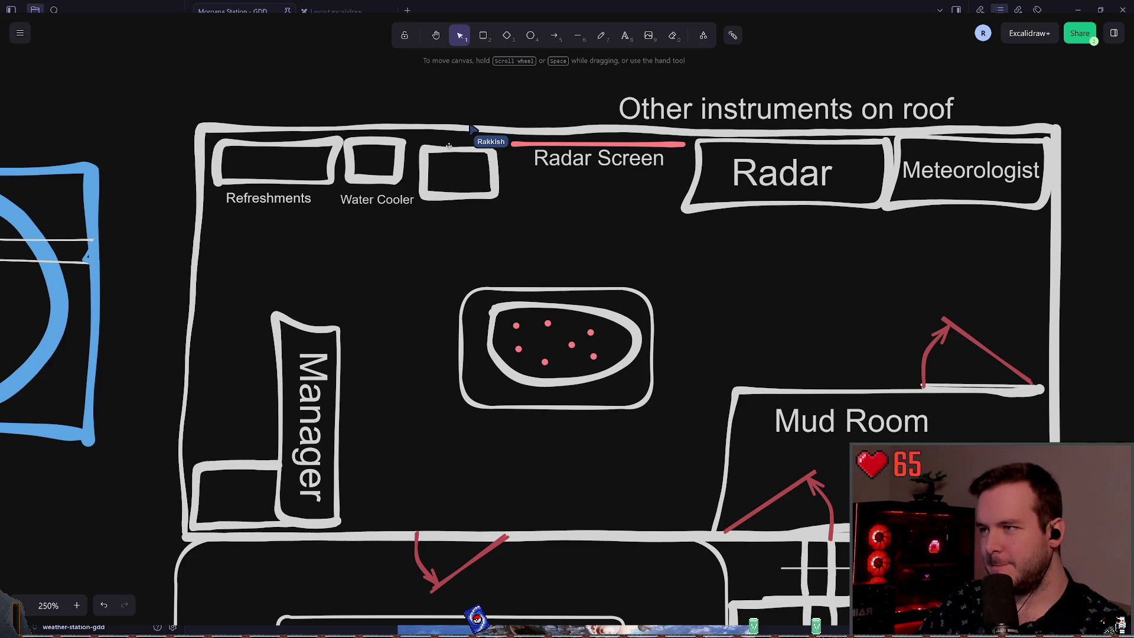
pyautogui.moveTo(449, 146); pyautogui.dragTo(447, 140)
# Add a 'Vending Machine' label below the new rectangle and shrink it to fit.
pyautogui.click(625, 36)
pyautogui.click(439, 189)
pyautogui.write('Vending Machine')
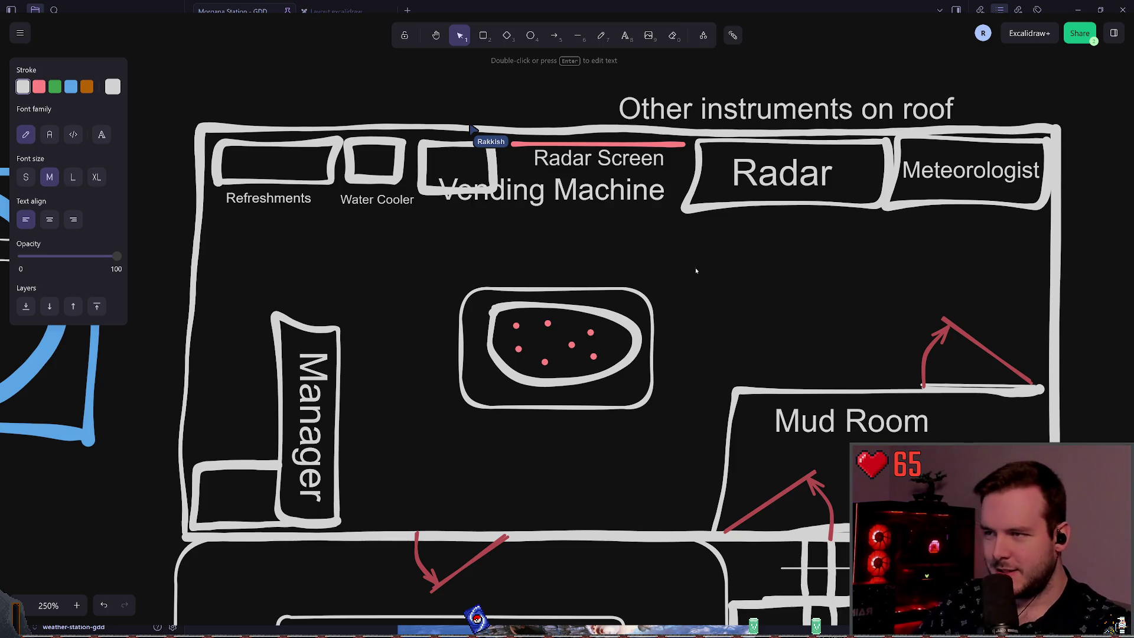
pyautogui.click(696, 271)
pyautogui.click(591, 190)
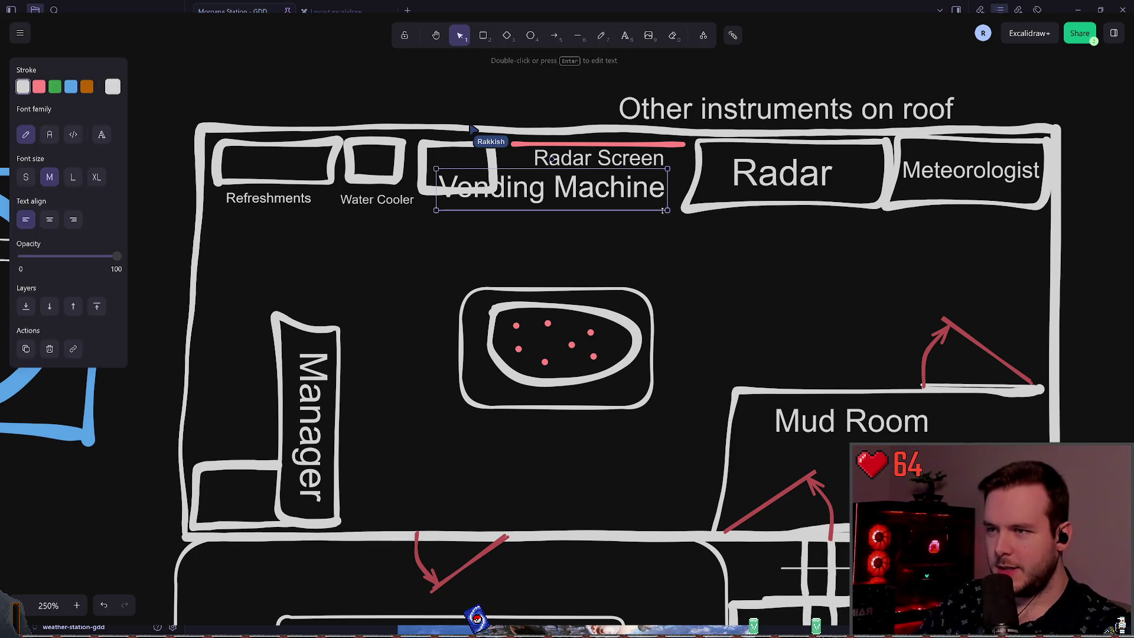
pyautogui.moveTo(671, 211); pyautogui.dragTo(560, 188)
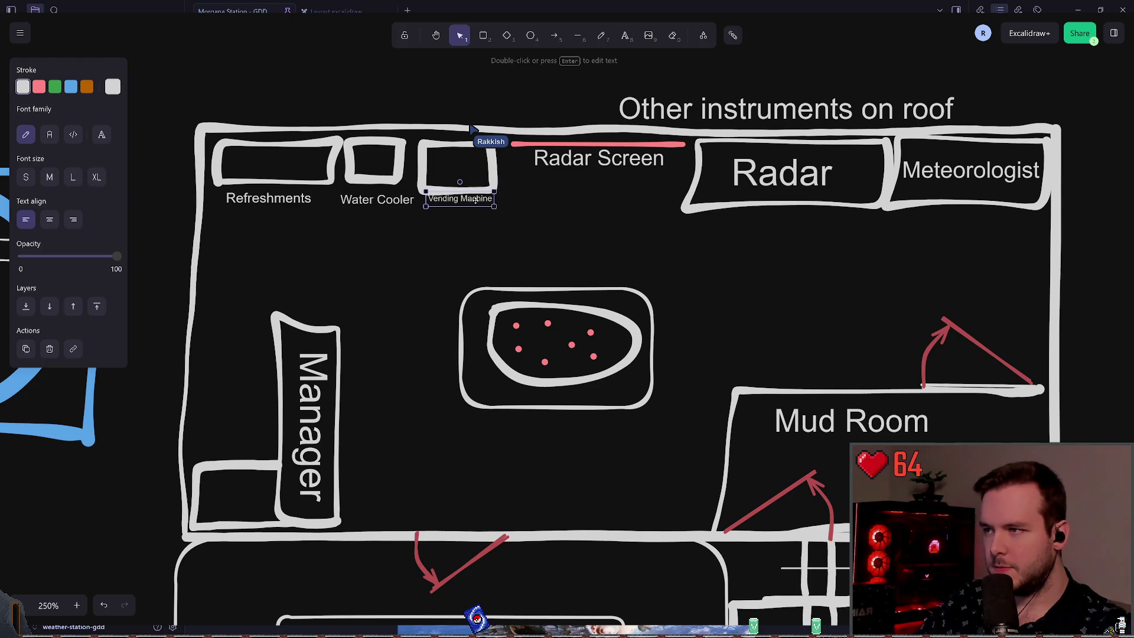
# Shrink the Water Cooler label slightly.
pyautogui.click(548, 219)
pyautogui.click(376, 202)
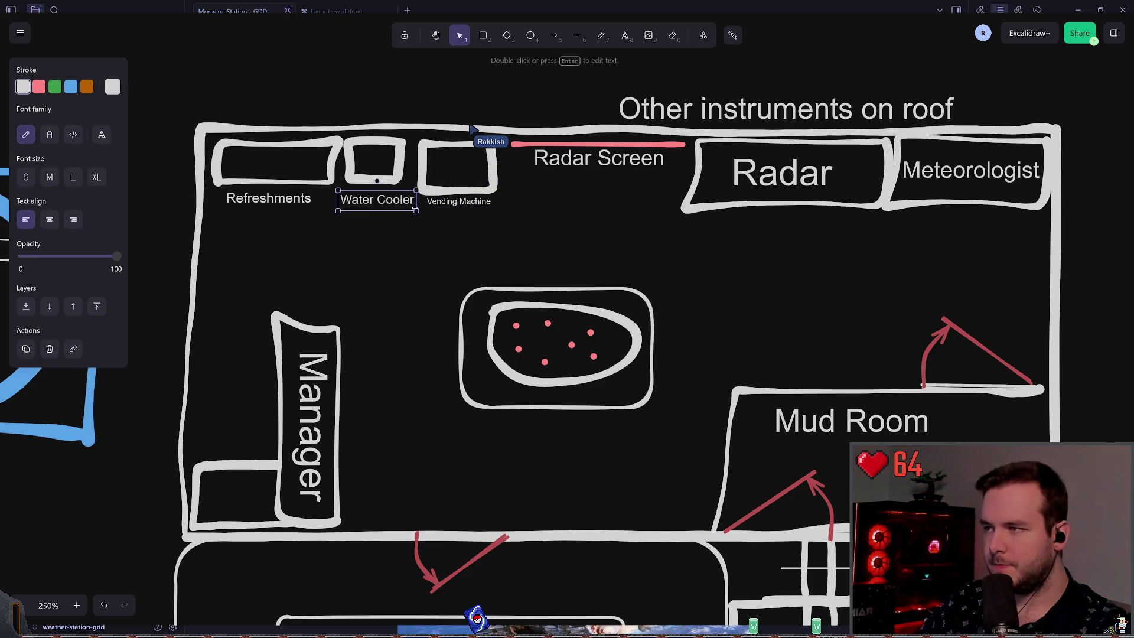
pyautogui.moveTo(412, 209); pyautogui.dragTo(408, 208)
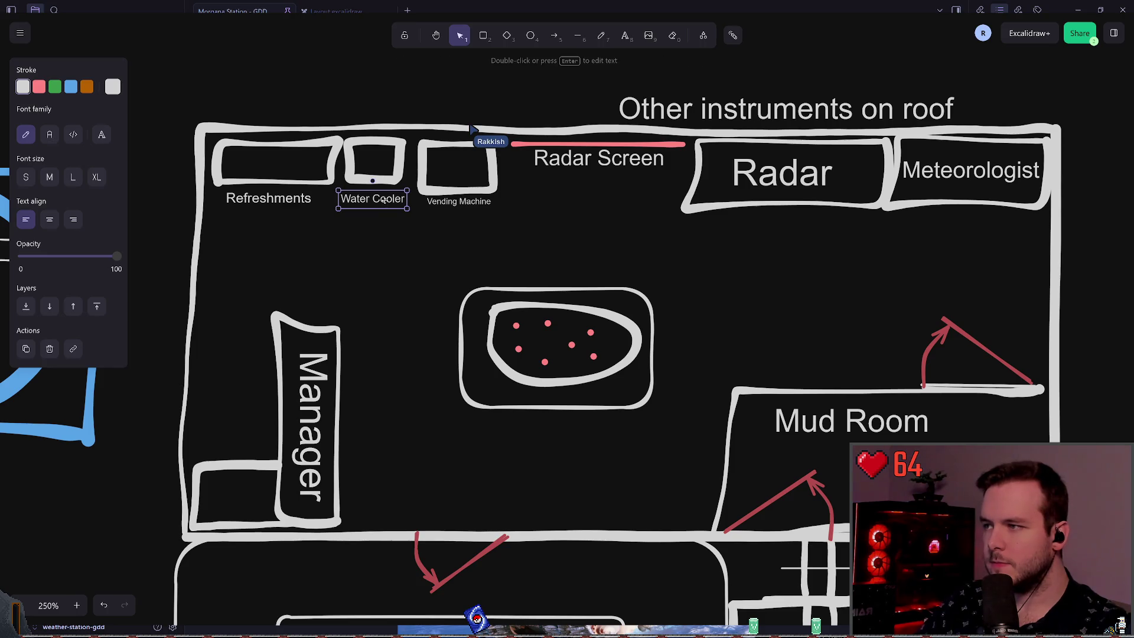
pyautogui.click(390, 252)
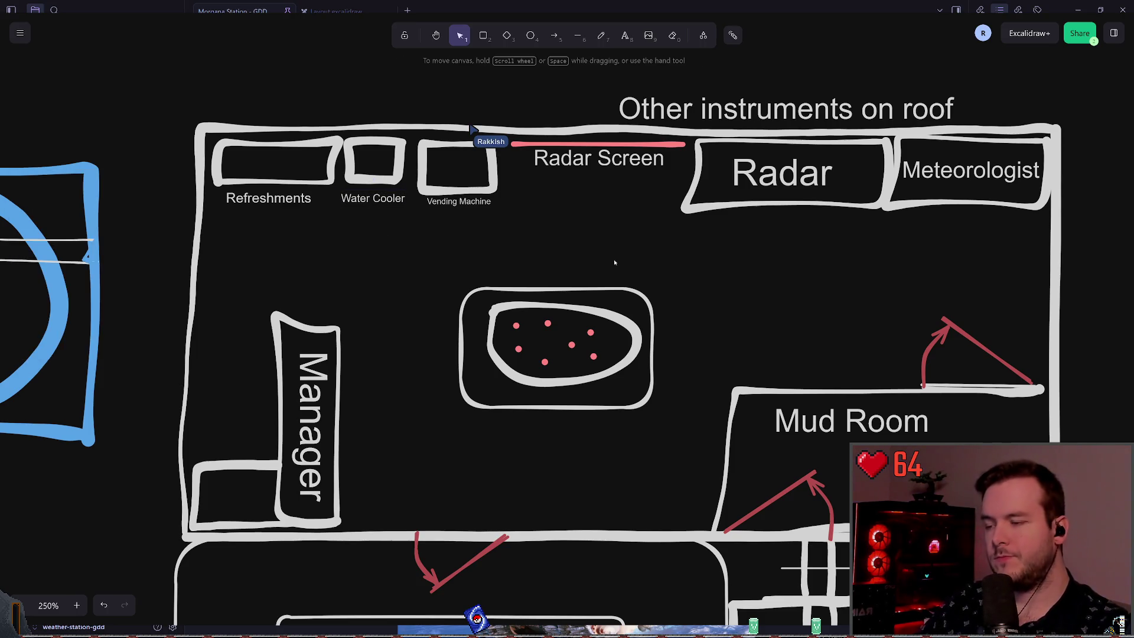
pyautogui.scroll(-2, 614, 262)
pyautogui.hscroll(1, 679, 263)
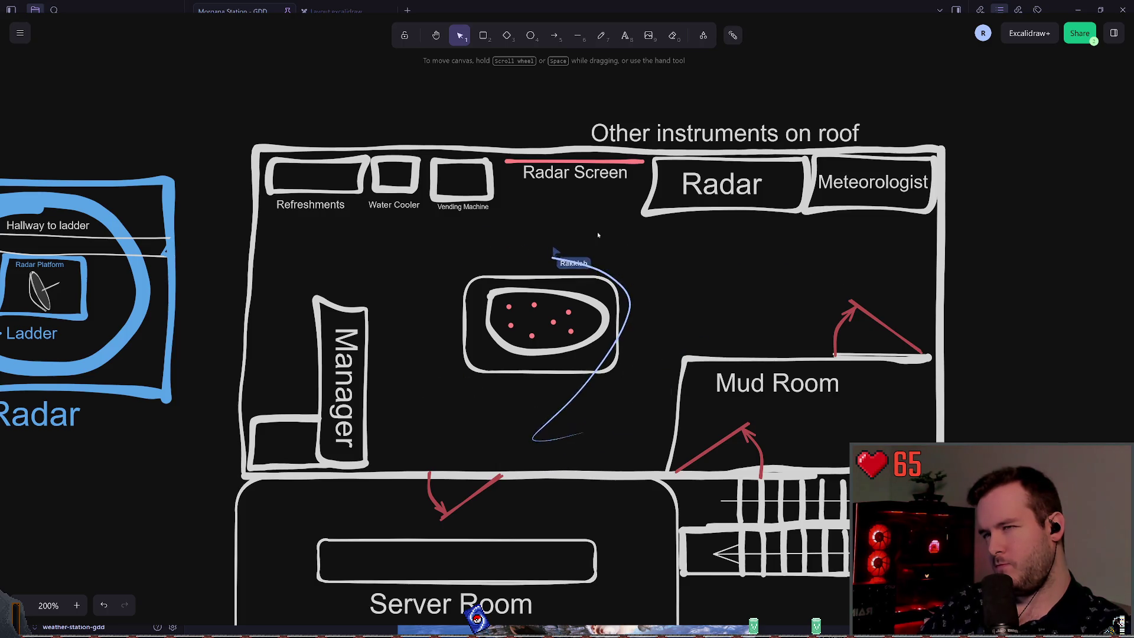
# Rotate the Radar box upright and make it smaller.
pyautogui.press('k')
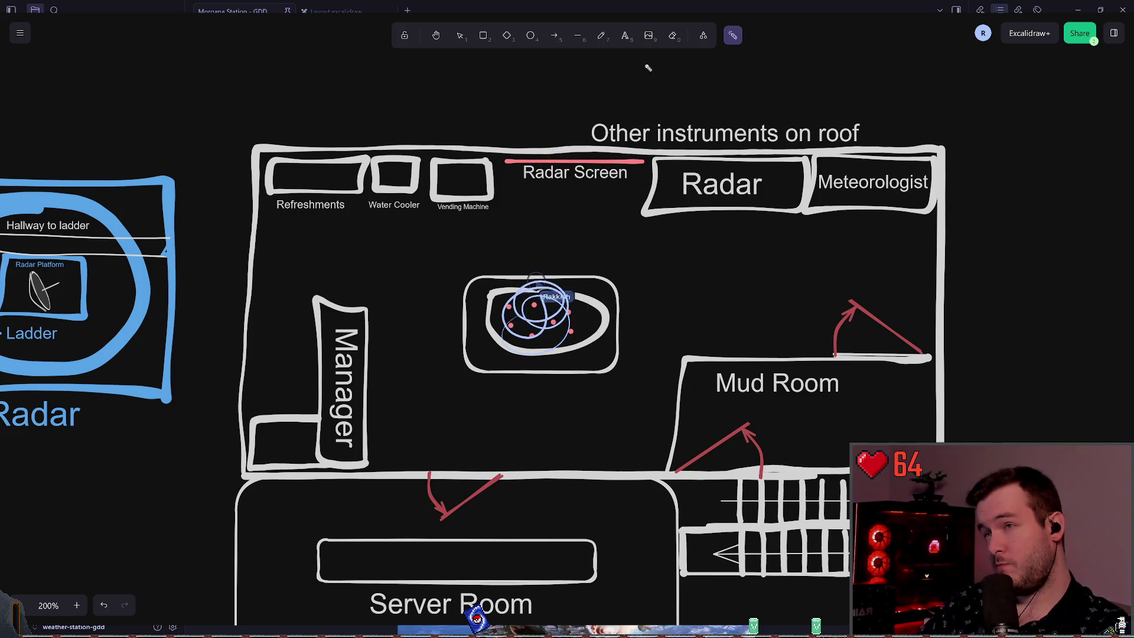
pyautogui.click(460, 36)
pyautogui.hscroll(5, 532, 236)
pyautogui.moveTo(512, 300); pyautogui.dragTo(695, 206)
pyautogui.moveTo(595, 205)
pyautogui.mouseDown()
pyautogui.moveTo(646, 196)
pyautogui.moveTo(688, 238)
pyautogui.moveTo(616, 296)
pyautogui.mouseUp()
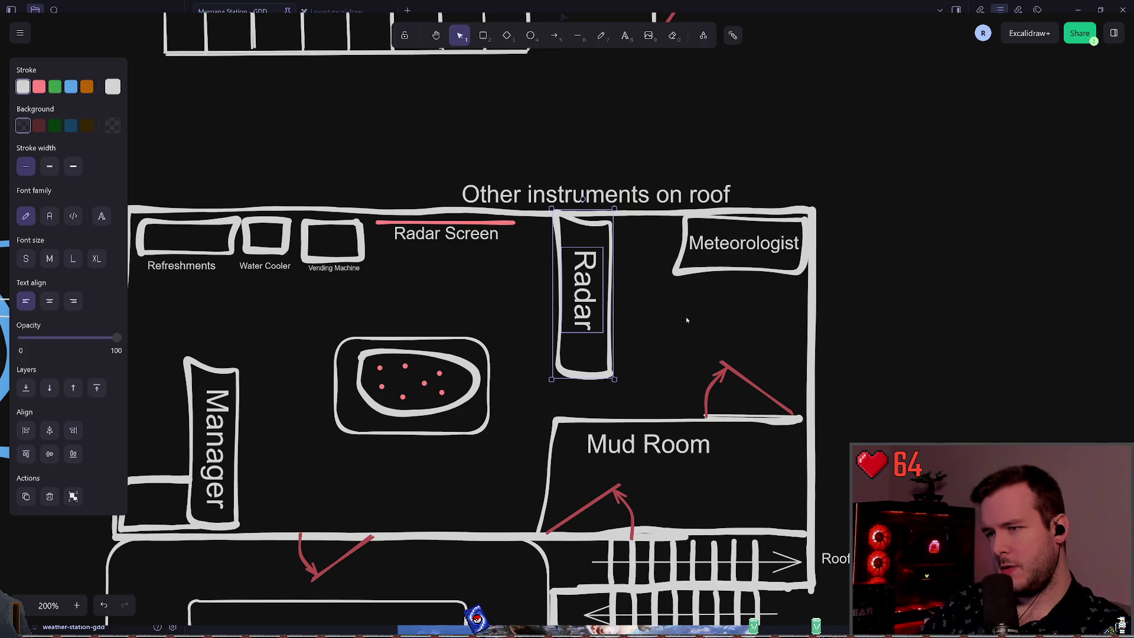
pyautogui.moveTo(617, 385); pyautogui.dragTo(600, 341)
# Rotate the Meteorologist desk with its label and move it below the roof line.
pyautogui.moveTo(653, 305)
pyautogui.mouseDown()
pyautogui.moveTo(861, 213)
pyautogui.moveTo(820, 204)
pyautogui.mouseUp()
pyautogui.keyDown('shift'); pyautogui.click(726, 195); pyautogui.keyUp('shift')
pyautogui.moveTo(726, 195); pyautogui.dragTo(671, 195)
pyautogui.hotkey('ctrl', 'z')
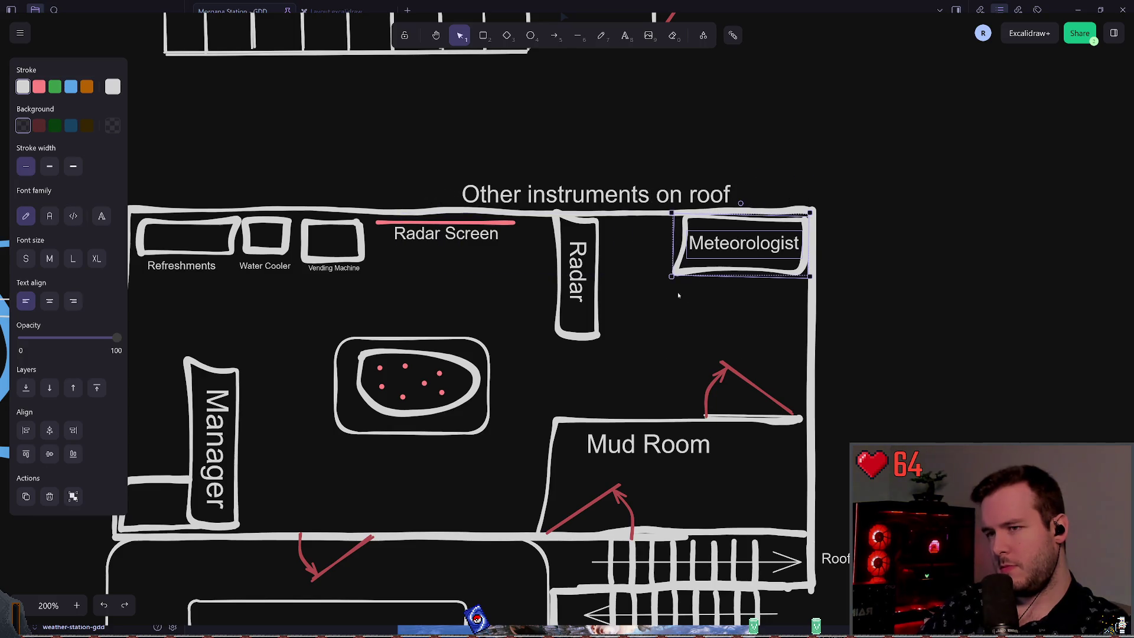
pyautogui.moveTo(647, 298)
pyautogui.mouseDown()
pyautogui.moveTo(819, 222)
pyautogui.moveTo(818, 210)
pyautogui.mouseUp()
pyautogui.moveTo(740, 202)
pyautogui.mouseDown()
pyautogui.moveTo(673, 246)
pyautogui.moveTo(710, 277)
pyautogui.mouseUp()
# Place the Radar box beside the Meteorologist desk and shift the pair left together.
pyautogui.click(590, 354)
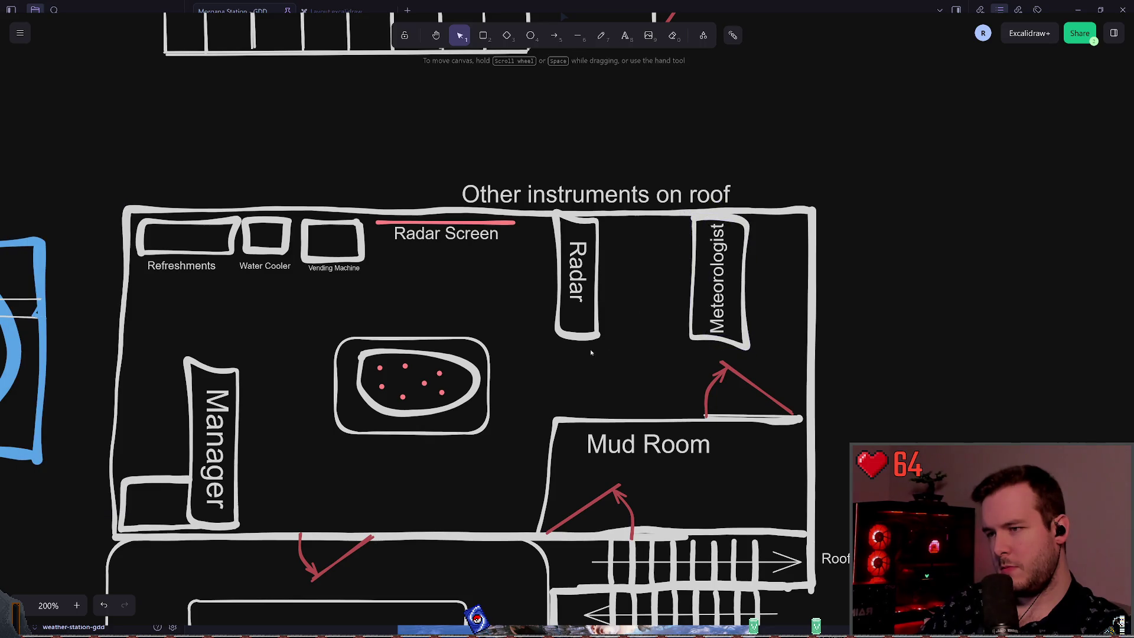
pyautogui.moveTo(568, 251); pyautogui.dragTo(660, 252)
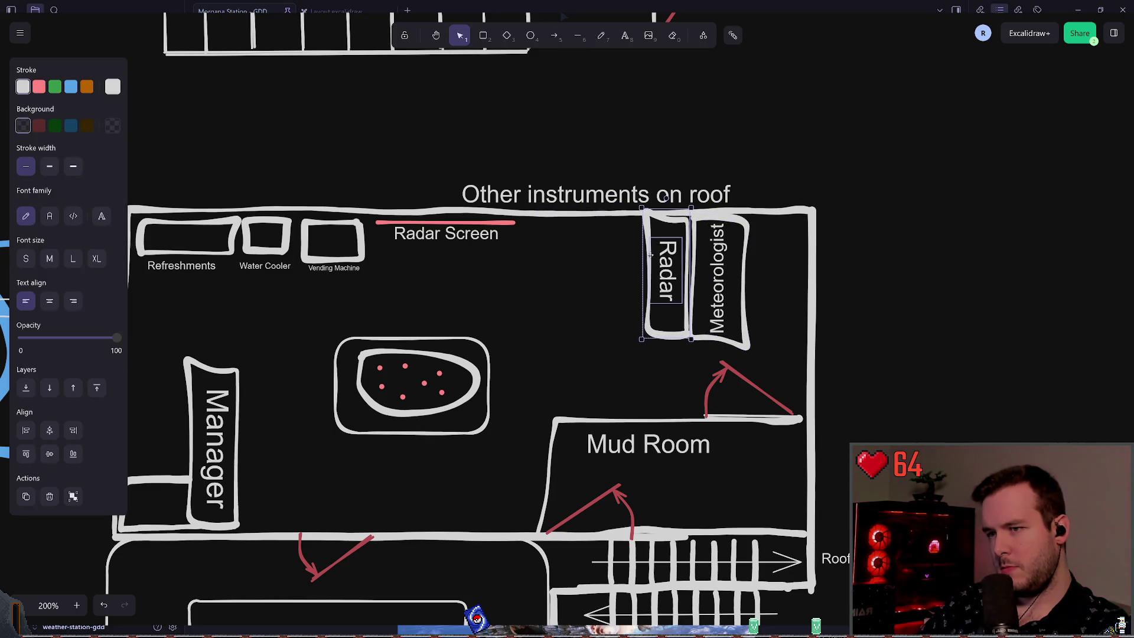
pyautogui.click(565, 354)
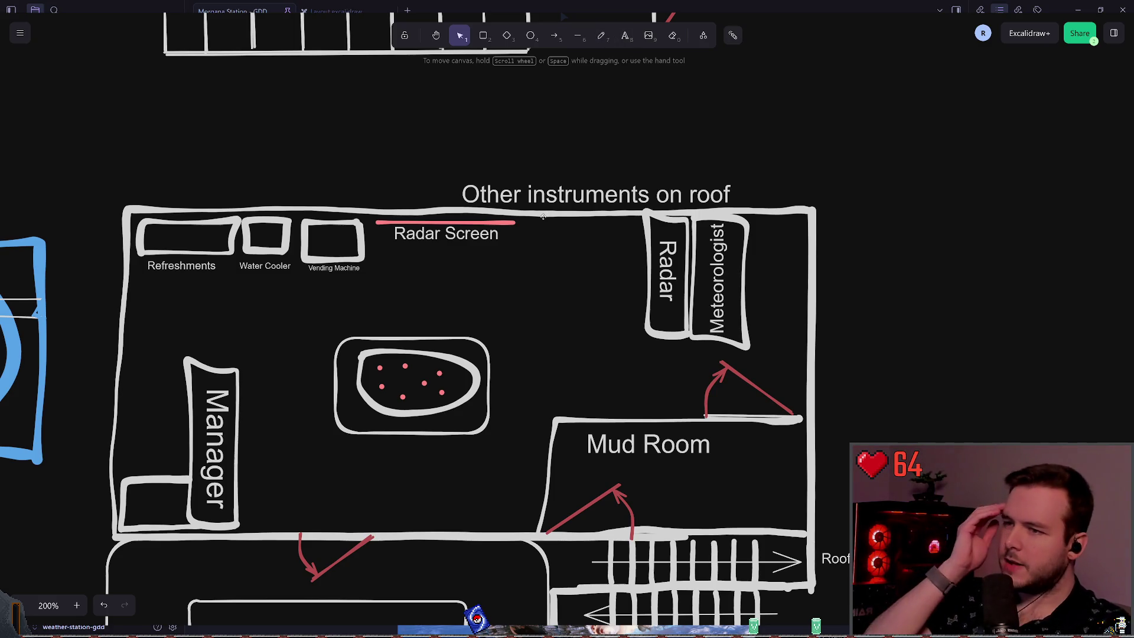
pyautogui.moveTo(610, 362)
pyautogui.mouseDown()
pyautogui.moveTo(668, 323)
pyautogui.moveTo(777, 197)
pyautogui.mouseUp()
pyautogui.moveTo(696, 272); pyautogui.dragTo(612, 271)
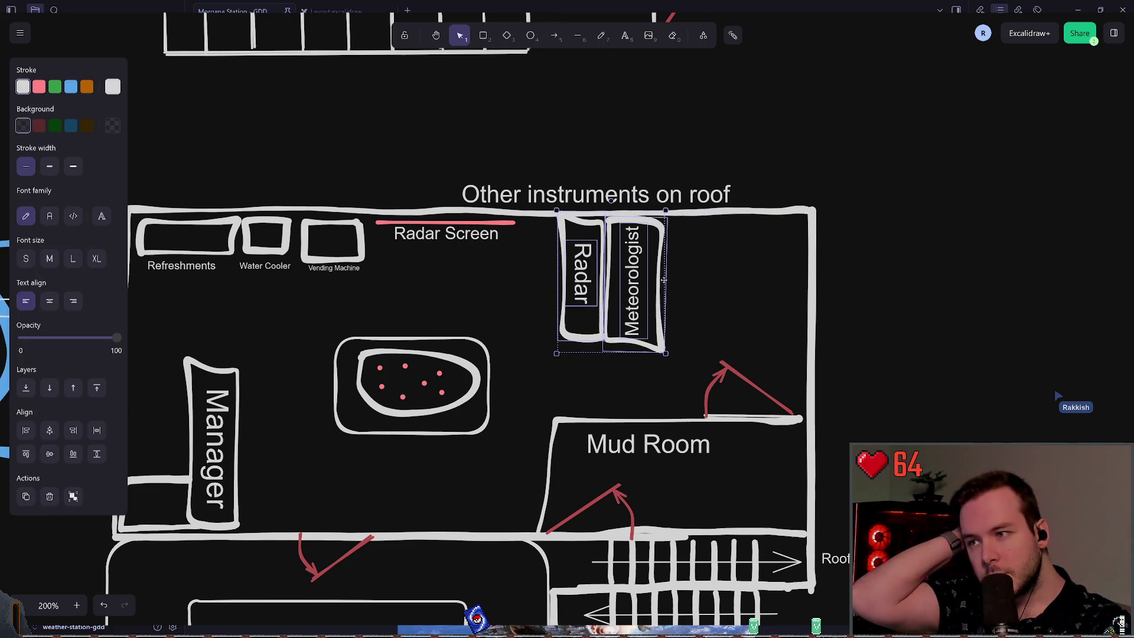
pyautogui.click(759, 271)
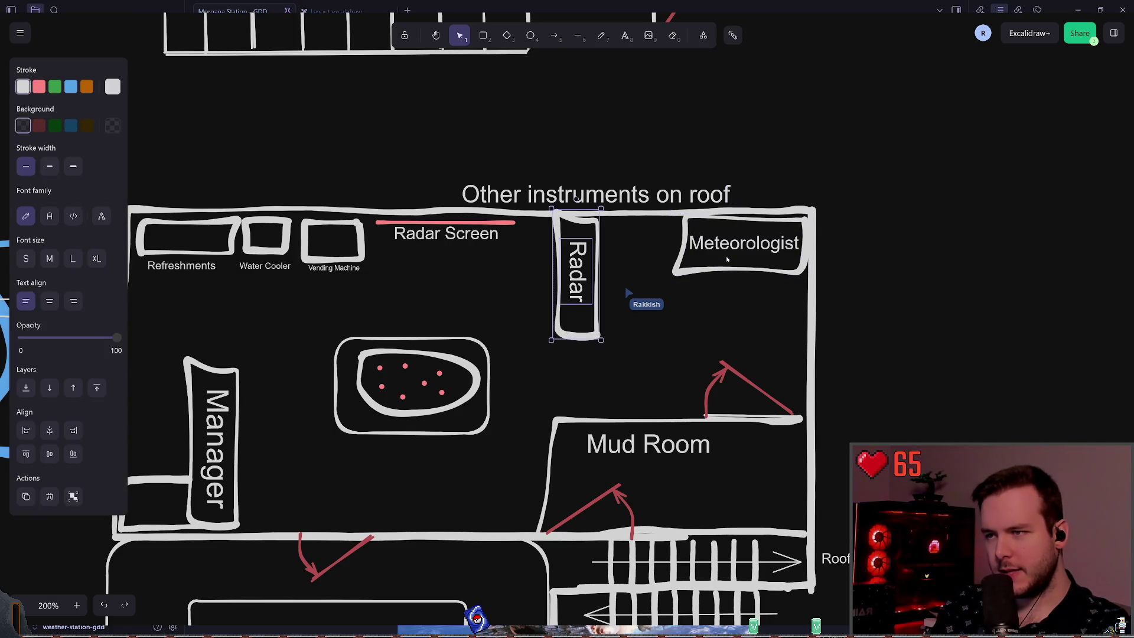
pyautogui.click(732, 36)
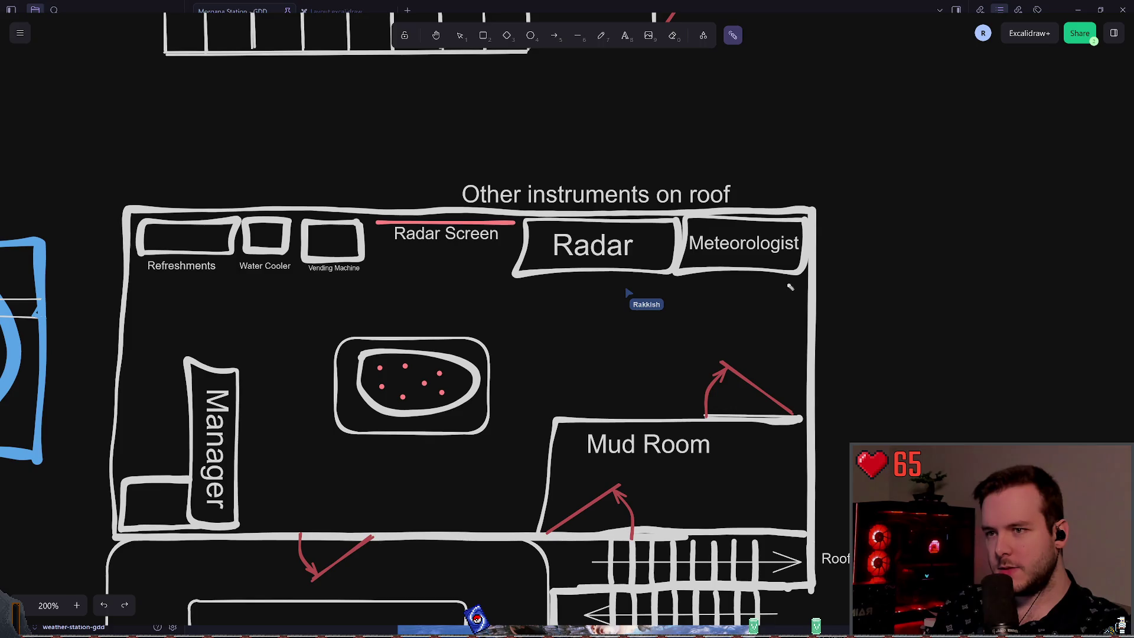
pyautogui.moveTo(788, 287)
pyautogui.mouseDown()
pyautogui.moveTo(154, 264)
pyautogui.moveTo(761, 269)
pyautogui.moveTo(243, 267)
pyautogui.mouseUp()
pyautogui.hscroll(-2, 243, 268)
pyautogui.hscroll(-2, 698, 281)
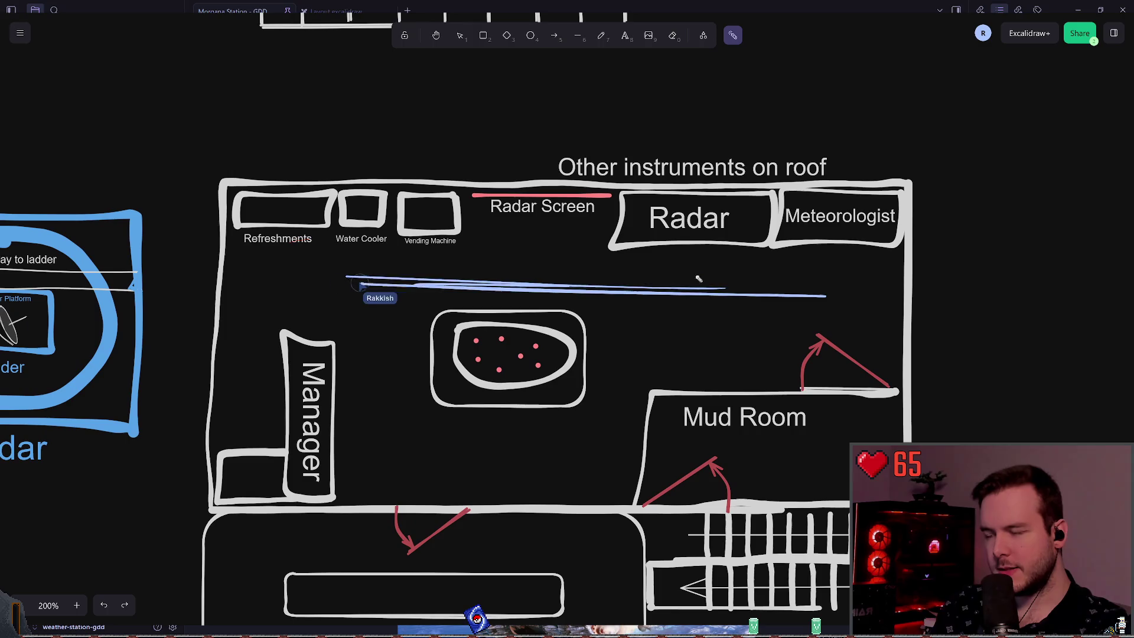
pyautogui.hscroll(-1, 594, 277)
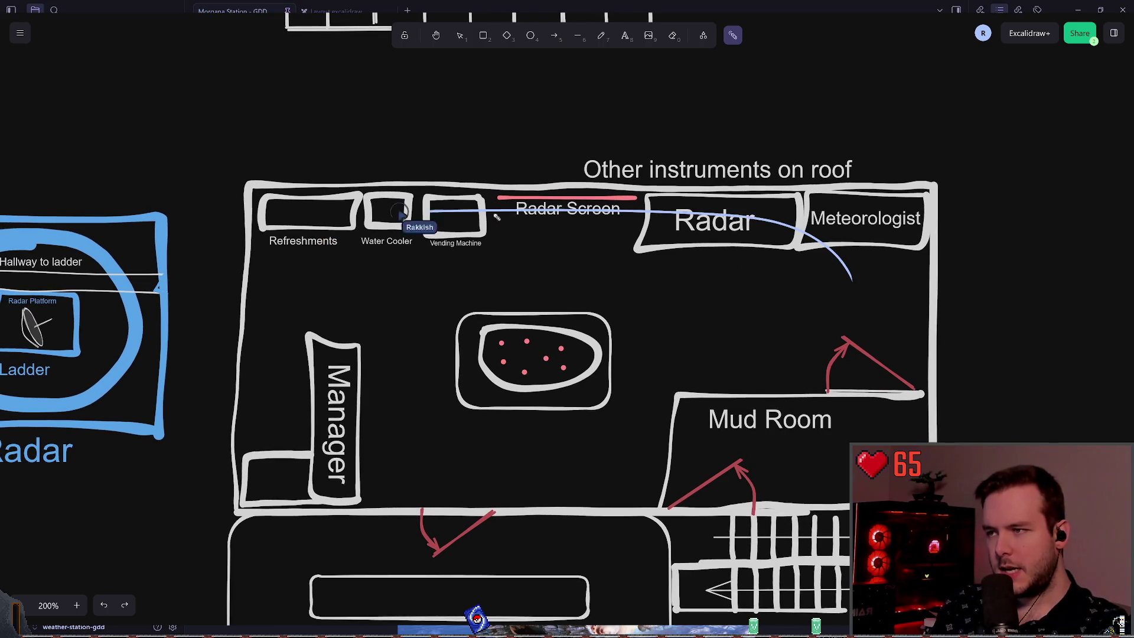
pyautogui.moveTo(490, 204)
pyautogui.mouseDown()
pyautogui.moveTo(486, 327)
pyautogui.moveTo(497, 198)
pyautogui.moveTo(506, 218)
pyautogui.mouseUp()
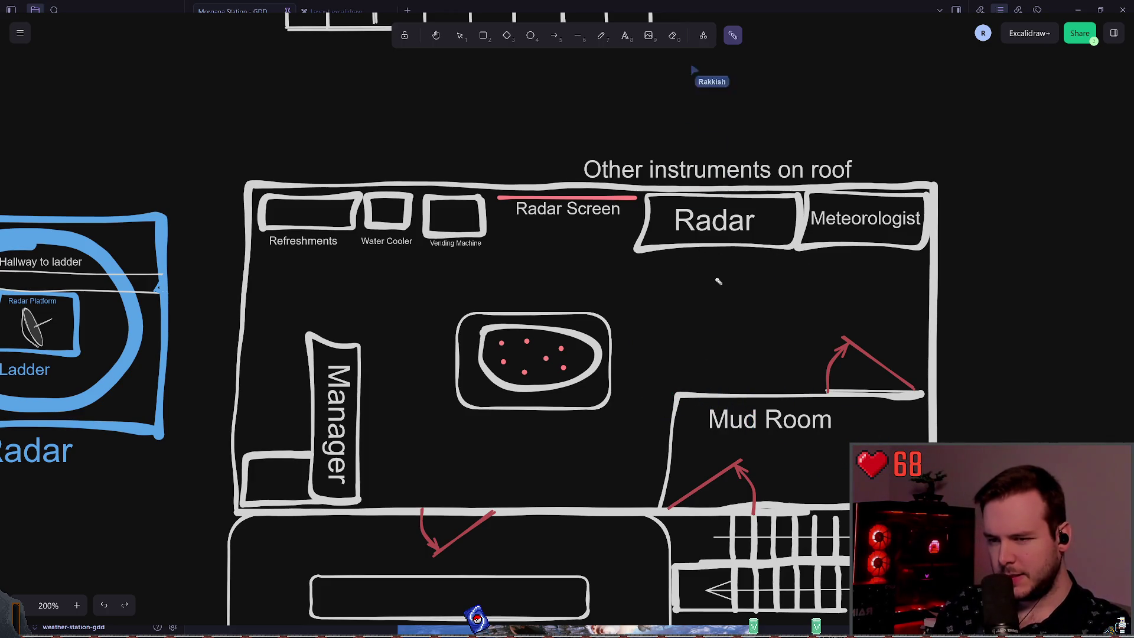
pyautogui.scroll(1, 724, 280)
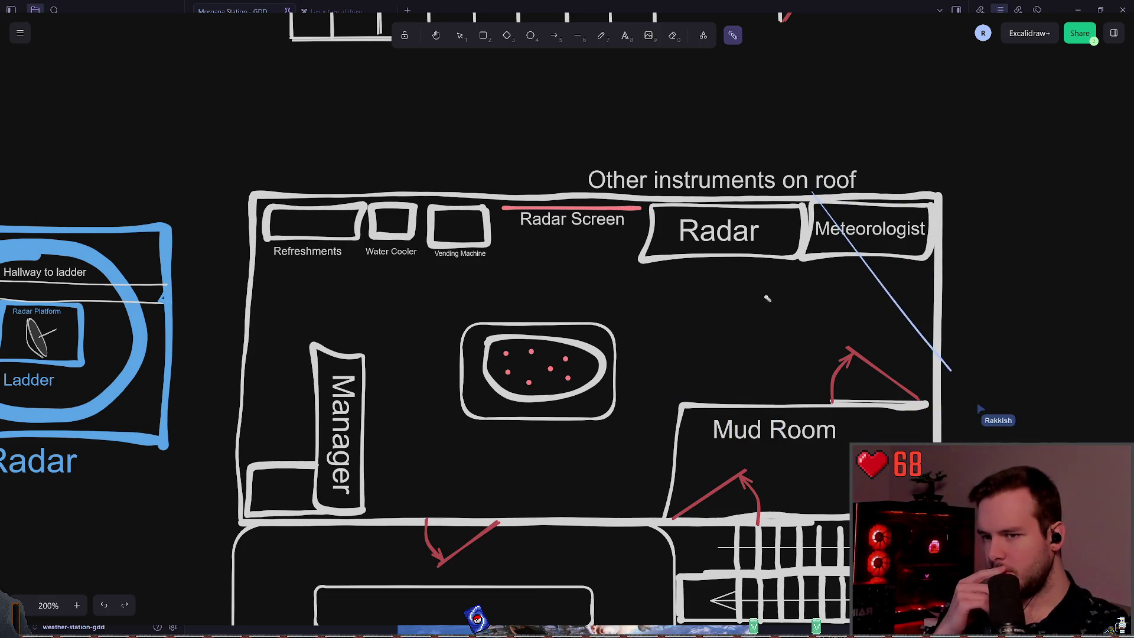
pyautogui.scroll(-2, 807, 311)
pyautogui.scroll(-3, 754, 255)
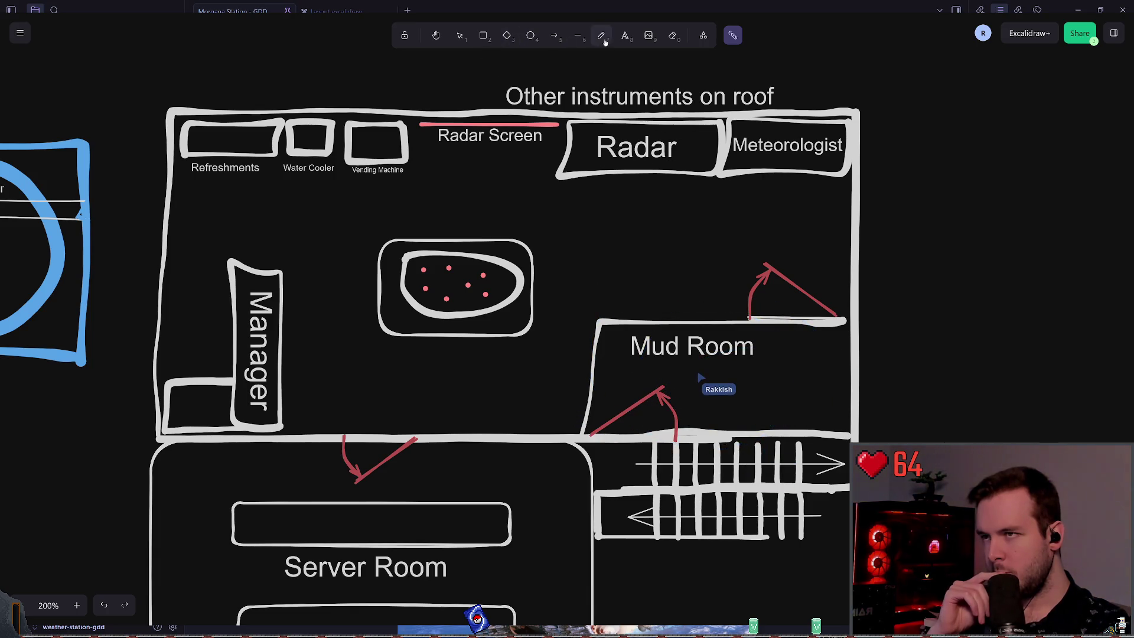
# Move the Mud Room group out to the right of the plan.
pyautogui.click(460, 35)
pyautogui.moveTo(571, 253); pyautogui.dragTo(850, 440)
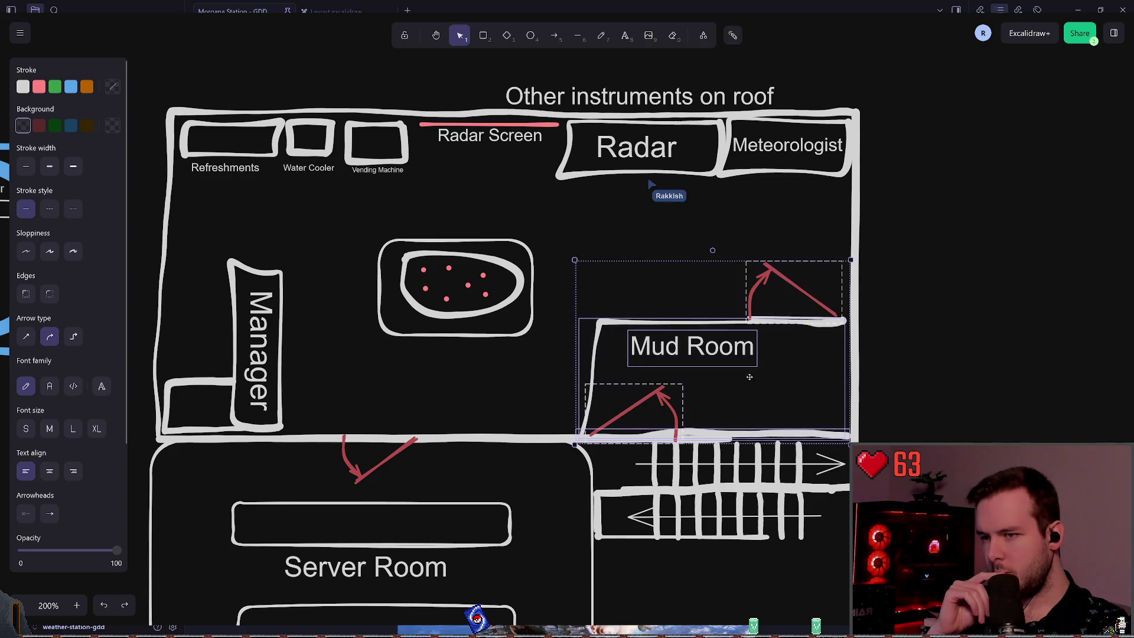
pyautogui.moveTo(794, 367)
pyautogui.mouseDown()
pyautogui.moveTo(1056, 259)
pyautogui.moveTo(1133, 243)
pyautogui.mouseUp()
pyautogui.hscroll(2, 627, 291)
pyautogui.scroll(1, 627, 291)
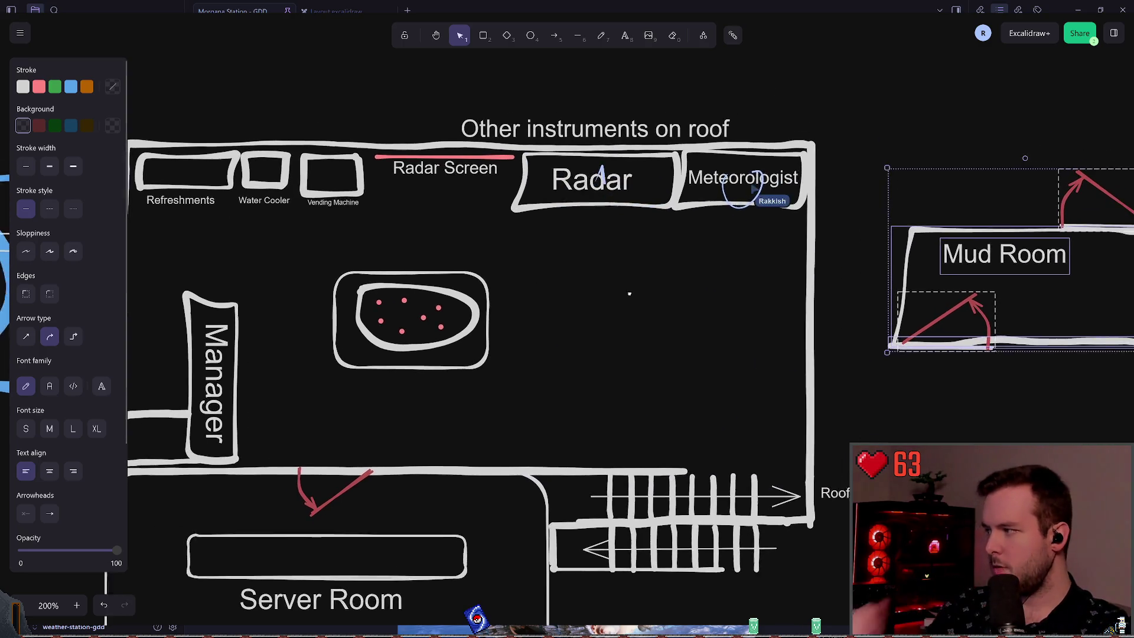
pyautogui.hscroll(2, 600, 271)
pyautogui.click(653, 288)
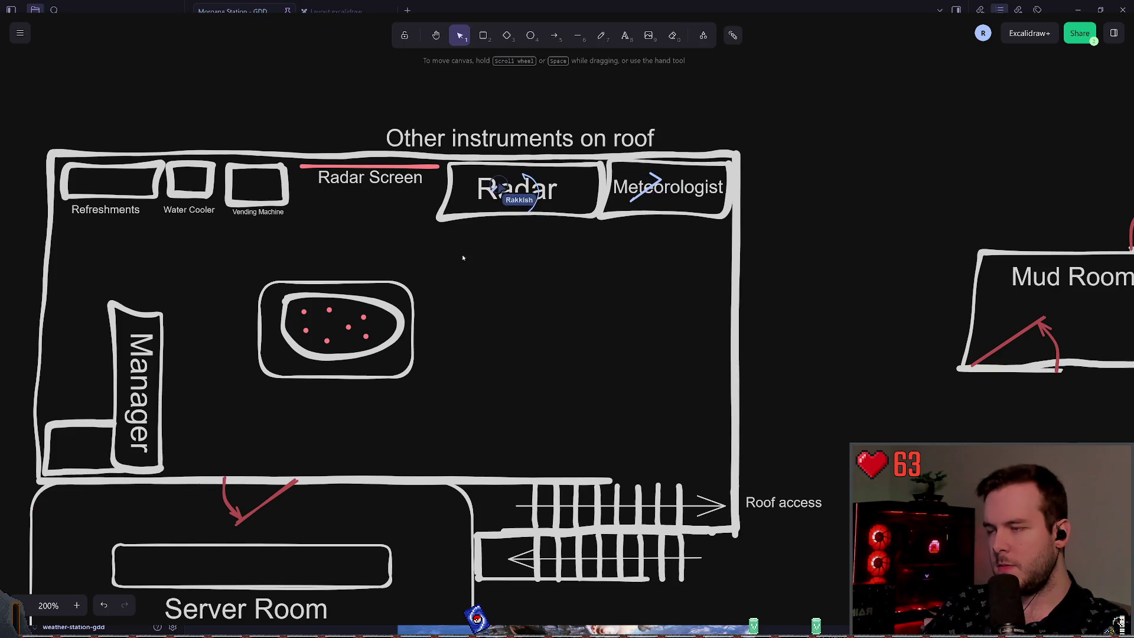
pyautogui.hscroll(-3, 653, 288)
# Move the Radar desk beside the oval table and rotate it to stand vertically.
pyautogui.click(816, 163)
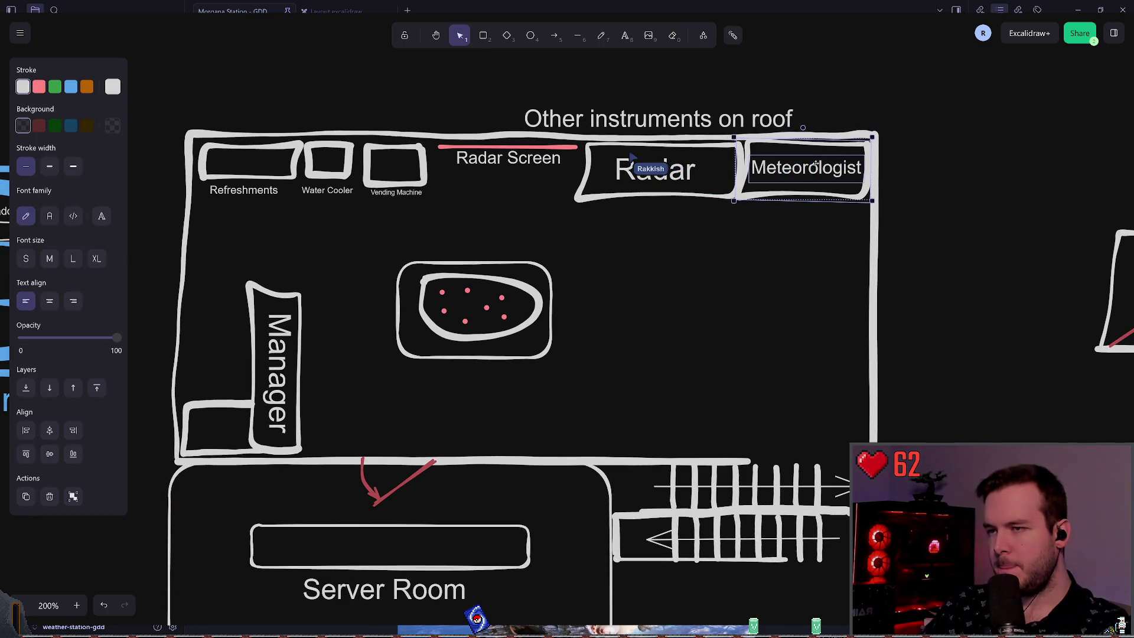
pyautogui.click(567, 233)
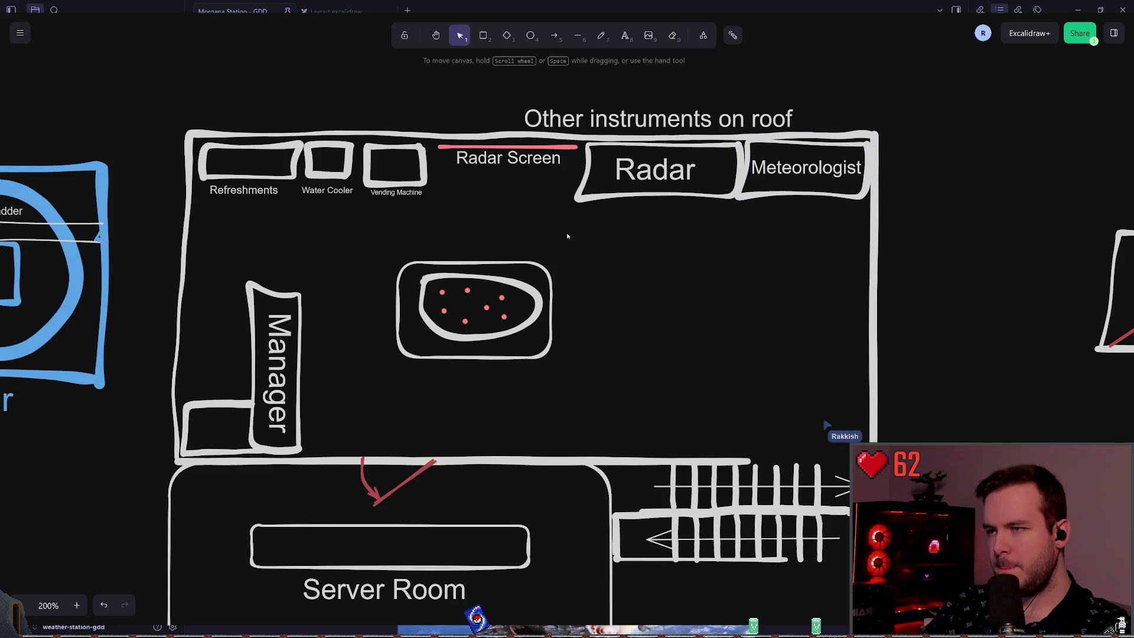
pyautogui.click(683, 171)
pyautogui.moveTo(683, 170); pyautogui.dragTo(631, 305)
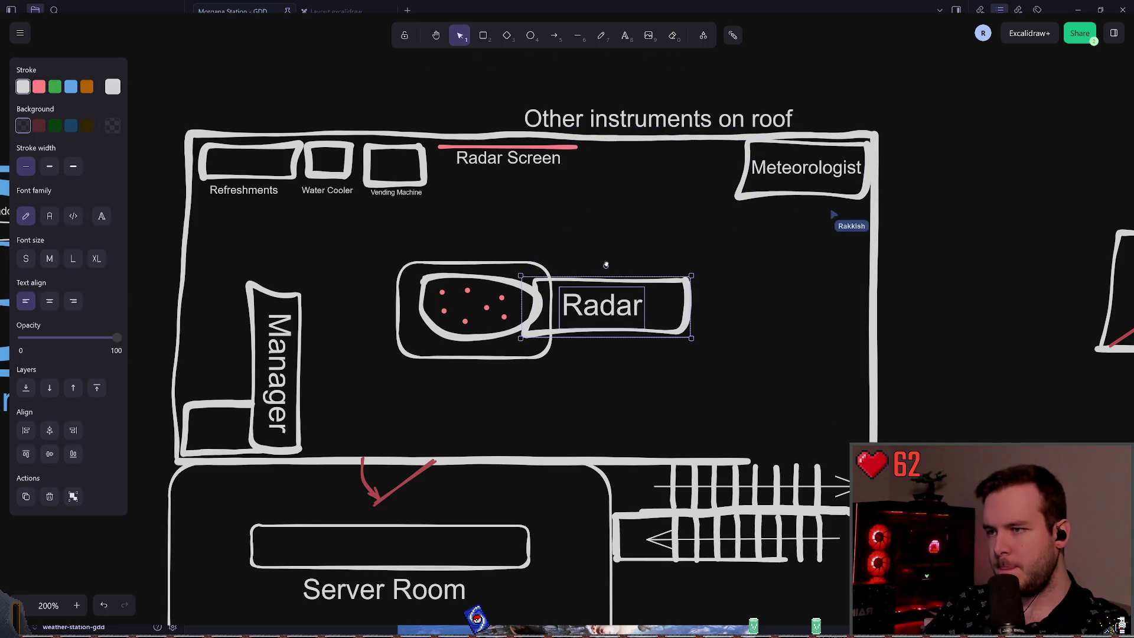
pyautogui.moveTo(606, 266)
pyautogui.mouseDown()
pyautogui.moveTo(691, 282)
pyautogui.moveTo(694, 304)
pyautogui.mouseUp()
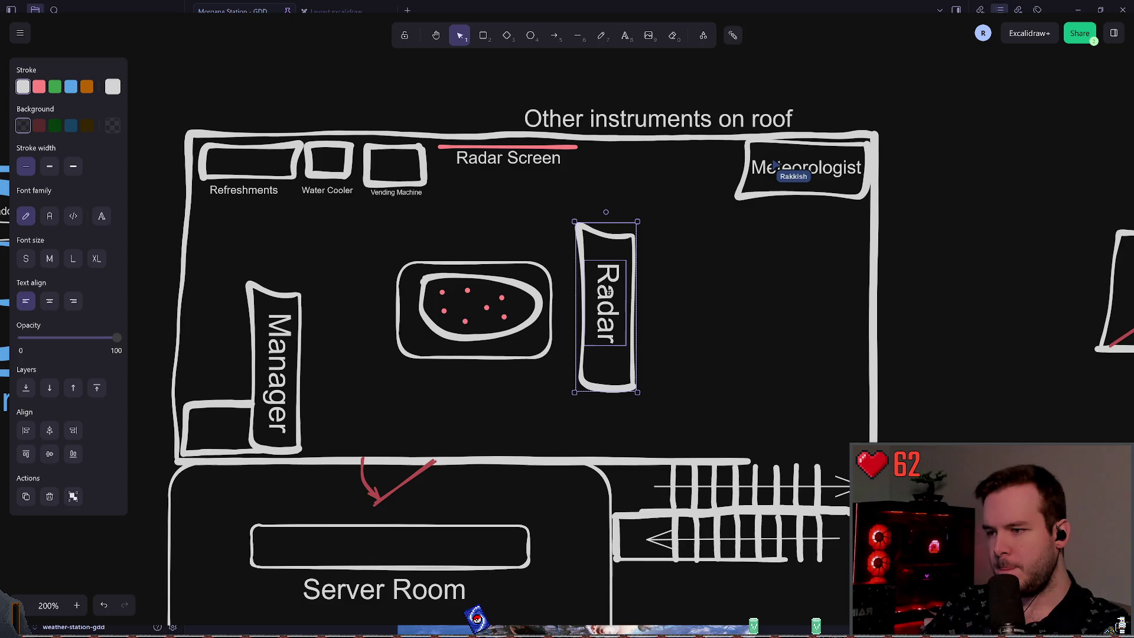
pyautogui.moveTo(608, 291)
pyautogui.mouseDown()
pyautogui.moveTo(636, 293)
pyautogui.moveTo(636, 347)
pyautogui.mouseUp()
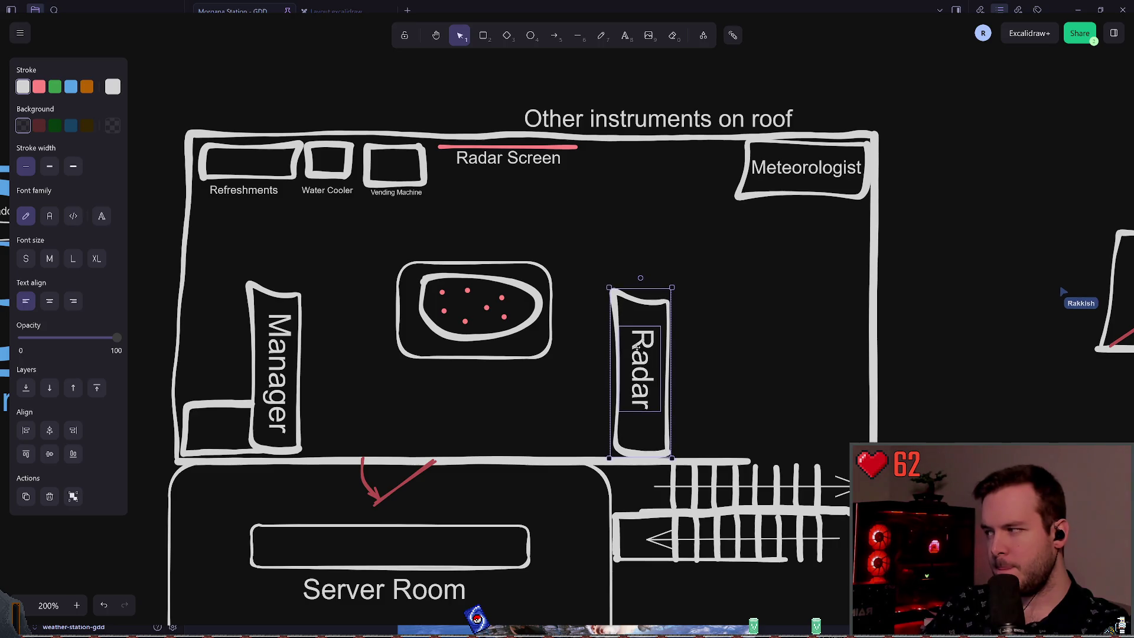
# Shorten the Radar box from its top and move its label down inside it.
pyautogui.click(708, 294)
pyautogui.click(639, 302)
pyautogui.moveTo(646, 289); pyautogui.dragTo(646, 320)
pyautogui.click(711, 352)
pyautogui.click(644, 381)
pyautogui.moveTo(644, 381); pyautogui.dragTo(646, 396)
pyautogui.click(755, 302)
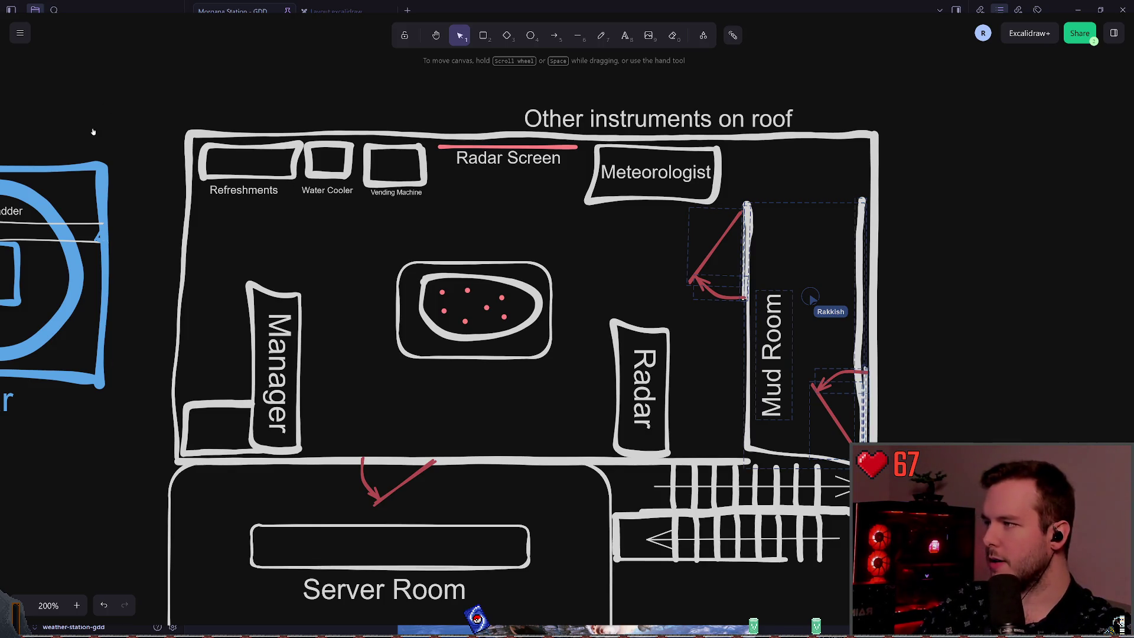
# Move the Mud Room's red door arrow up toward the top corner.
pyautogui.hscroll(2, 667, 260)
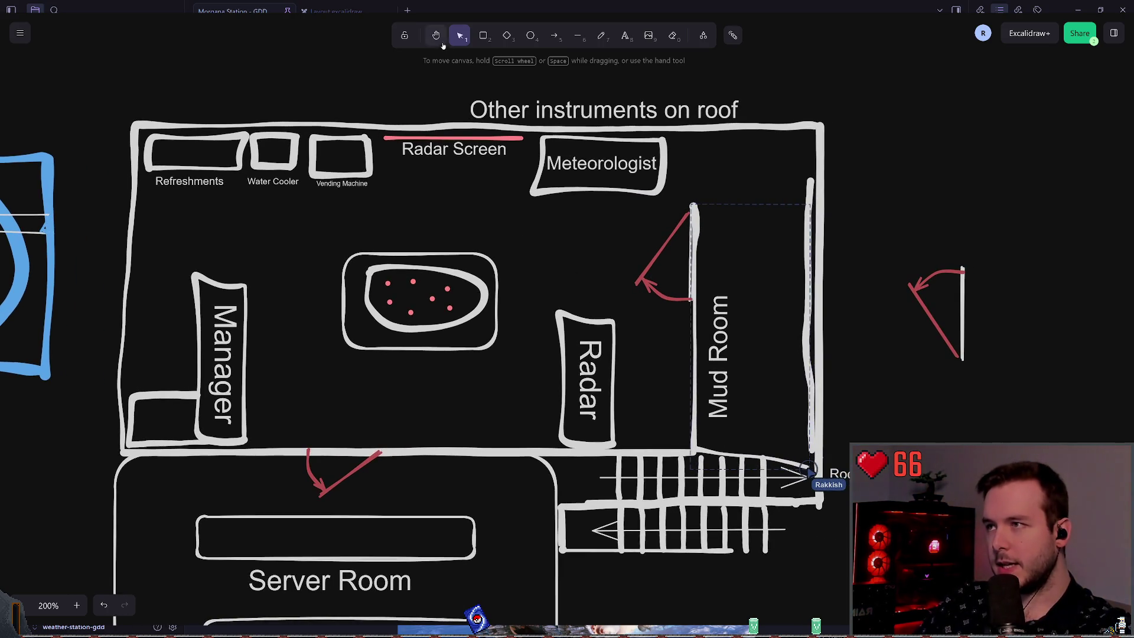
pyautogui.click(662, 254)
pyautogui.press('Escape')
pyautogui.click(679, 253)
pyautogui.moveTo(680, 253)
pyautogui.mouseDown()
pyautogui.moveTo(768, 175)
pyautogui.moveTo(825, 172)
pyautogui.moveTo(842, 190)
pyautogui.moveTo(764, 210)
pyautogui.moveTo(773, 196)
pyautogui.mouseUp()
pyautogui.press('Escape')
pyautogui.press('Escape')
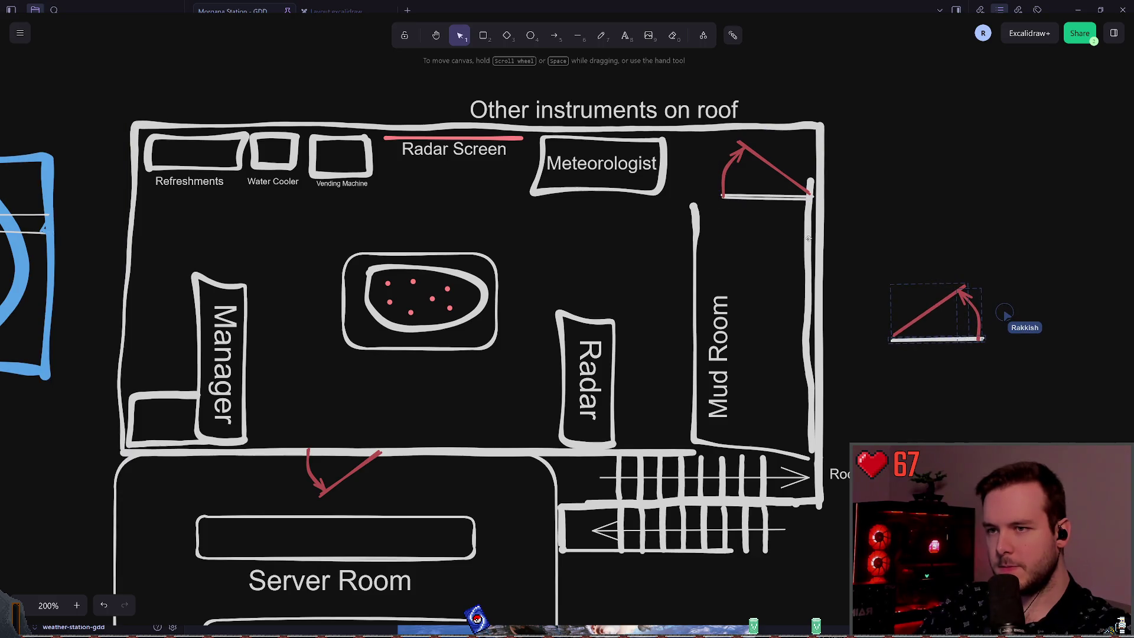
# Drag the Mud Room's extra right and left wall lines away.
pyautogui.click(803, 241)
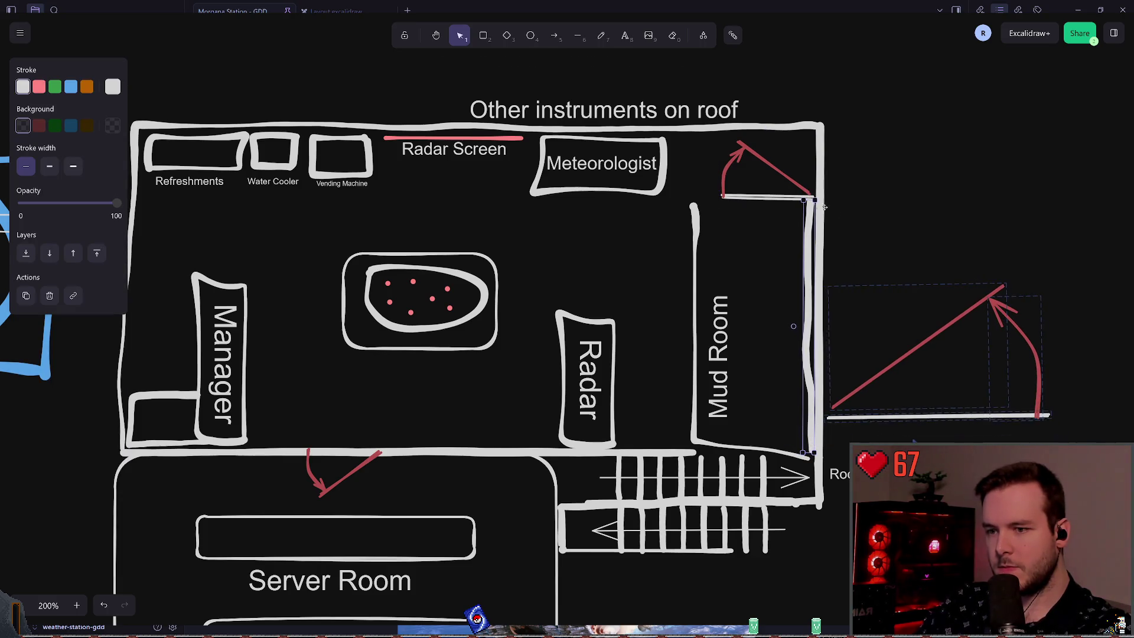
pyautogui.moveTo(806, 254); pyautogui.dragTo(1119, 254)
pyautogui.click(690, 358)
pyautogui.click(690, 358)
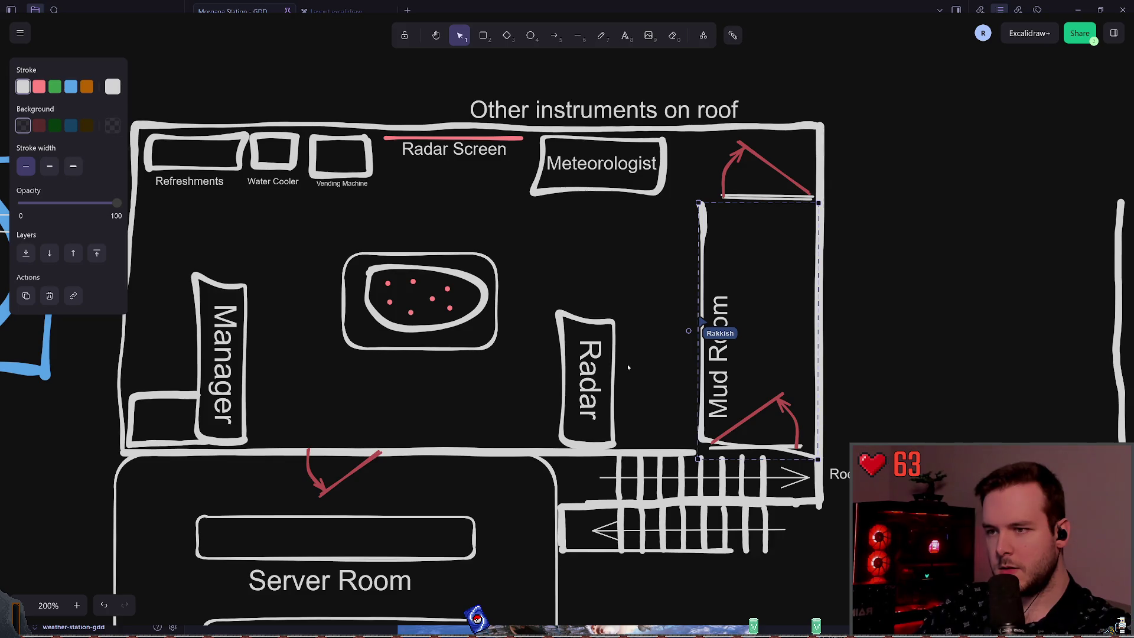
pyautogui.moveTo(886, 330)
pyautogui.mouseDown()
pyautogui.moveTo(1109, 319)
pyautogui.moveTo(917, 319)
pyautogui.moveTo(931, 290)
pyautogui.moveTo(702, 289)
pyautogui.mouseUp()
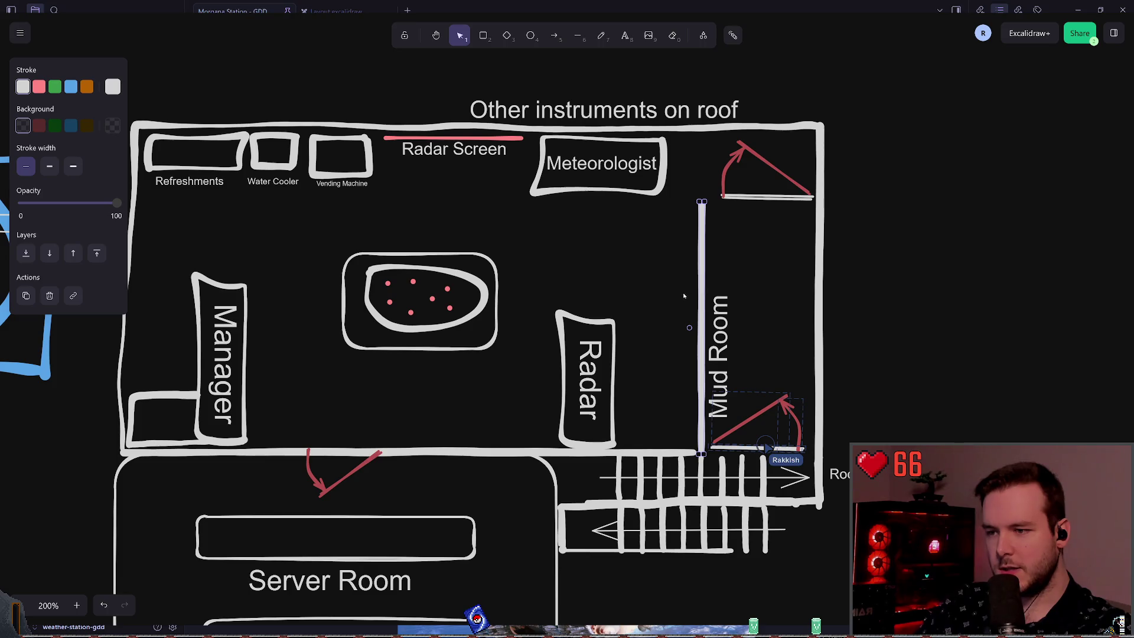
pyautogui.click(694, 453)
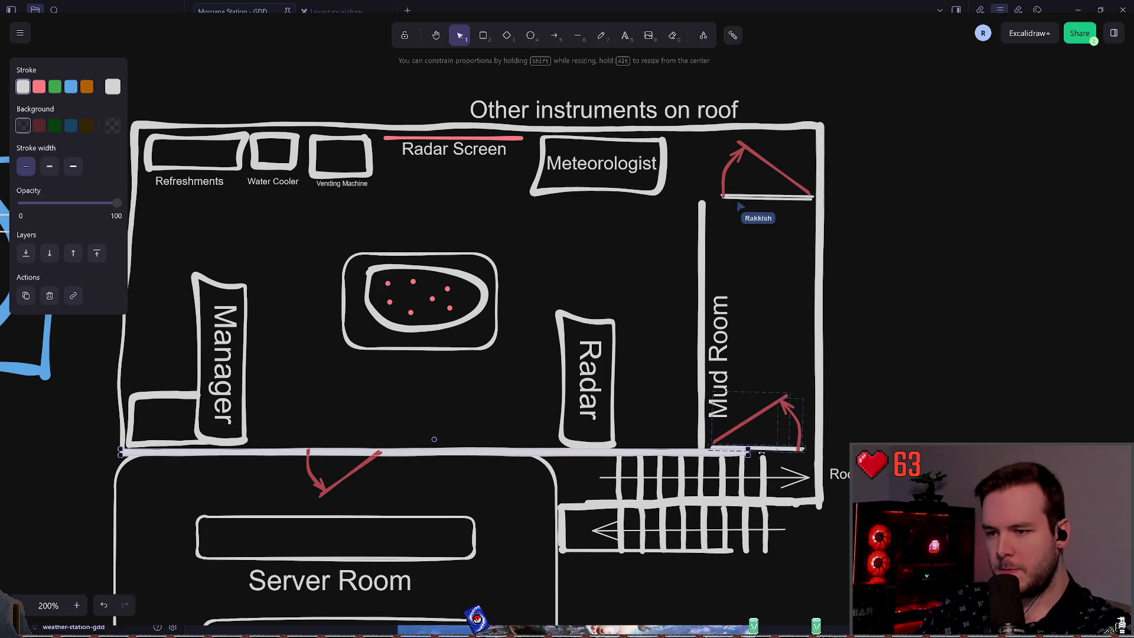
pyautogui.click(913, 348)
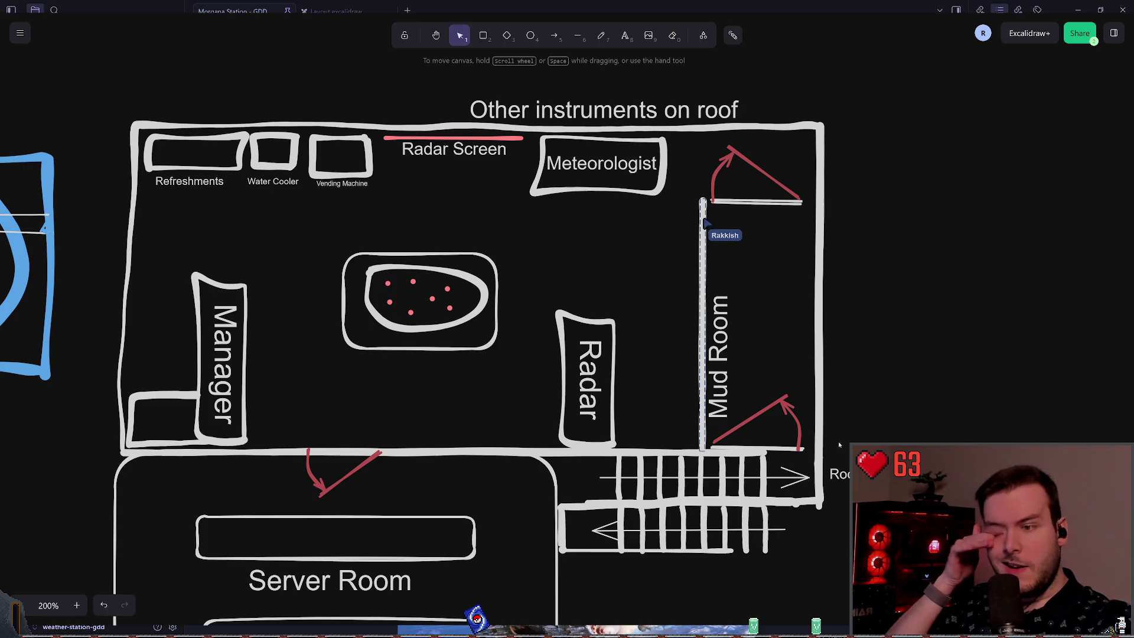
# Shrink the red door arrows at the Mud Room's bottom and top right.
pyautogui.moveTo(815, 463)
pyautogui.mouseDown()
pyautogui.moveTo(705, 405)
pyautogui.moveTo(778, 424)
pyautogui.moveTo(751, 411)
pyautogui.moveTo(762, 418)
pyautogui.mouseUp()
pyautogui.click(776, 255)
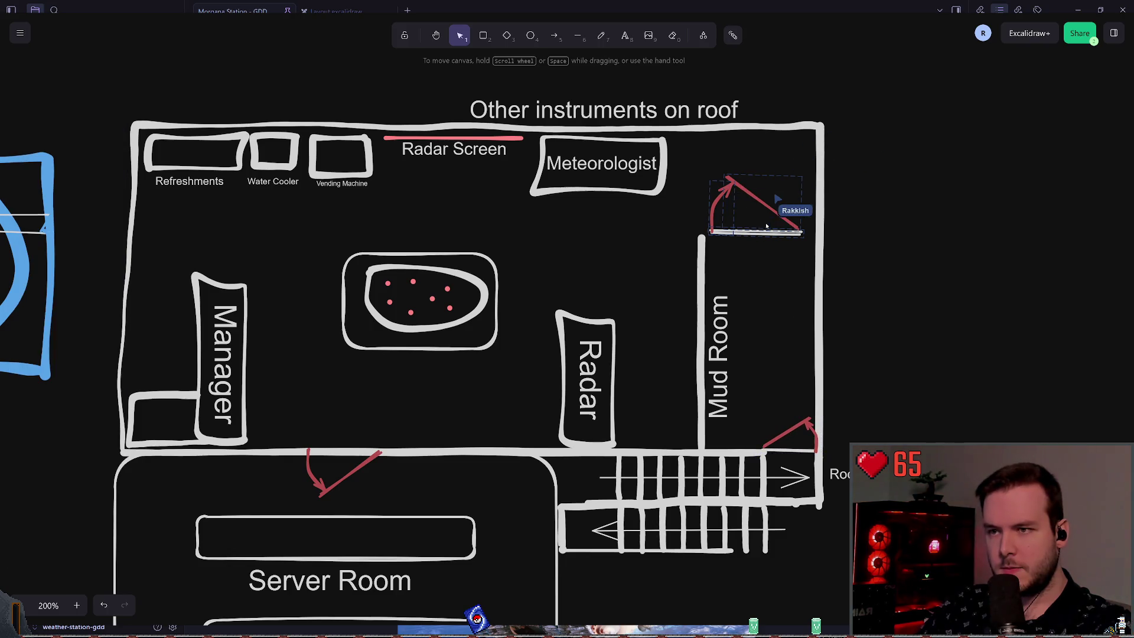
pyautogui.click(736, 218)
pyautogui.moveTo(706, 173)
pyautogui.mouseDown()
pyautogui.moveTo(732, 192)
pyautogui.moveTo(770, 180)
pyautogui.moveTo(779, 217)
pyautogui.moveTo(745, 190)
pyautogui.moveTo(755, 198)
pyautogui.mouseUp()
pyautogui.click(794, 232)
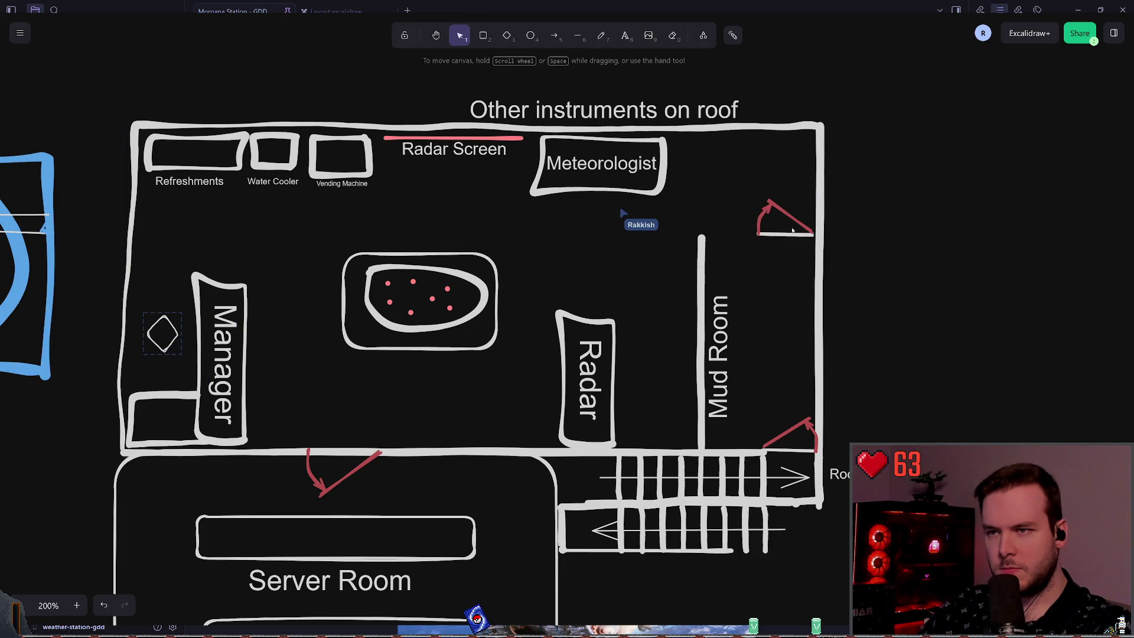
# Nudge the top-right door arrow slightly right and down.
pyautogui.click(794, 231)
pyautogui.moveTo(794, 231); pyautogui.dragTo(797, 233)
pyautogui.click(789, 284)
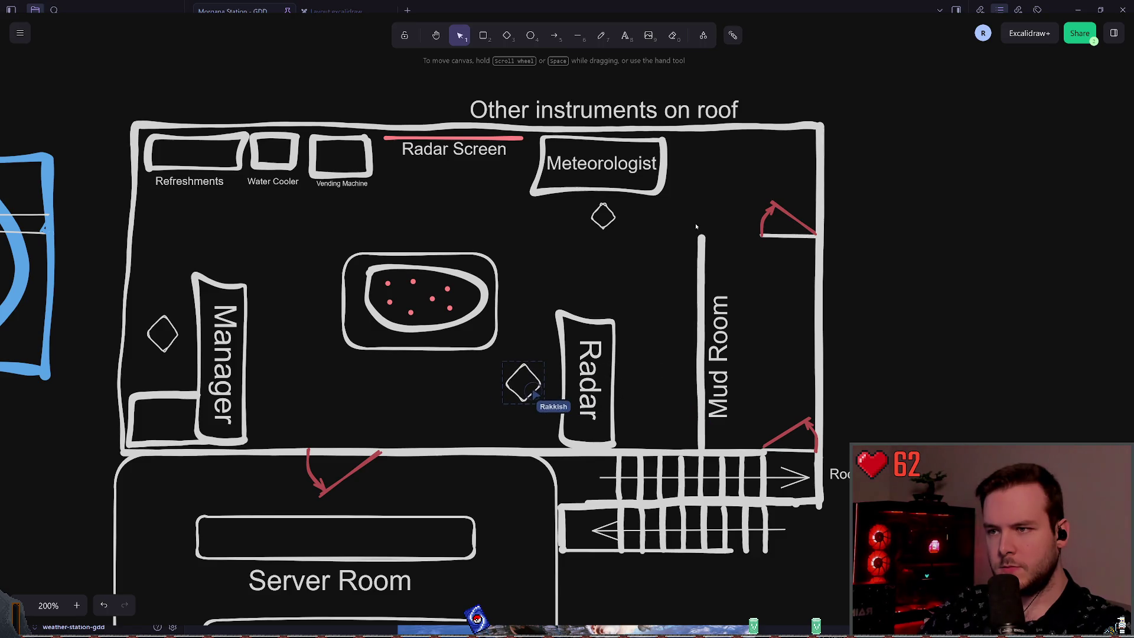
# Move the Mud Room wall and its label slightly to the right together.
pyautogui.click(718, 348)
pyautogui.keyDown('shift'); pyautogui.click(746, 449); pyautogui.keyUp('shift')
pyautogui.moveTo(708, 356); pyautogui.dragTo(729, 355)
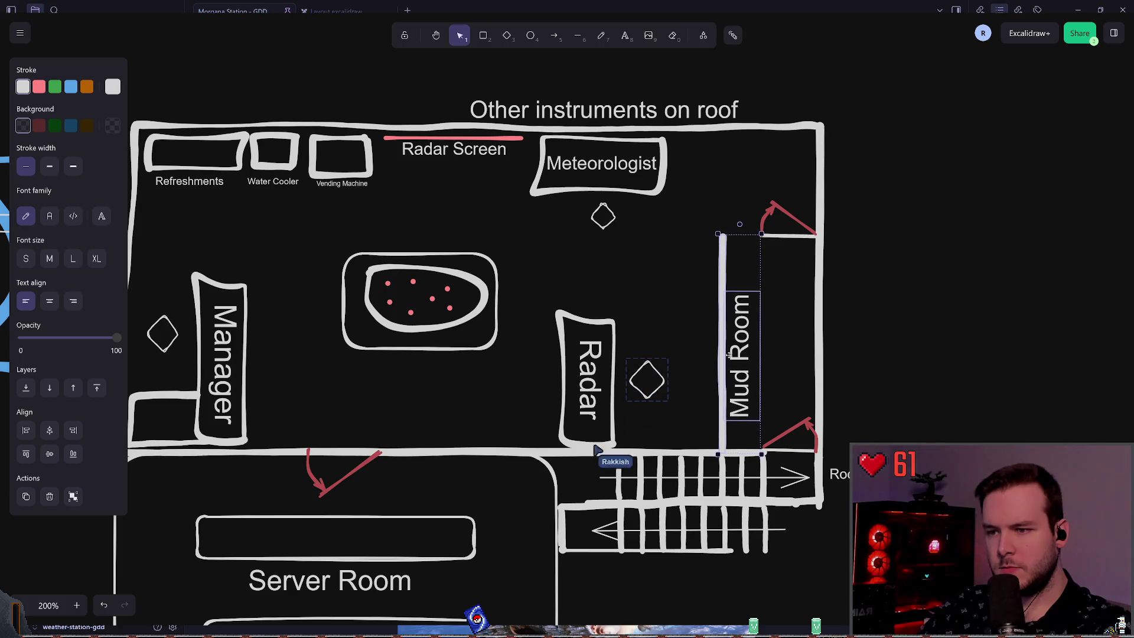
pyautogui.click(676, 339)
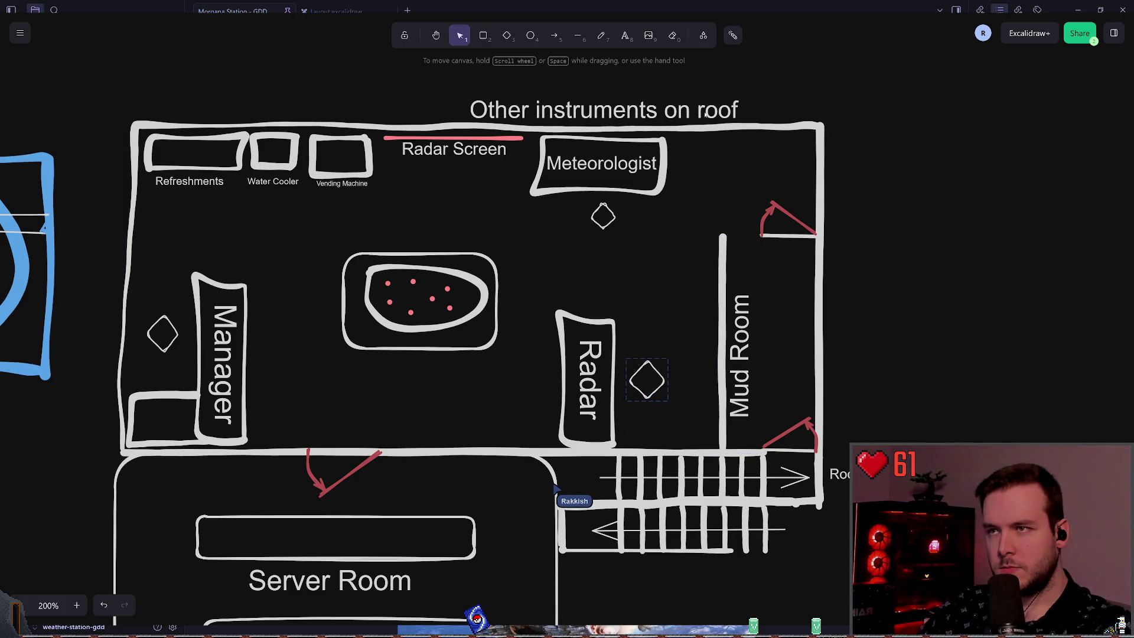
# Send the top-right red door arrow behind the walls using Send to back.
pyautogui.click(602, 35)
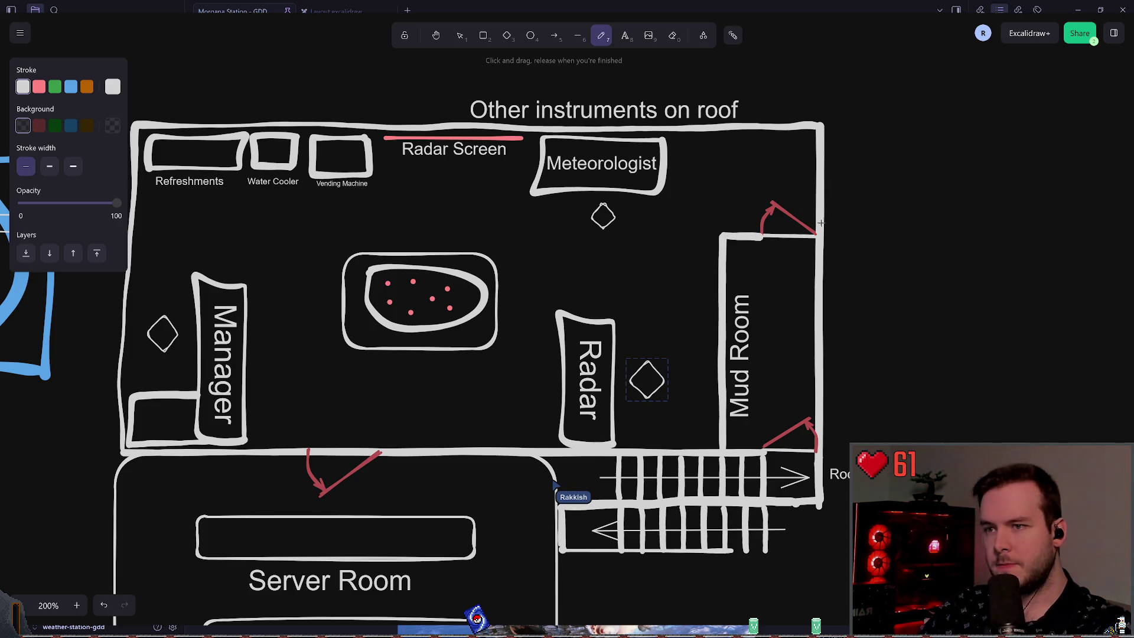
pyautogui.press('v')
pyautogui.click(795, 219)
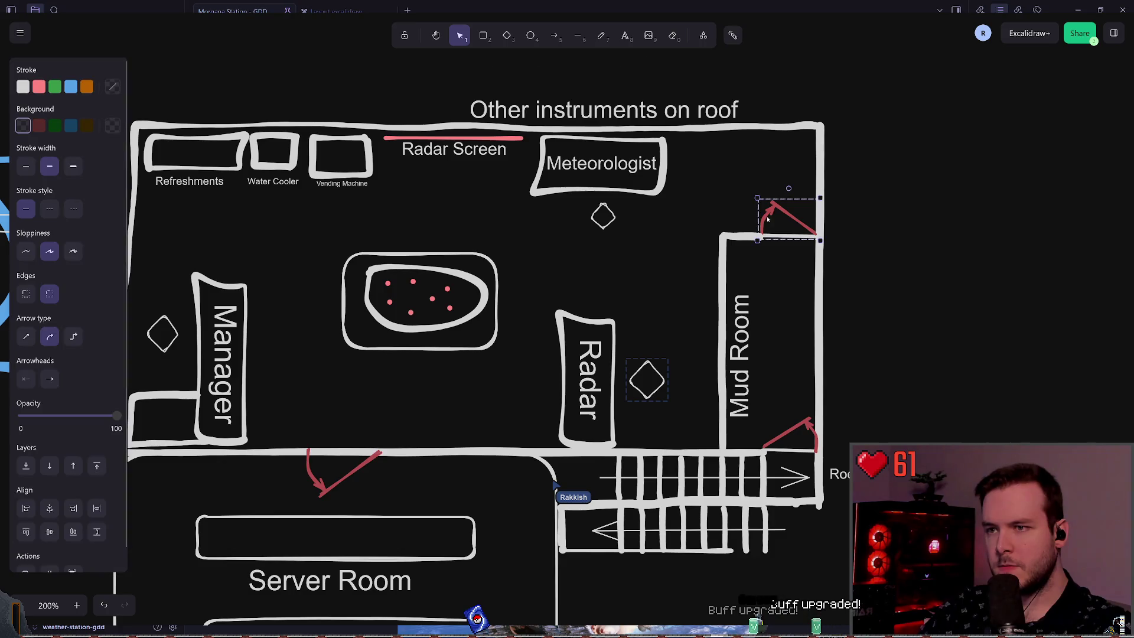
pyautogui.rightClick(774, 207)
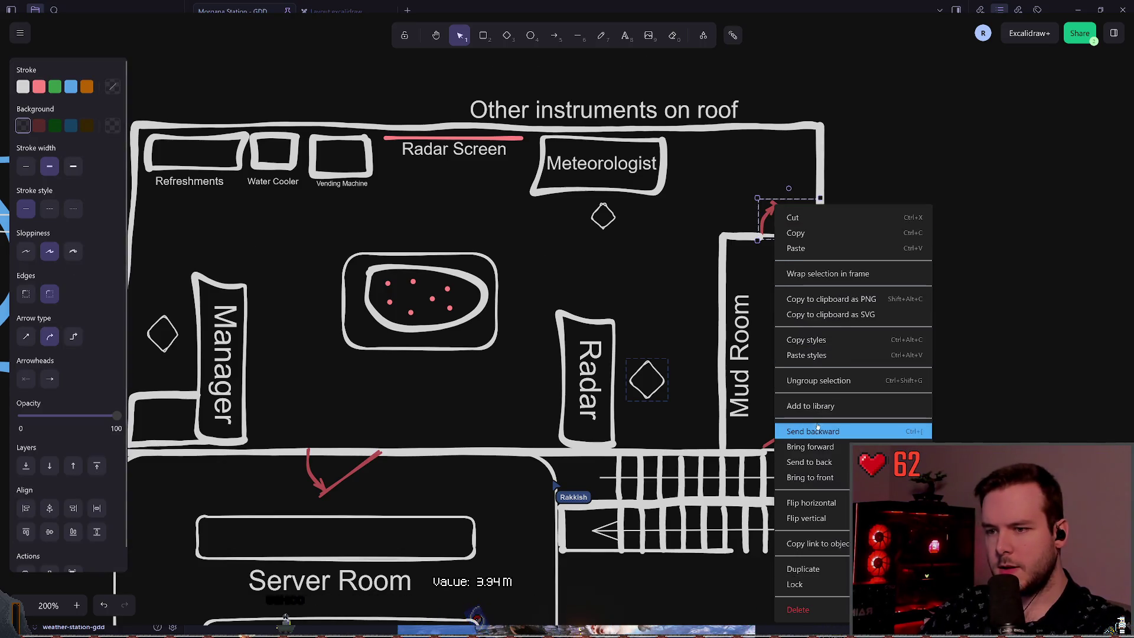
pyautogui.click(814, 446)
pyautogui.rightClick(778, 207)
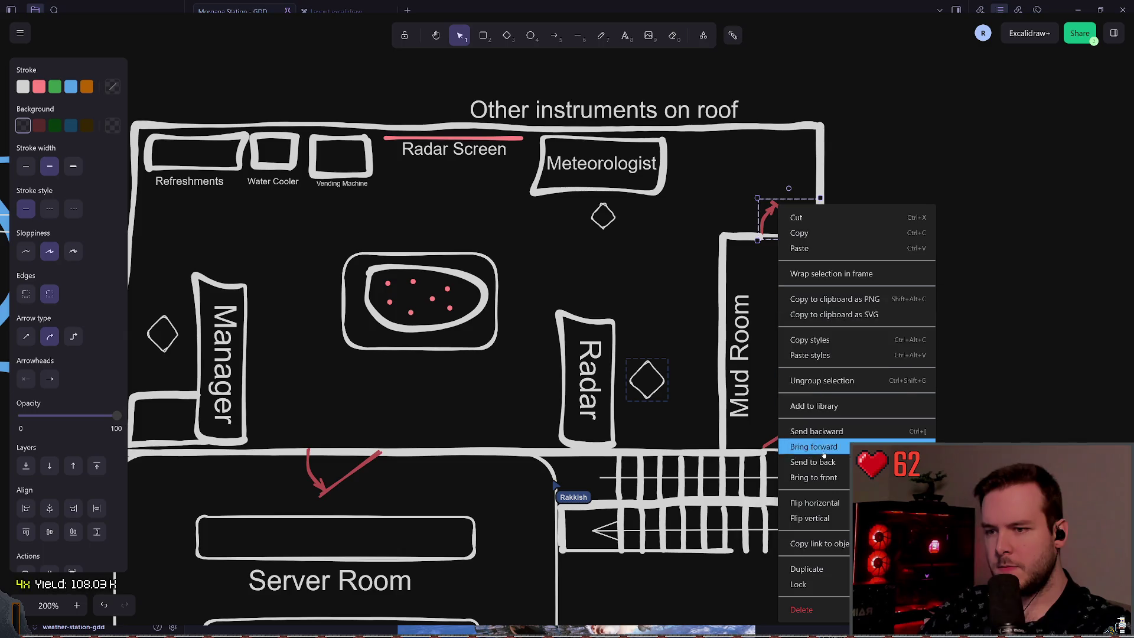
pyautogui.click(823, 464)
pyautogui.click(668, 266)
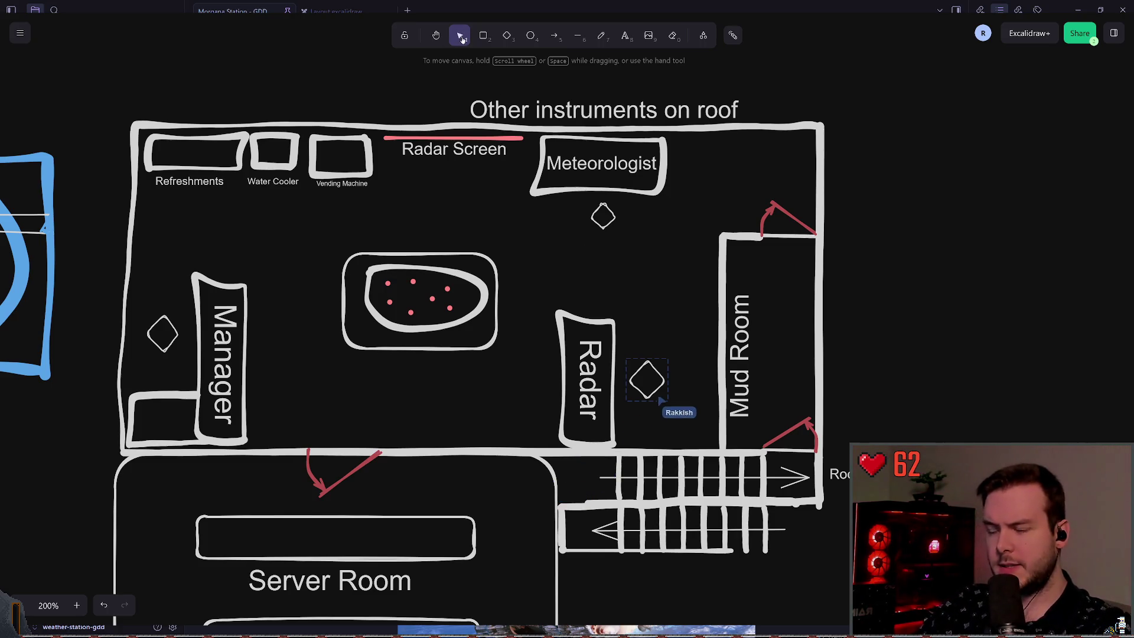
# Turn the Radar desk horizontal beside the Mud Room and put its label back inside.
pyautogui.moveTo(547, 291); pyautogui.dragTo(632, 451)
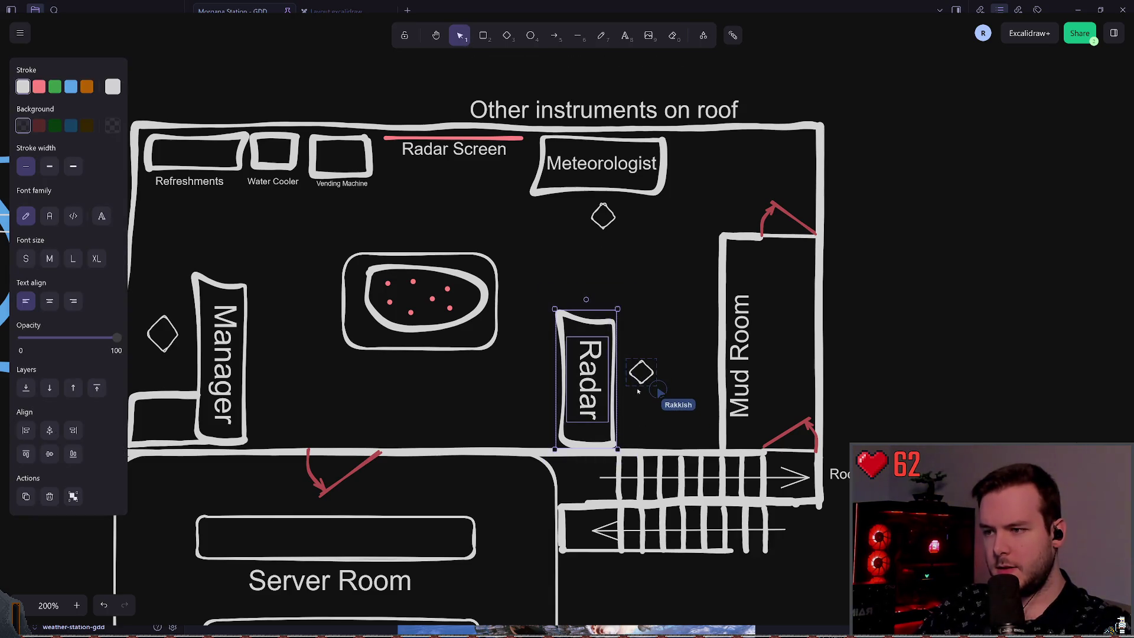
pyautogui.click(594, 370)
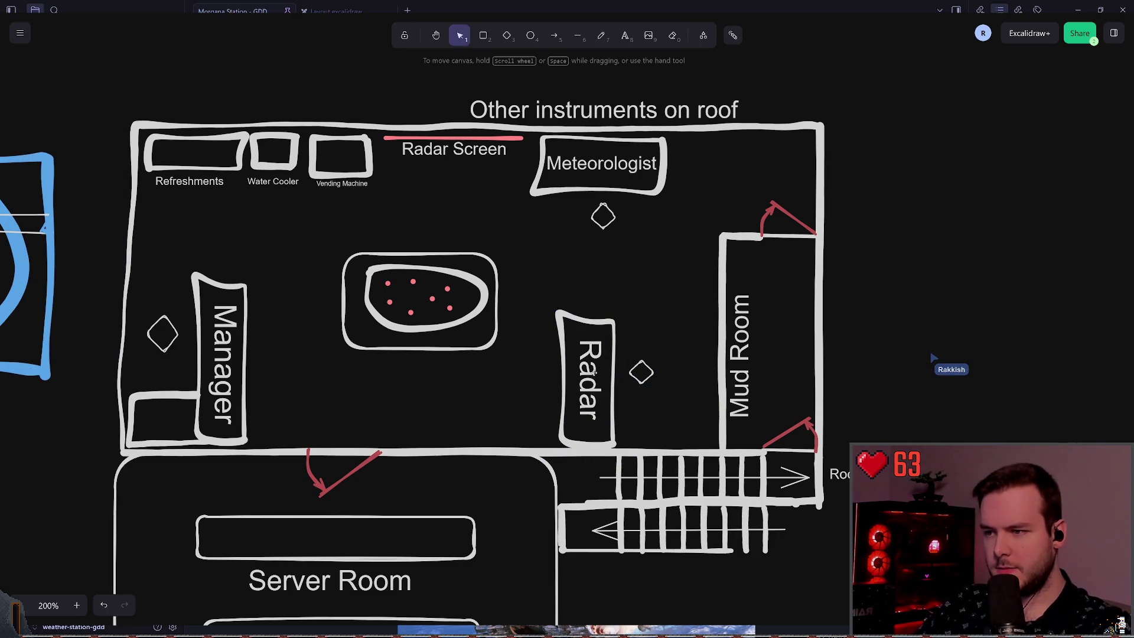
pyautogui.moveTo(593, 370)
pyautogui.mouseDown()
pyautogui.moveTo(606, 295)
pyautogui.moveTo(628, 286)
pyautogui.moveTo(608, 272)
pyautogui.moveTo(649, 282)
pyautogui.moveTo(645, 250)
pyautogui.mouseUp()
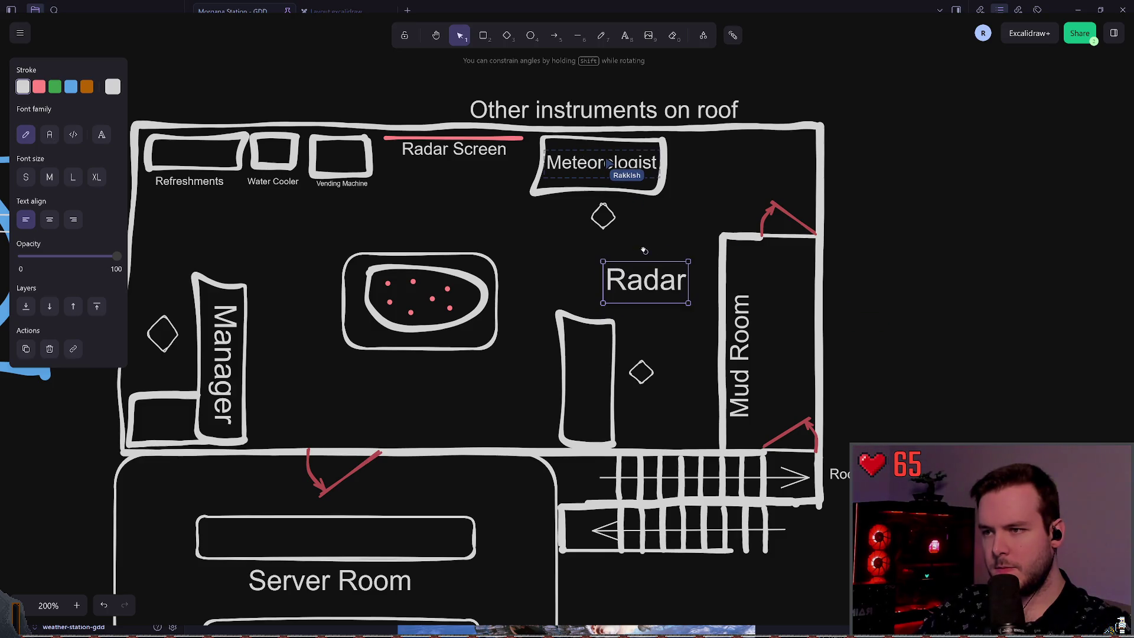
pyautogui.click(615, 378)
pyautogui.moveTo(629, 382)
pyautogui.mouseDown()
pyautogui.moveTo(614, 340)
pyautogui.moveTo(590, 336)
pyautogui.moveTo(674, 426)
pyautogui.mouseUp()
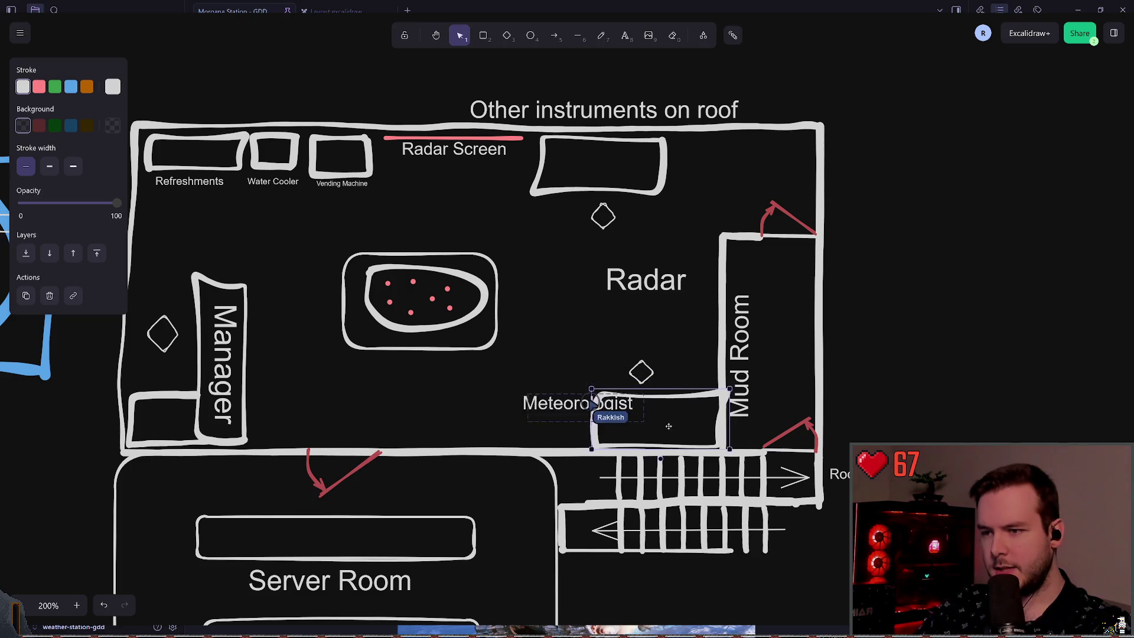
pyautogui.click(637, 294)
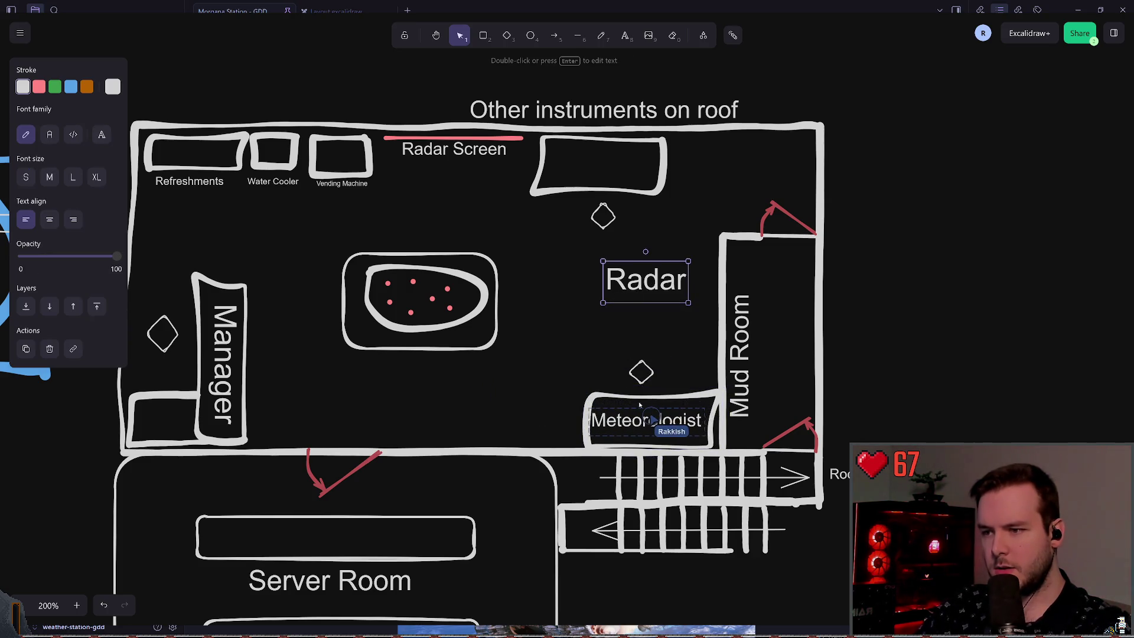
pyautogui.moveTo(641, 275)
pyautogui.mouseDown()
pyautogui.moveTo(655, 403)
pyautogui.moveTo(646, 417)
pyautogui.mouseUp()
pyautogui.click(564, 272)
# Move the Radar Screen label and red line down beside the Mud Room wall.
pyautogui.click(450, 141)
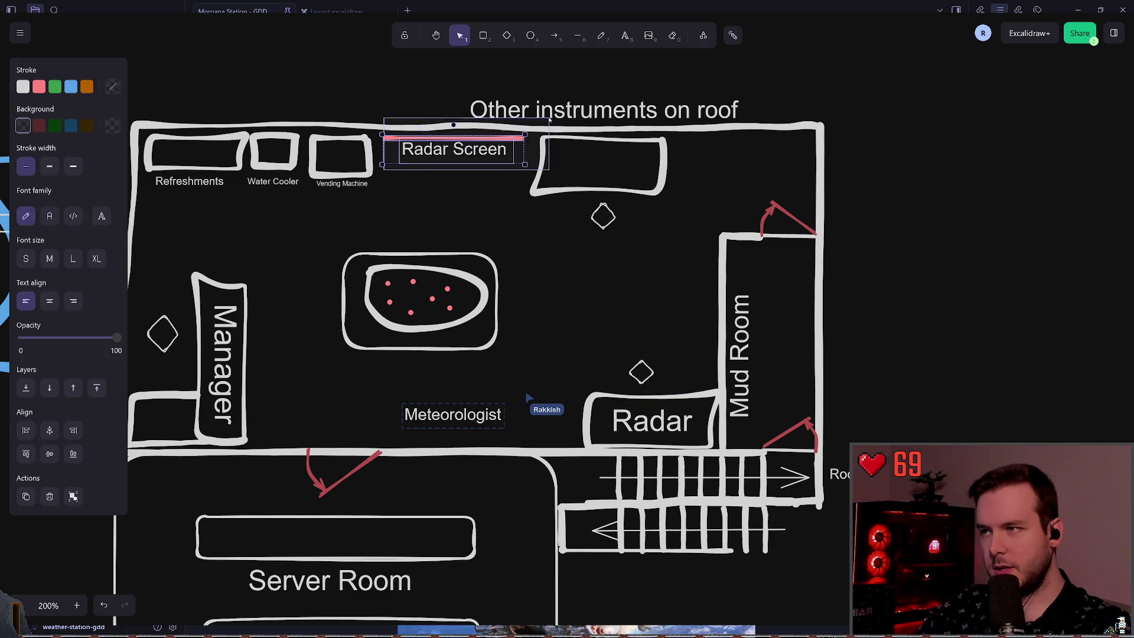
pyautogui.moveTo(472, 154)
pyautogui.mouseDown()
pyautogui.moveTo(657, 322)
pyautogui.moveTo(725, 303)
pyautogui.moveTo(703, 300)
pyautogui.mouseUp()
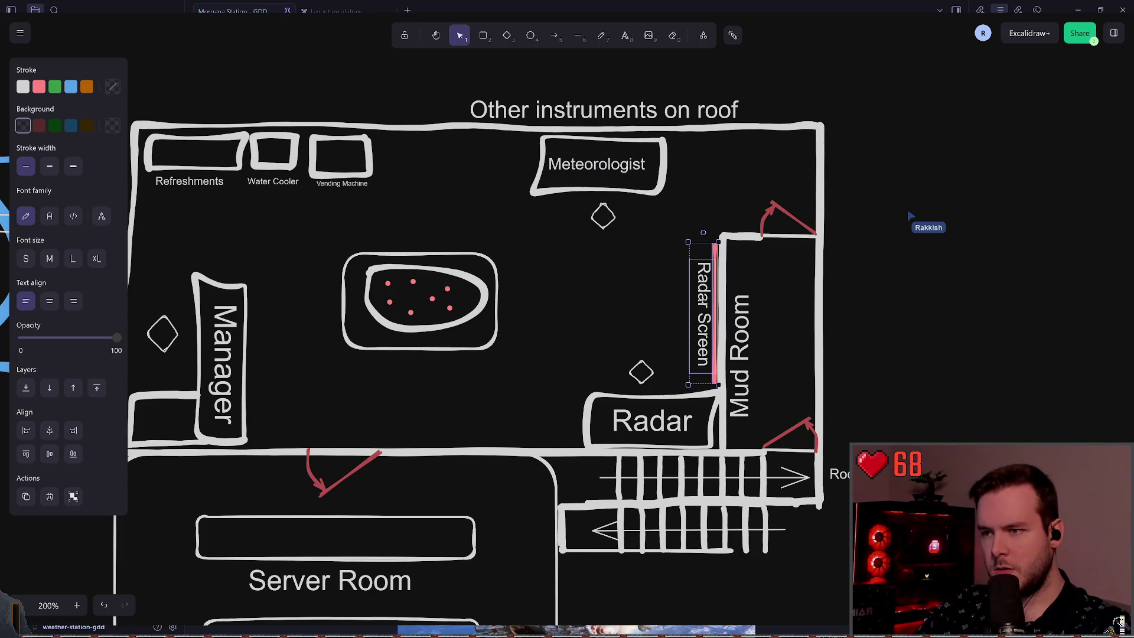
pyautogui.click(616, 306)
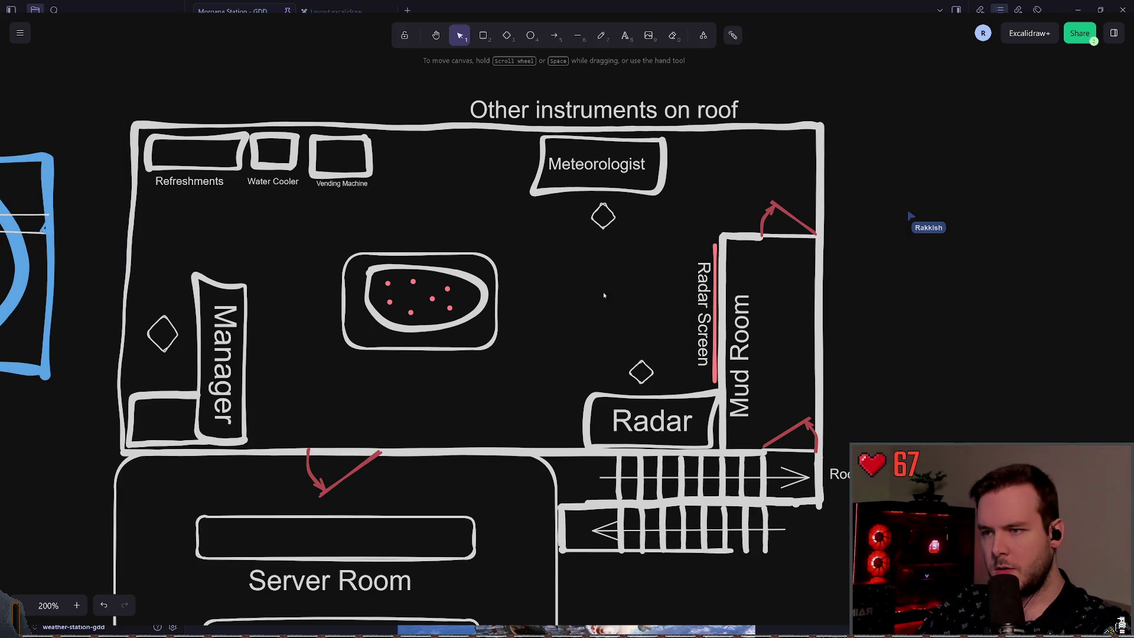
pyautogui.hscroll(-2, 615, 295)
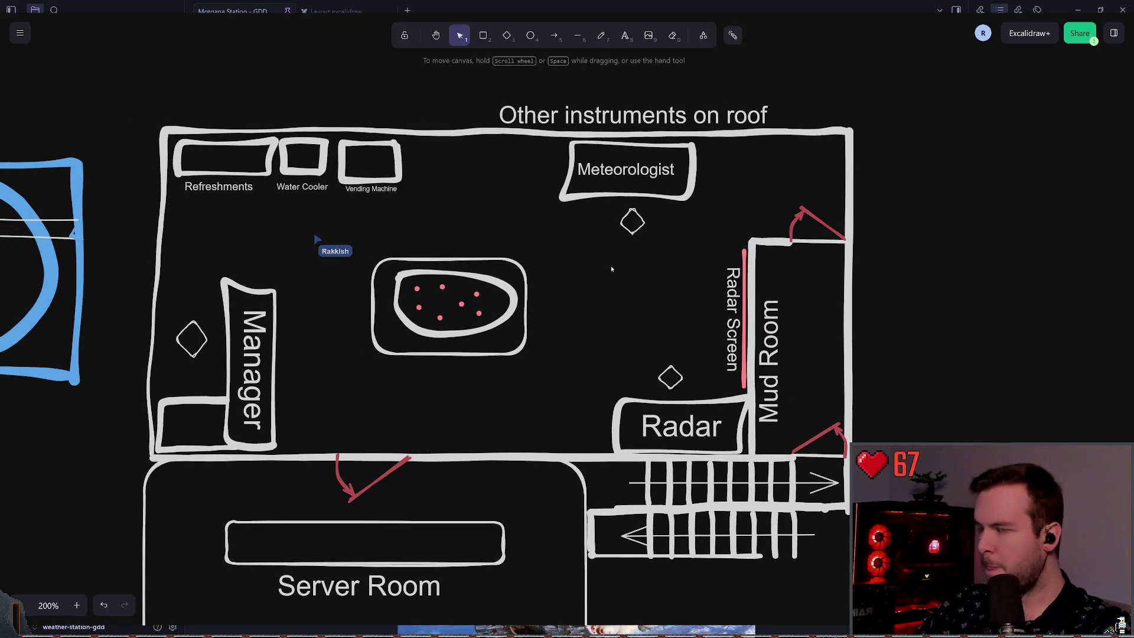
# Move the Meteorologist group left and rotate its desk upright.
pyautogui.scroll(1, 612, 278)
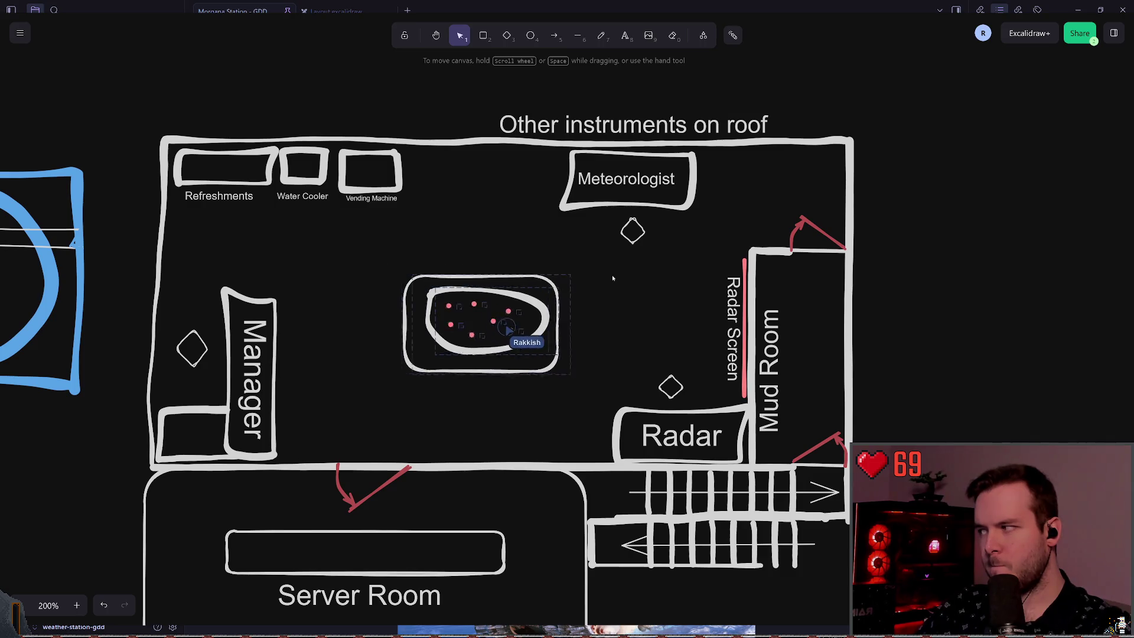
pyautogui.hscroll(-1, 615, 276)
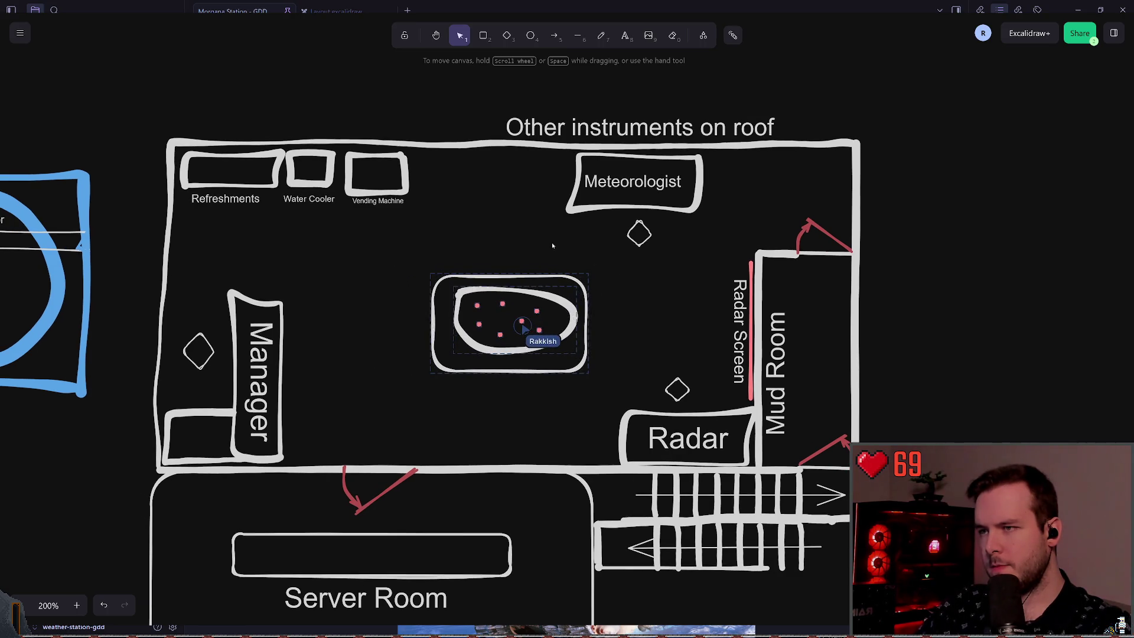
pyautogui.click(648, 170)
pyautogui.moveTo(647, 169)
pyautogui.mouseDown()
pyautogui.moveTo(499, 170)
pyautogui.moveTo(565, 189)
pyautogui.moveTo(502, 158)
pyautogui.moveTo(651, 168)
pyautogui.moveTo(624, 166)
pyautogui.moveTo(664, 198)
pyautogui.moveTo(584, 197)
pyautogui.mouseUp()
pyautogui.moveTo(681, 225); pyautogui.dragTo(487, 163)
pyautogui.moveTo(673, 230); pyautogui.dragTo(469, 152)
pyautogui.moveTo(581, 149)
pyautogui.mouseDown()
pyautogui.moveTo(653, 197)
pyautogui.moveTo(622, 183)
pyautogui.moveTo(650, 189)
pyautogui.moveTo(585, 201)
pyautogui.moveTo(607, 190)
pyautogui.moveTo(597, 184)
pyautogui.moveTo(651, 205)
pyautogui.moveTo(572, 196)
pyautogui.moveTo(577, 205)
pyautogui.mouseUp()
pyautogui.click(701, 223)
# Rotate the Manager label horizontal beside its desk, then move and turn the Radar Screen label.
pyautogui.click(496, 193)
pyautogui.click(263, 377)
pyautogui.moveTo(286, 374)
pyautogui.mouseDown()
pyautogui.moveTo(245, 338)
pyautogui.moveTo(344, 406)
pyautogui.mouseUp()
pyautogui.click(407, 268)
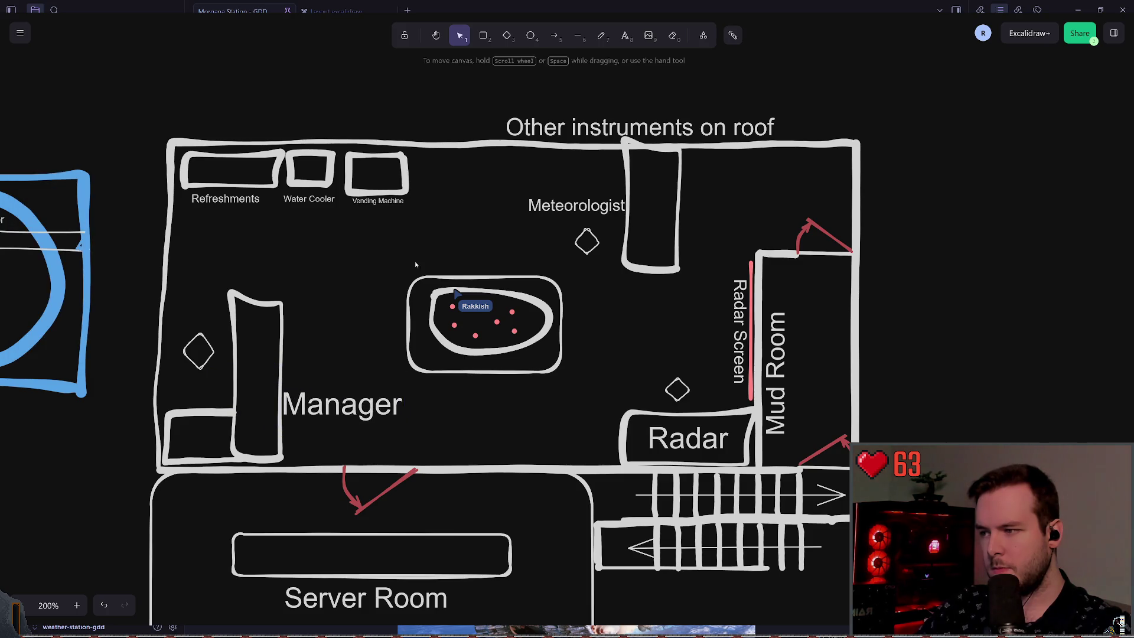
pyautogui.hscroll(1, 408, 268)
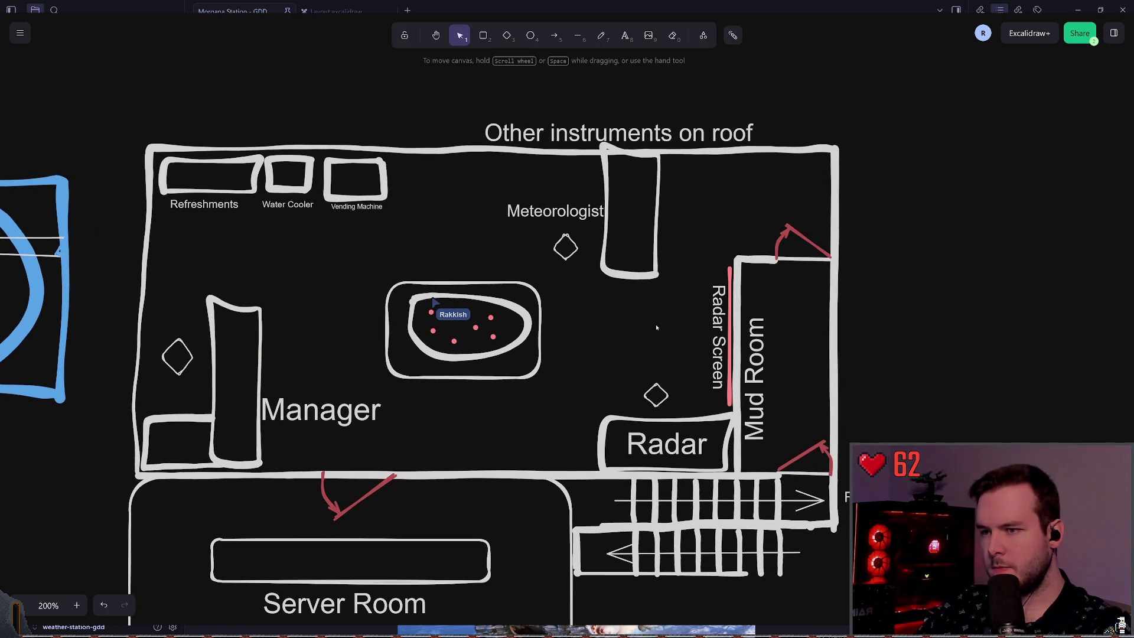
pyautogui.moveTo(717, 324)
pyautogui.mouseDown()
pyautogui.moveTo(662, 323)
pyautogui.moveTo(684, 349)
pyautogui.moveTo(669, 330)
pyautogui.mouseUp()
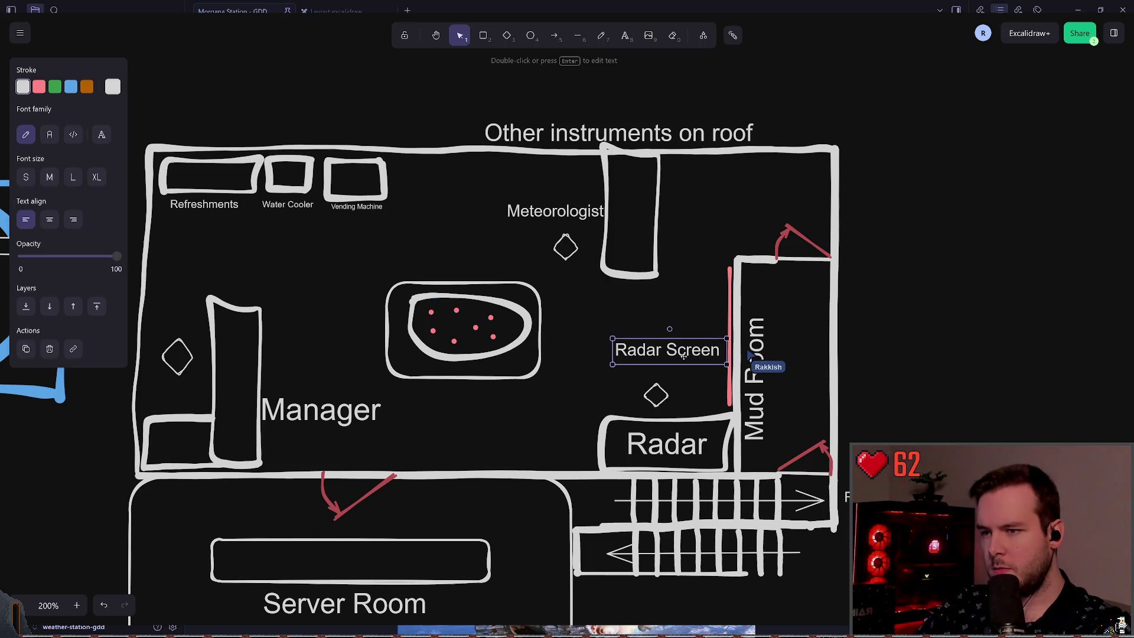
# Set the Radar Screen label level.
pyautogui.click(823, 384)
pyautogui.click(759, 378)
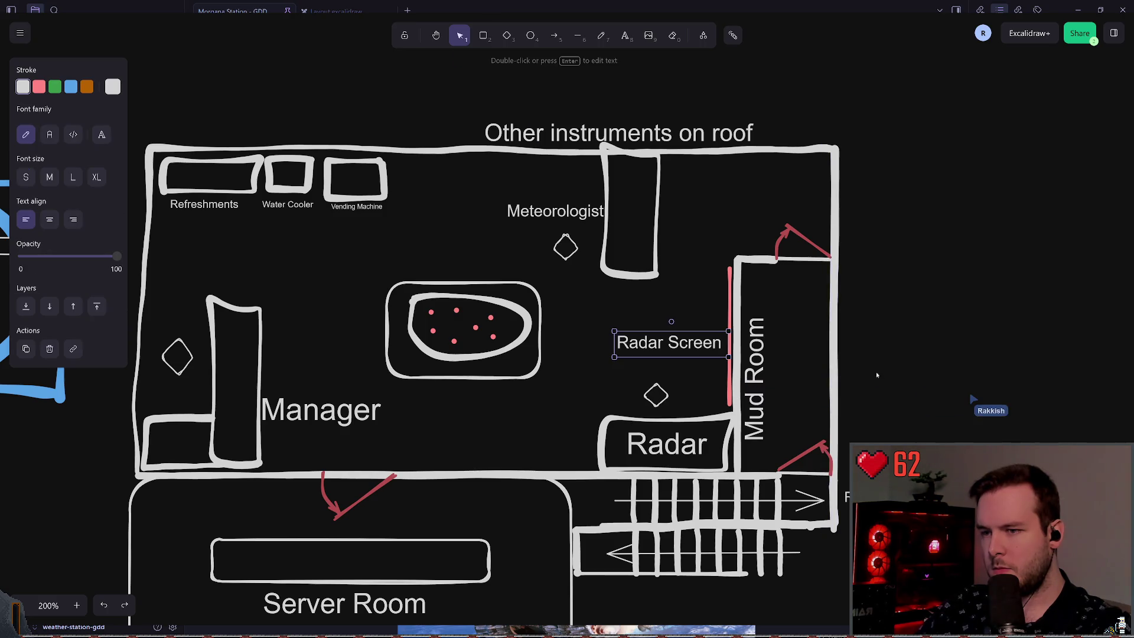
pyautogui.moveTo(762, 355)
pyautogui.mouseDown()
pyautogui.moveTo(733, 377)
pyautogui.moveTo(764, 352)
pyautogui.moveTo(769, 374)
pyautogui.mouseUp()
# Split the Mud Room label onto two lines and move it into the room.
pyautogui.click(760, 352)
pyautogui.doubleClick(769, 373)
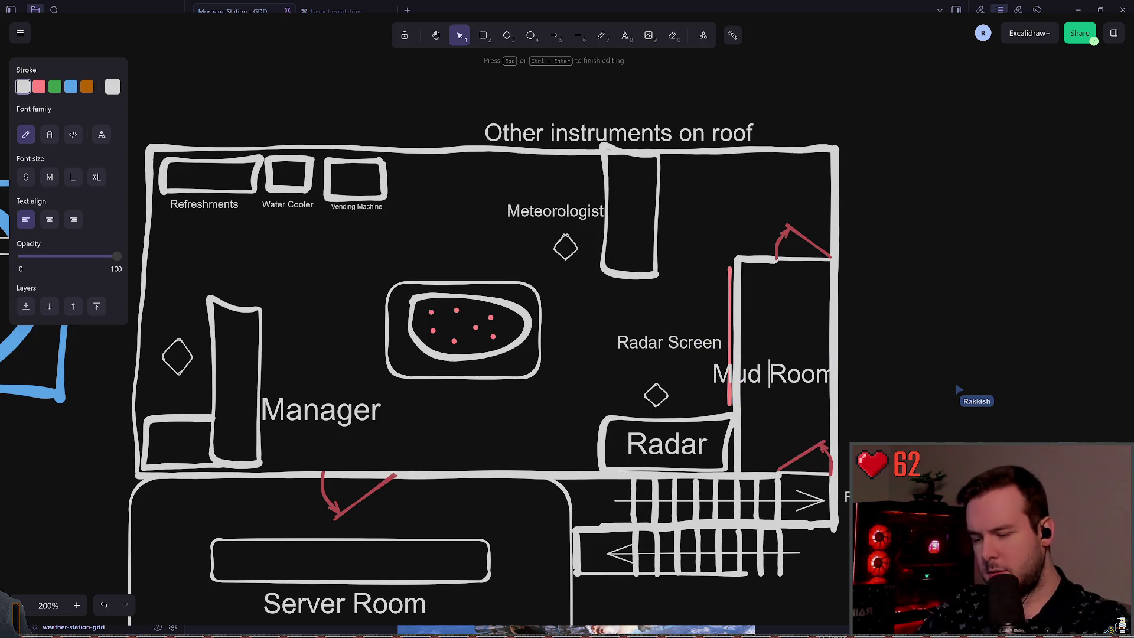
pyautogui.press('Return')
pyautogui.click(933, 350)
pyautogui.moveTo(744, 384); pyautogui.dragTo(781, 362)
pyautogui.click(795, 307)
pyautogui.click(784, 370)
pyautogui.click(957, 321)
pyautogui.hscroll(-1, 593, 323)
# Delete the 'Other instruments on roof' caption.
pyautogui.click(566, 211)
pyautogui.click(482, 223)
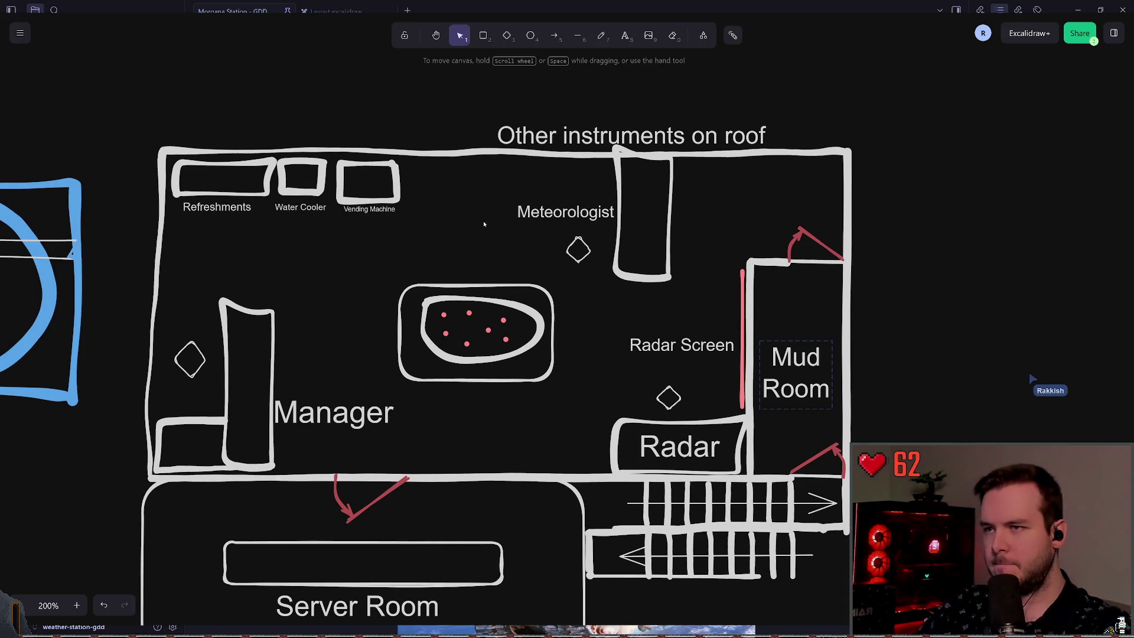
pyautogui.click(537, 137)
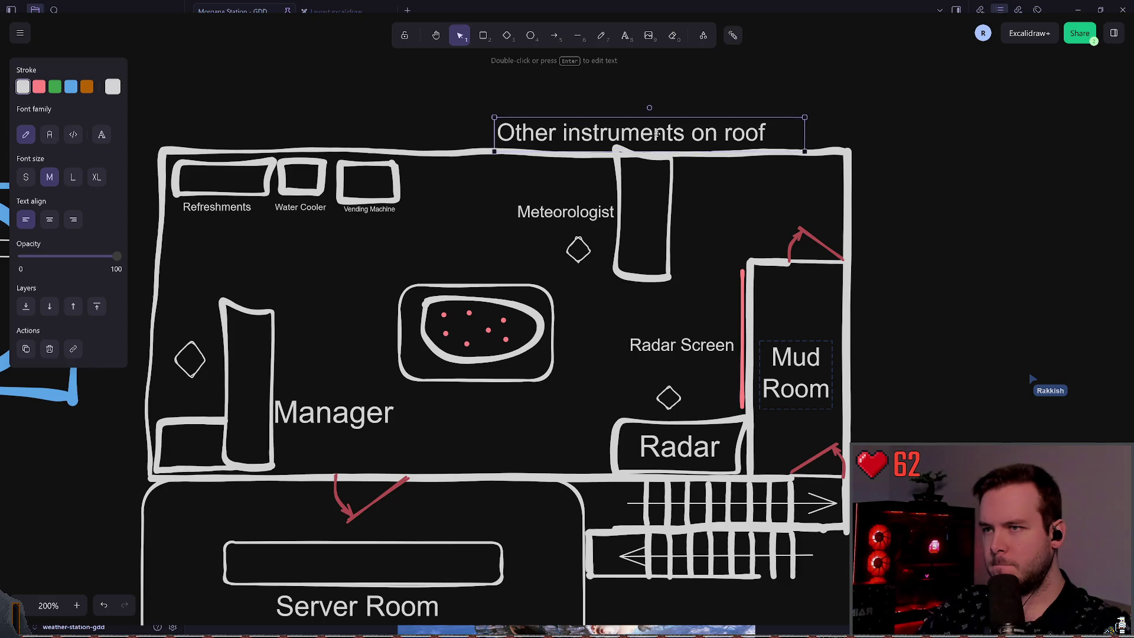
pyautogui.press('Delete')
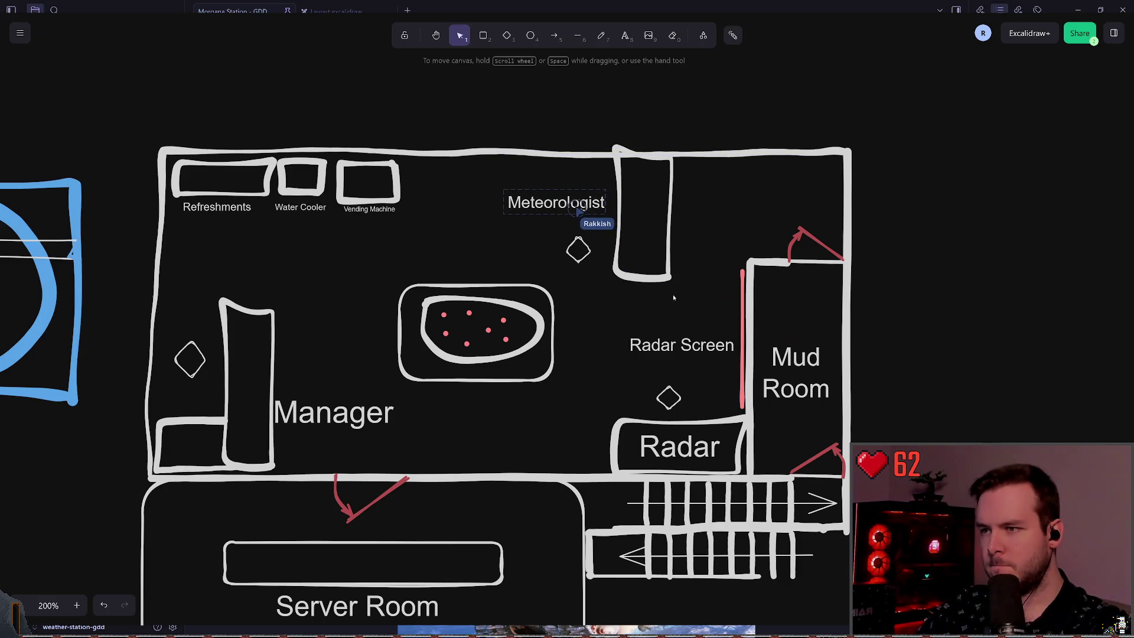
pyautogui.click(671, 216)
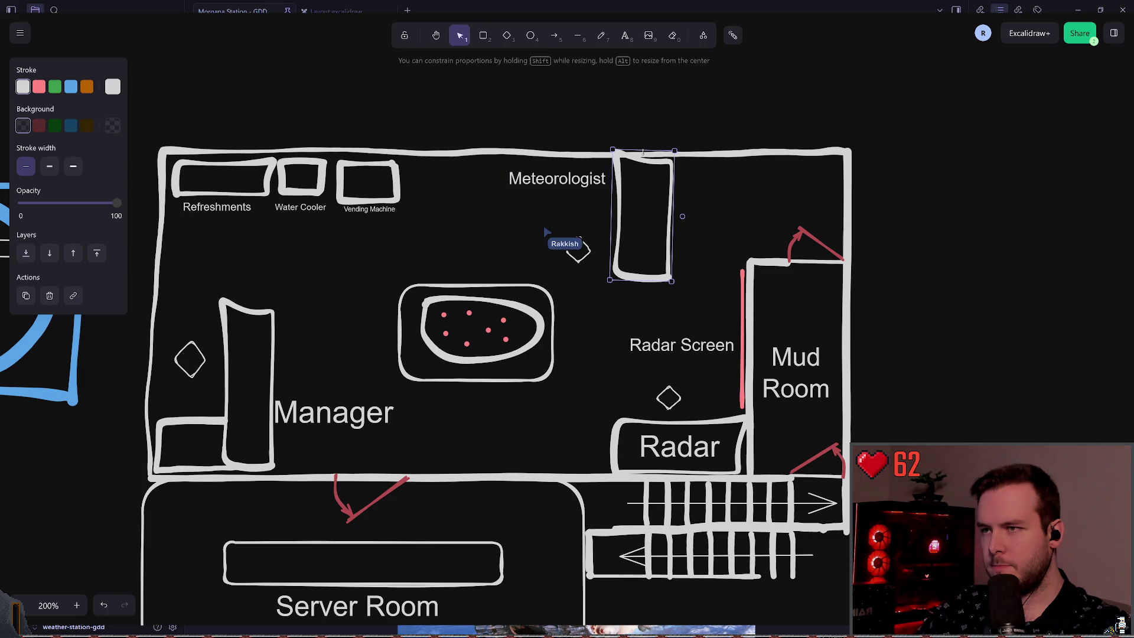
pyautogui.click(636, 235)
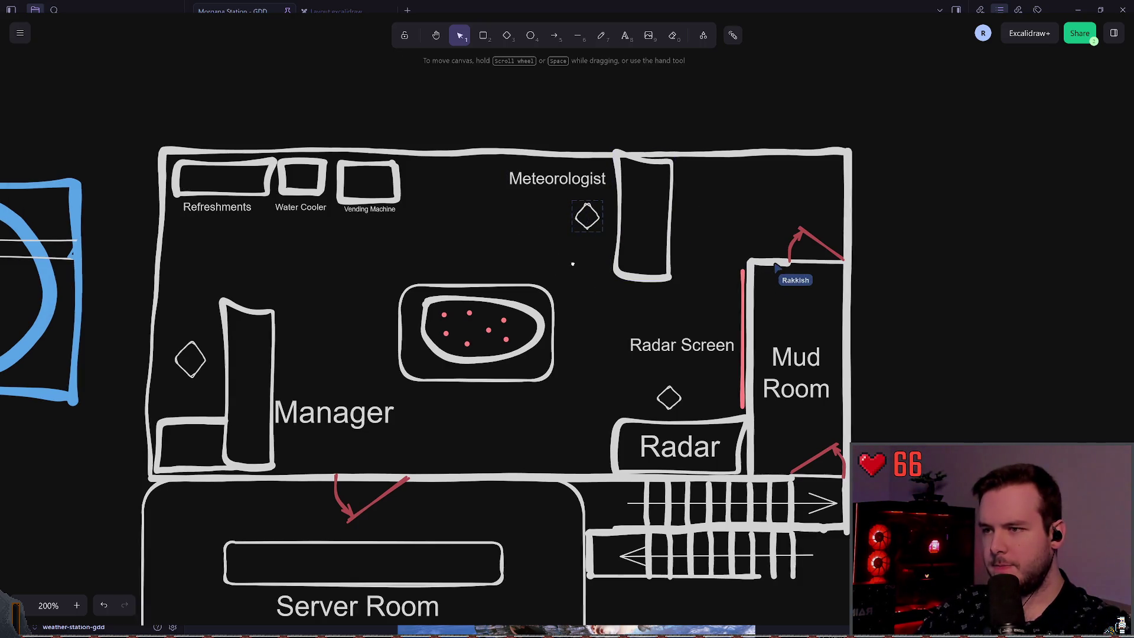
# Nudge the Vending Machine box and label into alignment.
pyautogui.hscroll(-1, 570, 268)
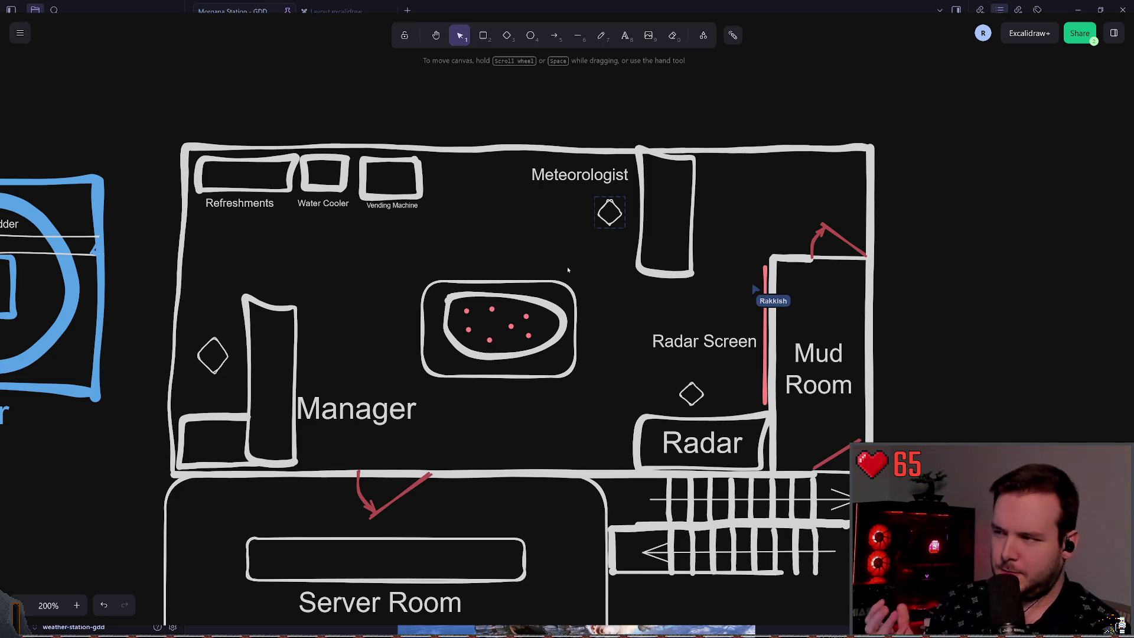
pyautogui.moveTo(380, 201); pyautogui.dragTo(388, 208)
pyautogui.press('Escape')
pyautogui.click(387, 222)
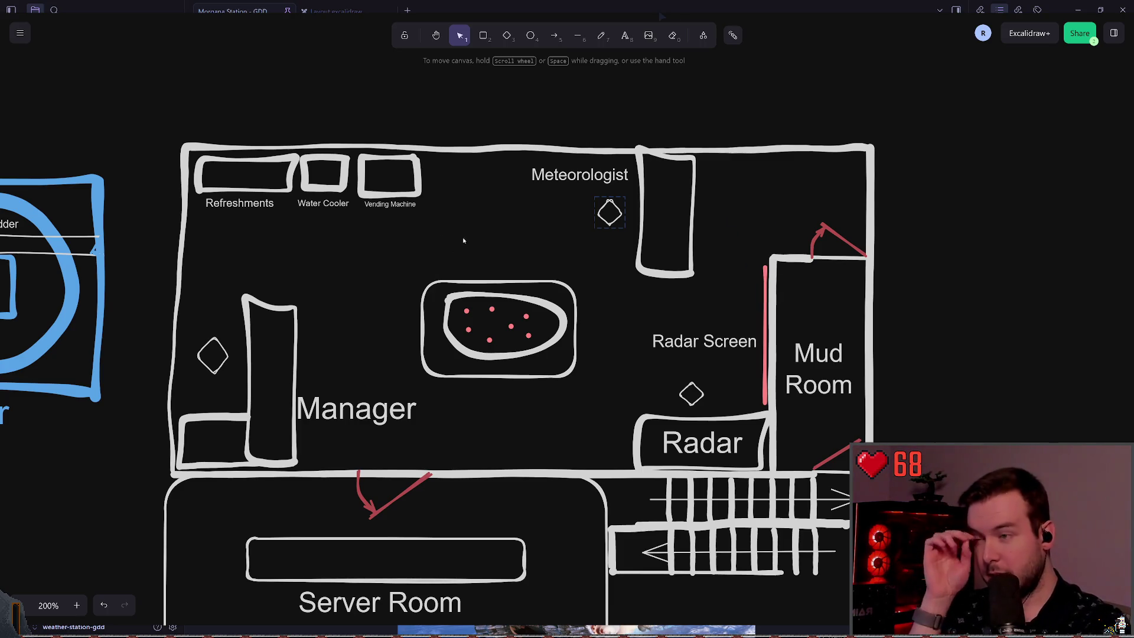
pyautogui.click(601, 35)
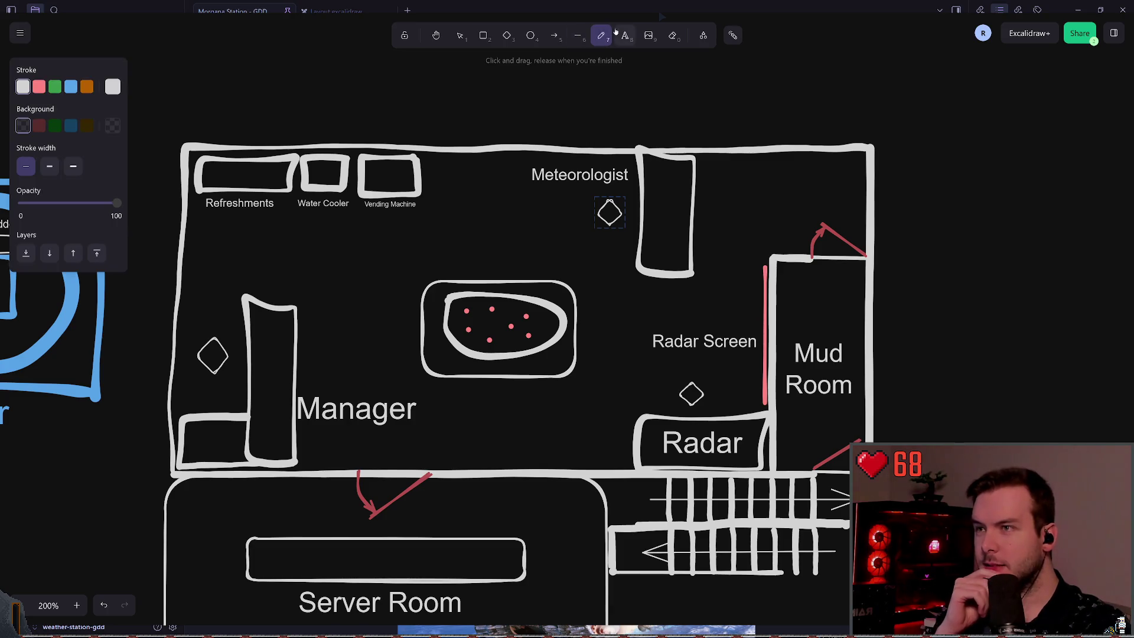
# Draw freehand paths from the Radar and Meteorologist diamonds to the Water Cooler.
pyautogui.moveTo(685, 373)
pyautogui.mouseDown()
pyautogui.moveTo(463, 243)
pyautogui.moveTo(319, 224)
pyautogui.mouseUp()
pyautogui.moveTo(596, 213)
pyautogui.mouseDown()
pyautogui.moveTo(303, 217)
pyautogui.moveTo(204, 313)
pyautogui.mouseUp()
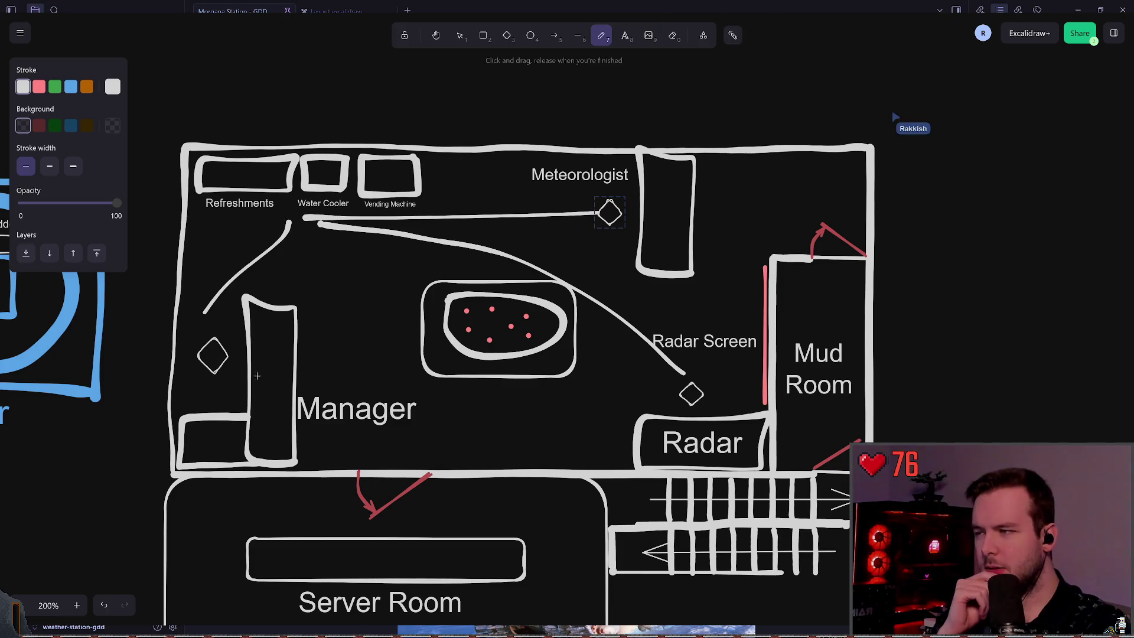
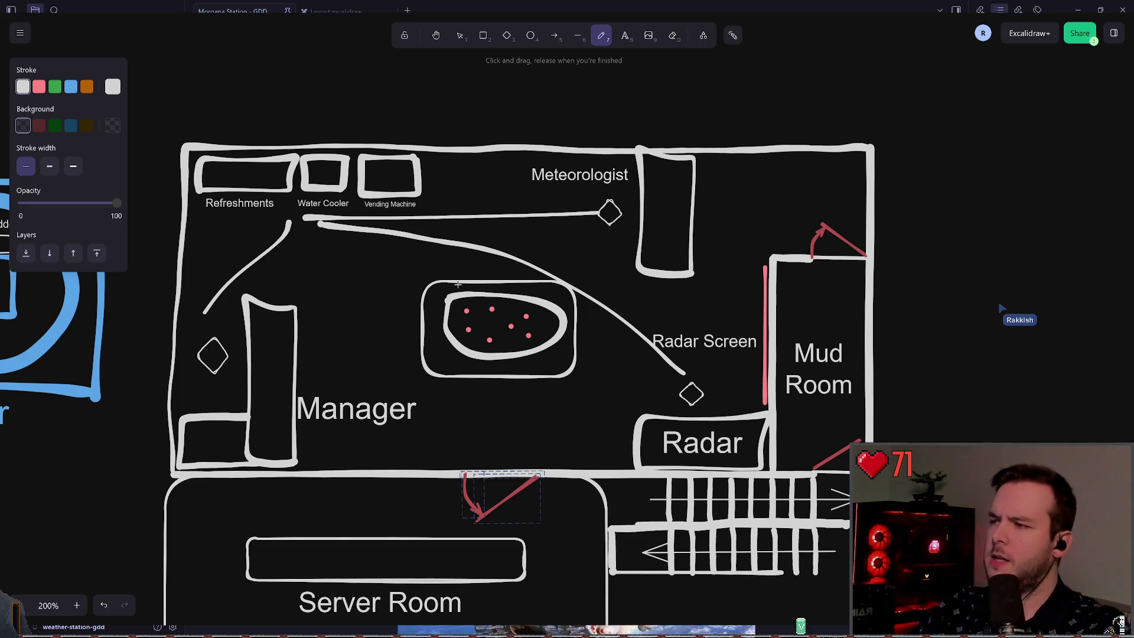
# Undo the three freehand route lines across the main room and switch to the Selection tool.
pyautogui.hotkey('ctrl', 'z')
pyautogui.hotkey('ctrl', 'z')
pyautogui.hotkey('ctrl', 'z')
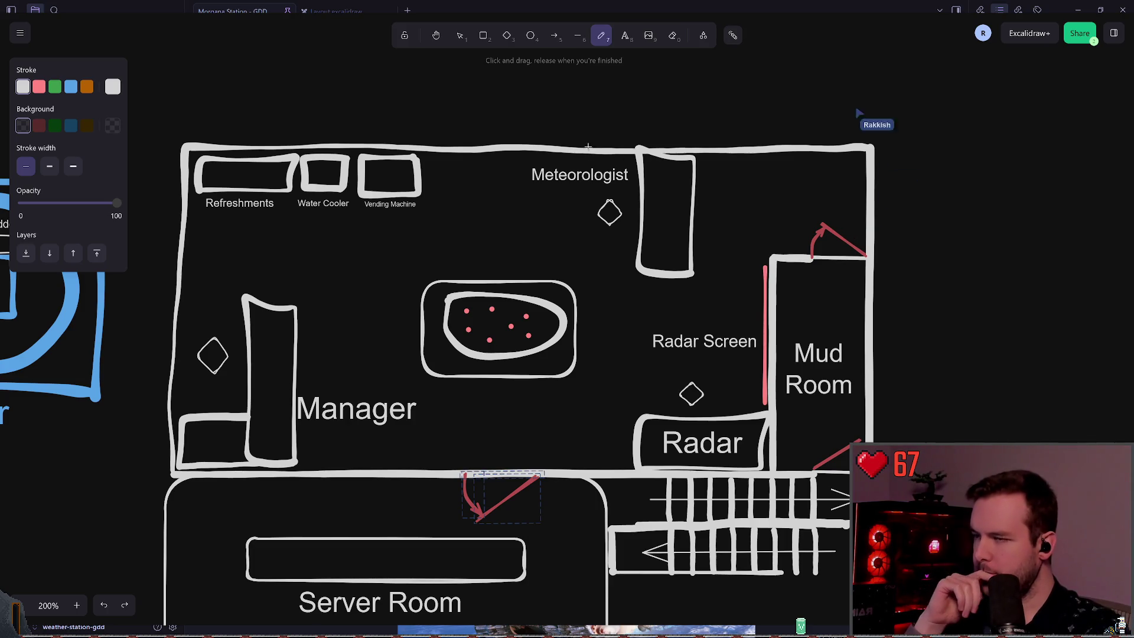
pyautogui.hscroll(1, 646, 121)
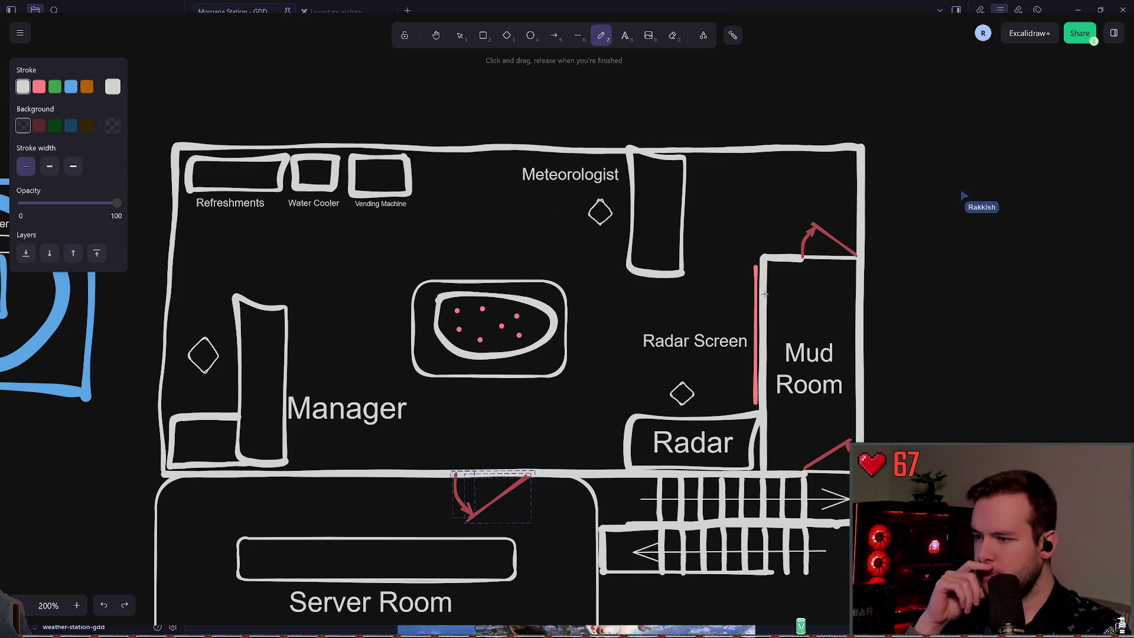
pyautogui.click(460, 35)
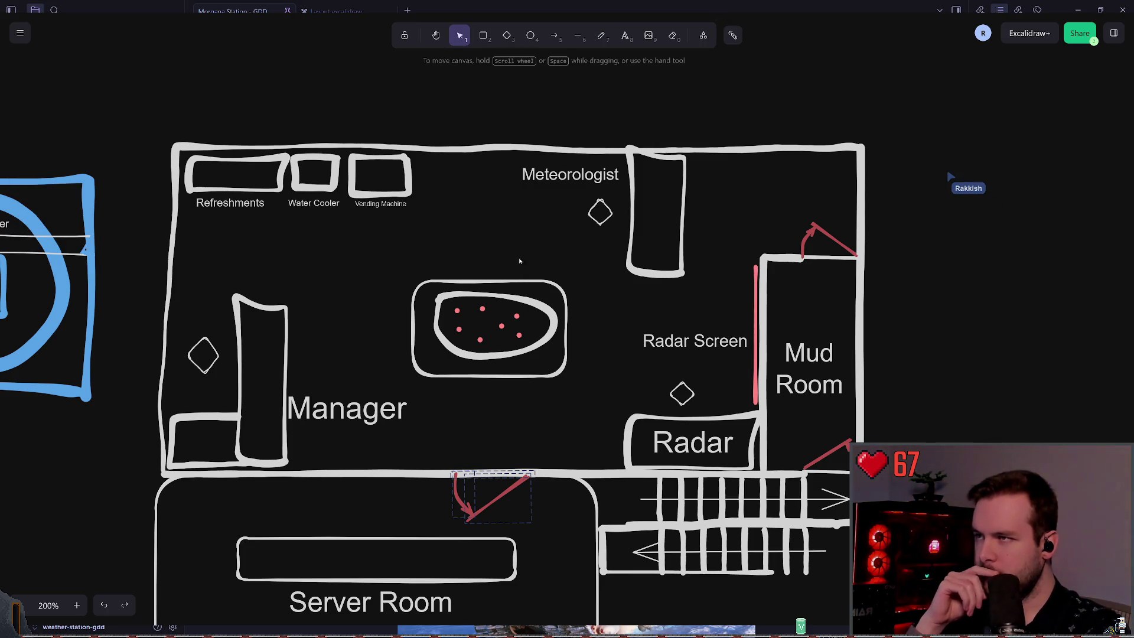
pyautogui.scroll(-1, 462, 421)
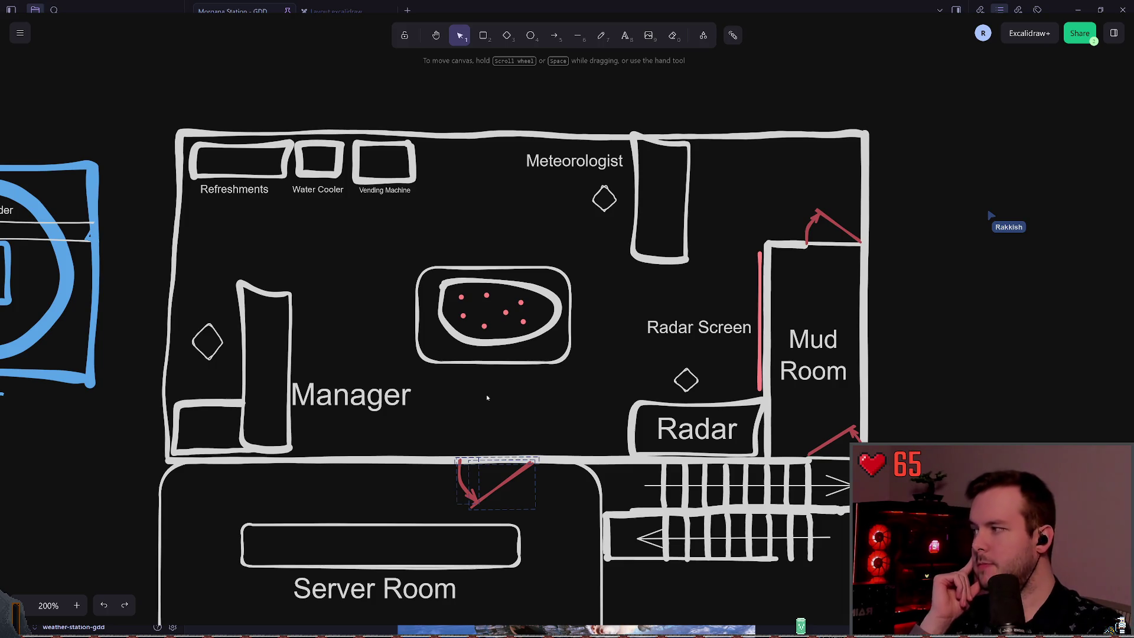
pyautogui.scroll(-3, 515, 420)
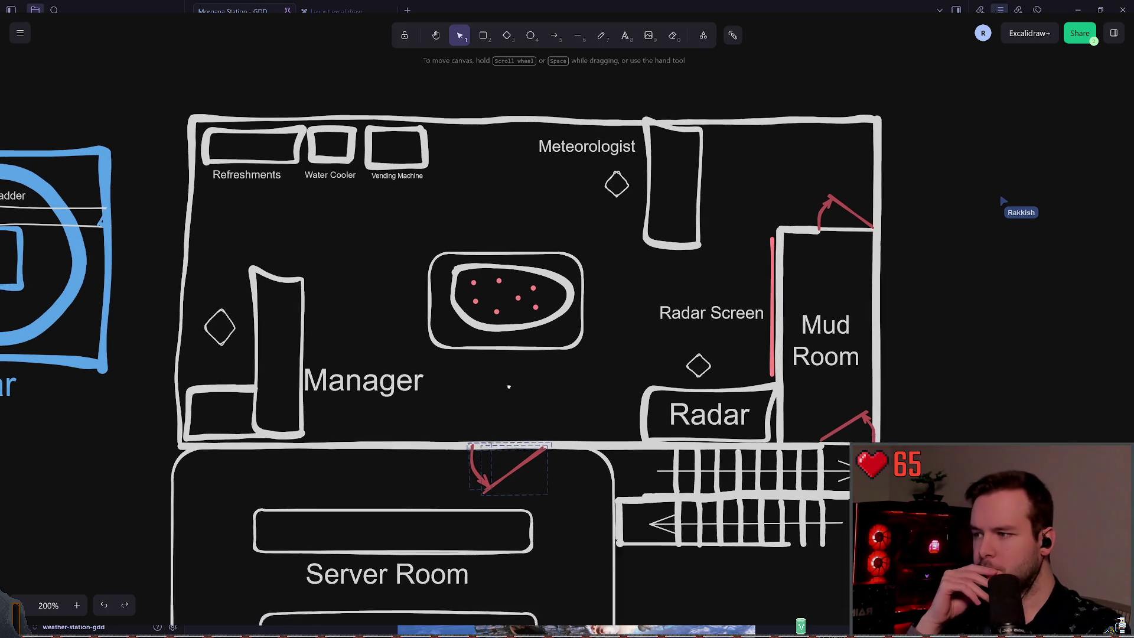
pyautogui.scroll(1, 519, 285)
pyautogui.scroll(2, 483, 384)
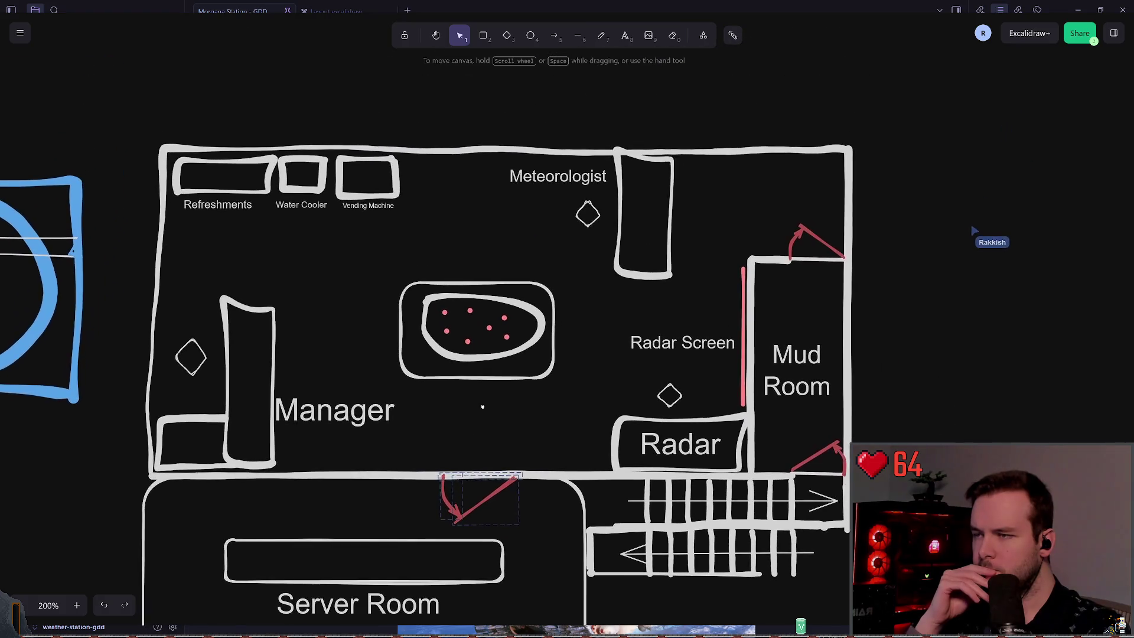
pyautogui.scroll(-1, 480, 405)
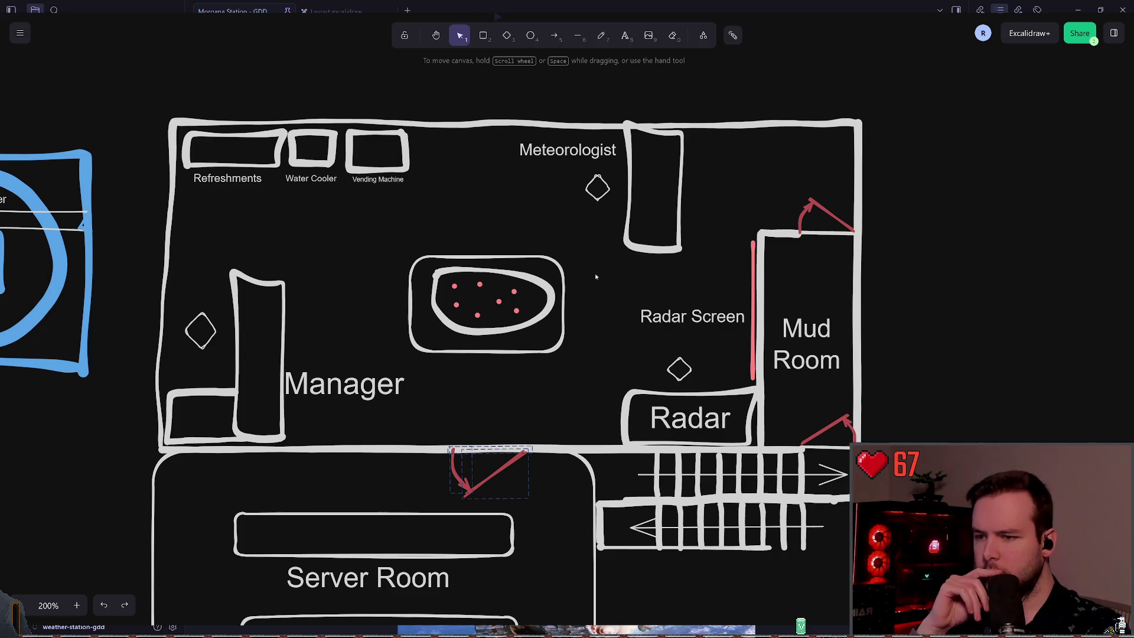
pyautogui.scroll(-3, 684, 291)
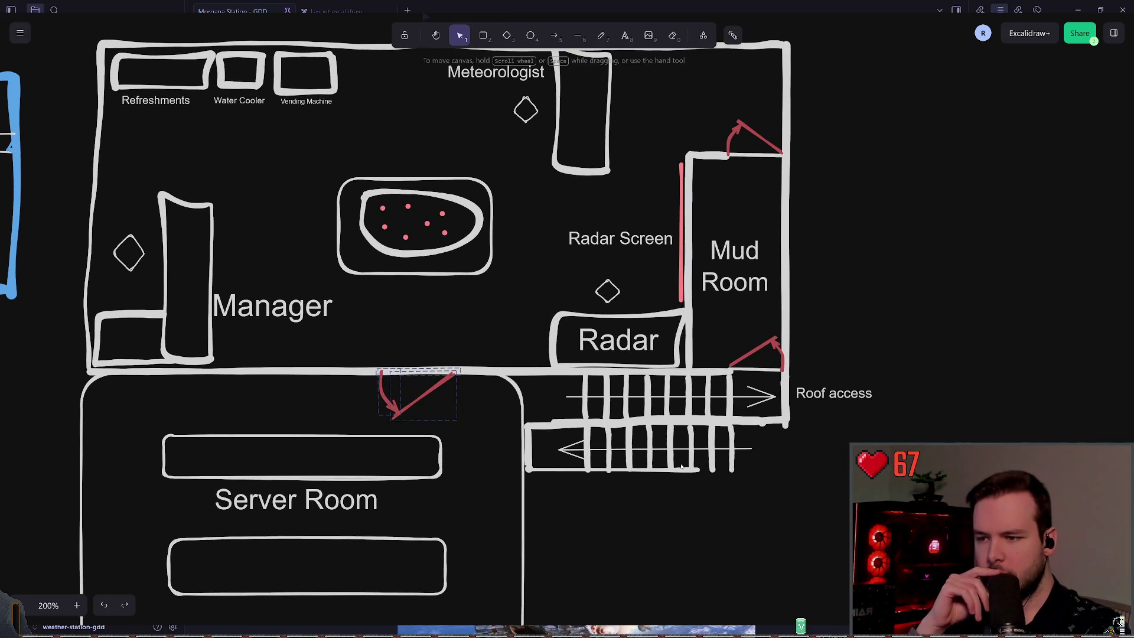
# Stretch the bottom stair line right, move it lower, and delete the extra bottom stair line.
pyautogui.click(558, 471)
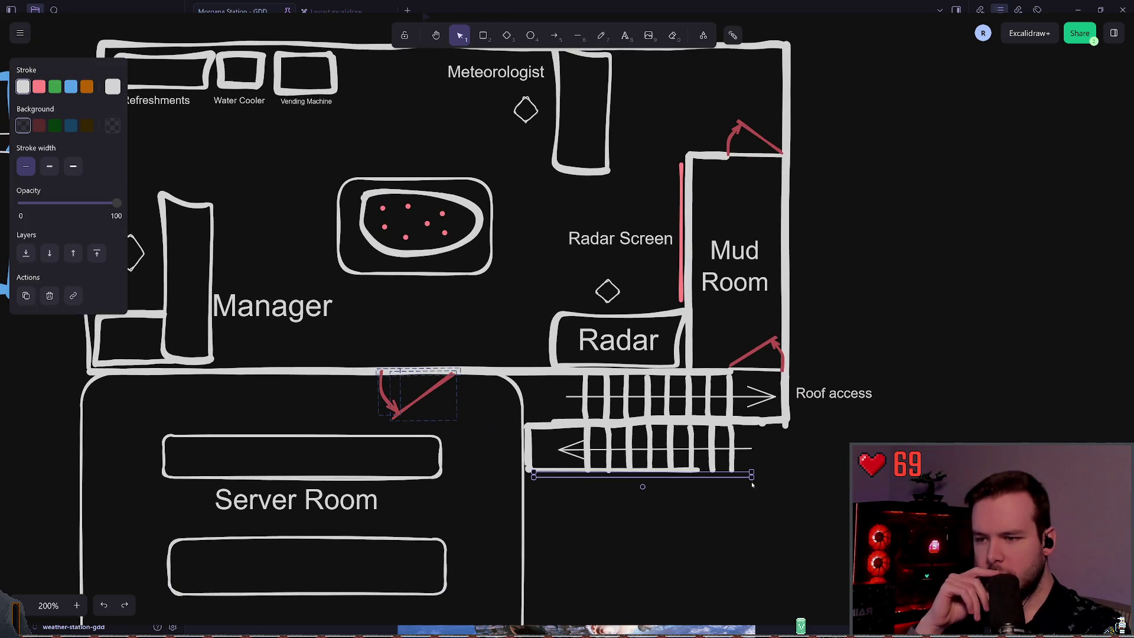
pyautogui.moveTo(756, 475); pyautogui.dragTo(789, 471)
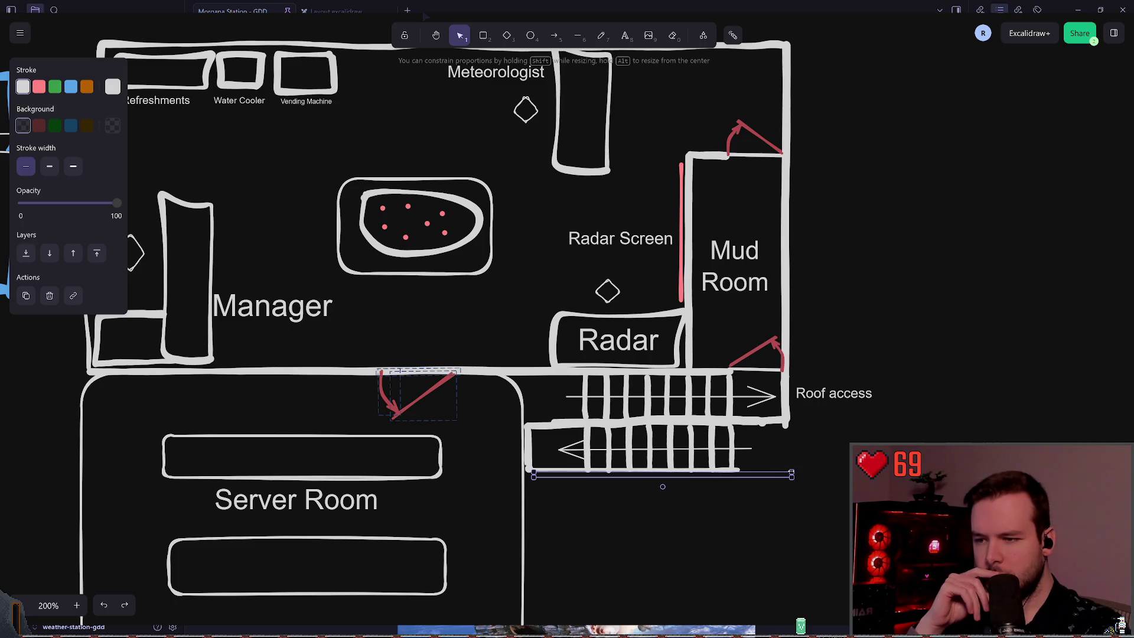
pyautogui.click(843, 467)
pyautogui.moveTo(565, 473); pyautogui.dragTo(564, 486)
pyautogui.click(529, 464)
pyautogui.click(551, 475)
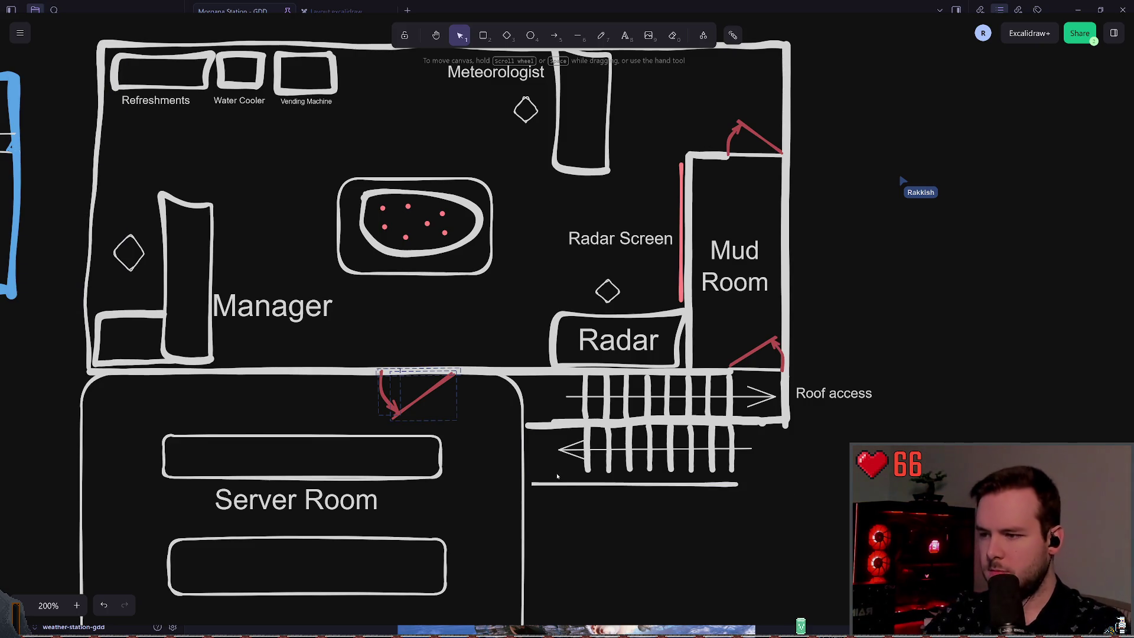
pyautogui.click(563, 485)
pyautogui.press('Delete')
# Resize the stair line under the corridor wall, extending it both left and right.
pyautogui.click(615, 422)
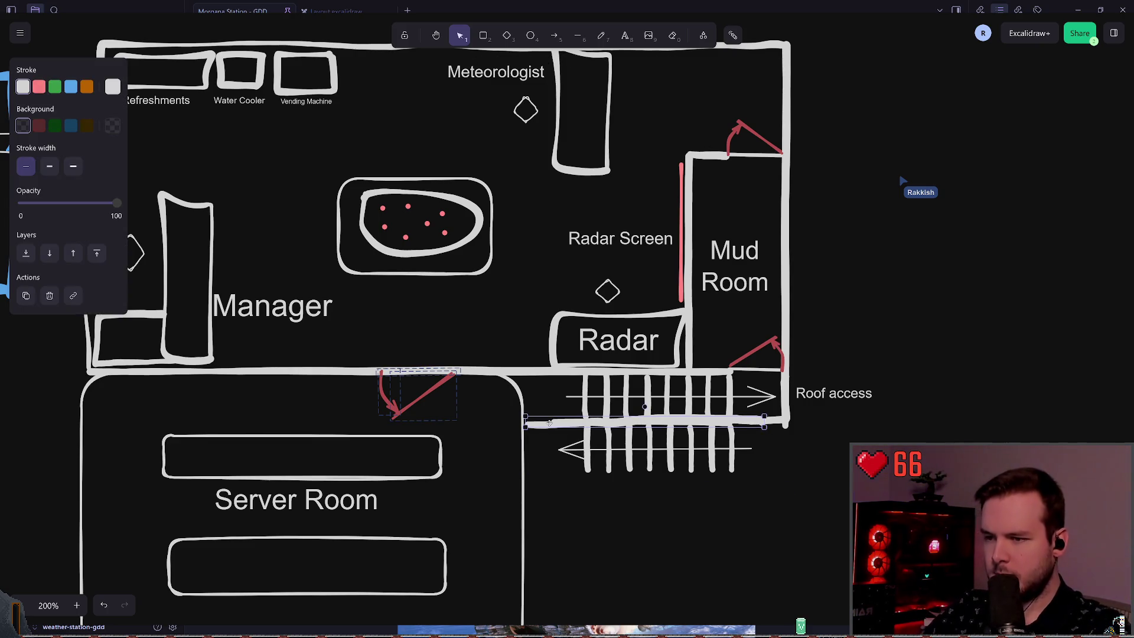
pyautogui.moveTo(764, 422); pyautogui.dragTo(732, 421)
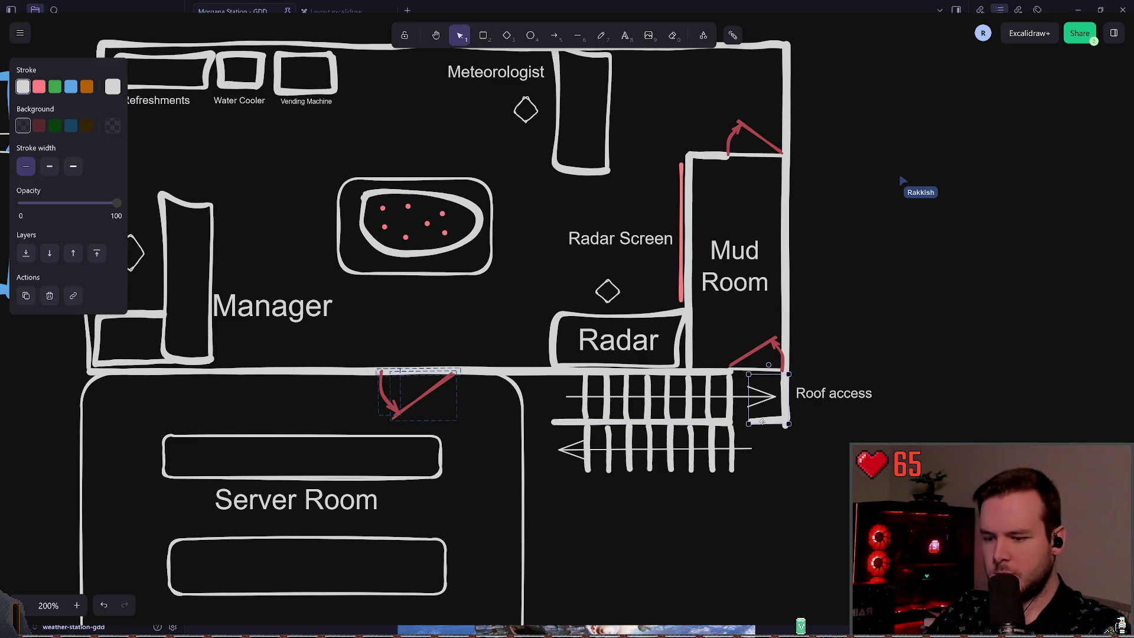
pyautogui.click(770, 426)
pyautogui.click(730, 422)
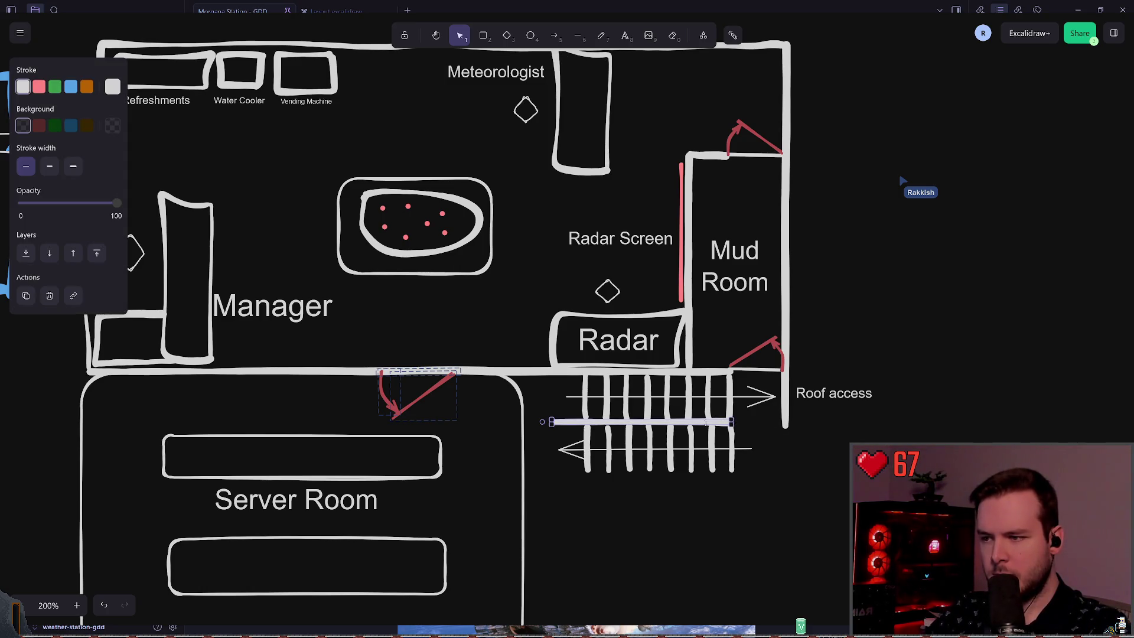
pyautogui.moveTo(551, 422); pyautogui.dragTo(523, 422)
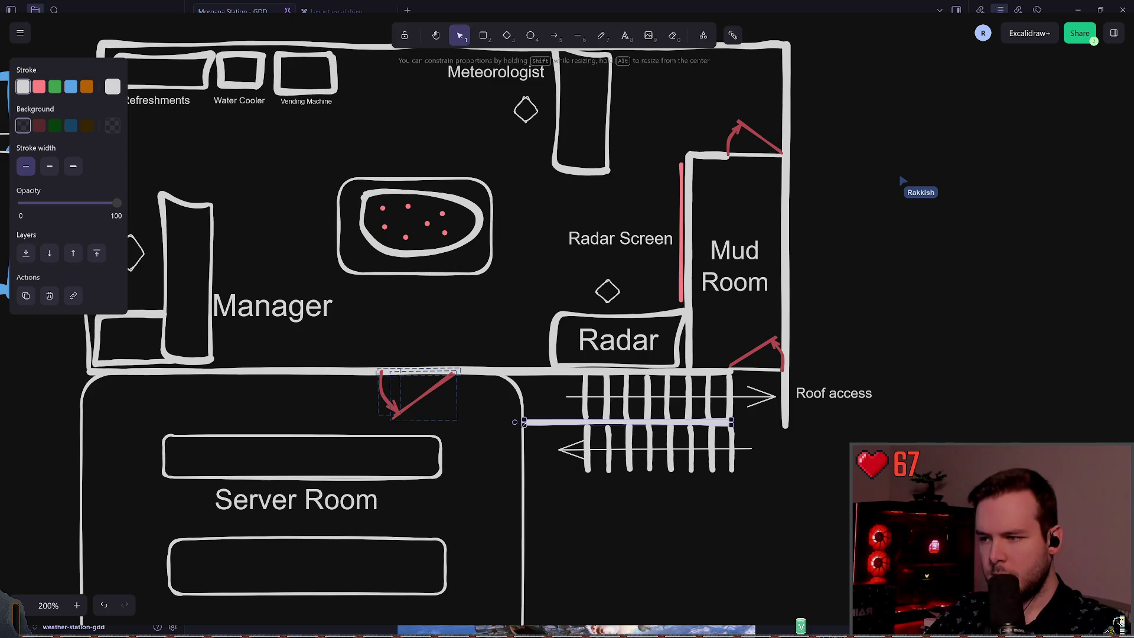
pyautogui.moveTo(731, 422); pyautogui.dragTo(786, 423)
pyautogui.click(817, 437)
# Alt-drag a copy of the corridor wall line below the lower staircase and shorten it.
pyautogui.moveTo(794, 535)
pyautogui.mouseDown()
pyautogui.moveTo(547, 464)
pyautogui.moveTo(526, 423)
pyautogui.mouseUp()
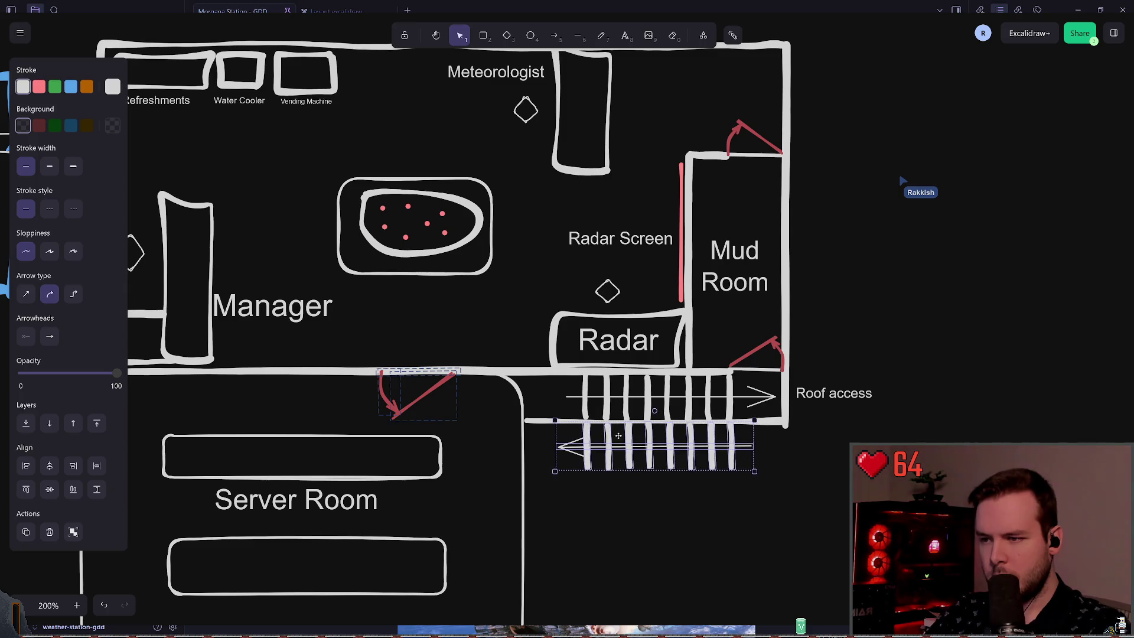
pyautogui.press('Escape')
pyautogui.moveTo(767, 420)
pyautogui.mouseDown()
pyautogui.moveTo(883, 421)
pyautogui.moveTo(815, 489)
pyautogui.moveTo(736, 469)
pyautogui.mouseUp()
pyautogui.click(834, 480)
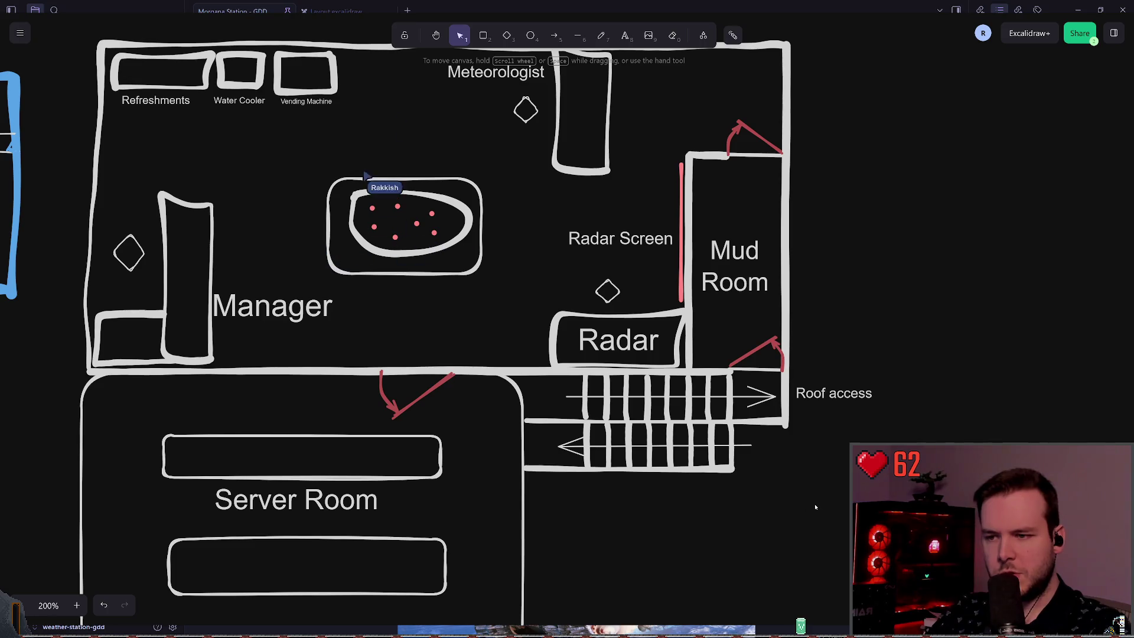
pyautogui.moveTo(759, 532)
pyautogui.mouseDown()
pyautogui.moveTo(738, 516)
pyautogui.moveTo(719, 529)
pyautogui.moveTo(638, 476)
pyautogui.mouseUp()
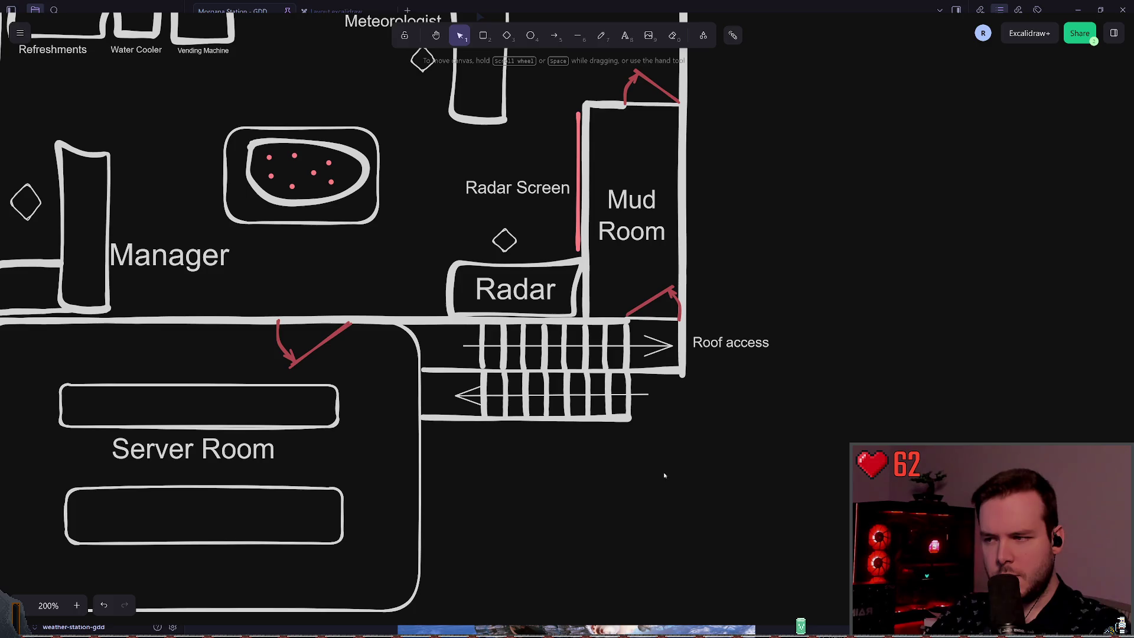
# Swap the two staircase groups, undoing missteps, so the left-pointing flight sits on top.
pyautogui.click(626, 417)
pyautogui.moveTo(609, 407); pyautogui.dragTo(604, 465)
pyautogui.moveTo(701, 391)
pyautogui.mouseDown()
pyautogui.moveTo(473, 325)
pyautogui.moveTo(418, 321)
pyautogui.mouseUp()
pyautogui.moveTo(498, 351); pyautogui.dragTo(518, 439)
pyautogui.moveTo(717, 562); pyautogui.dragTo(419, 479)
pyautogui.hotkey('ctrl', 'z')
pyautogui.hotkey('ctrl', 'z')
pyautogui.hotkey('ctrl', 'z')
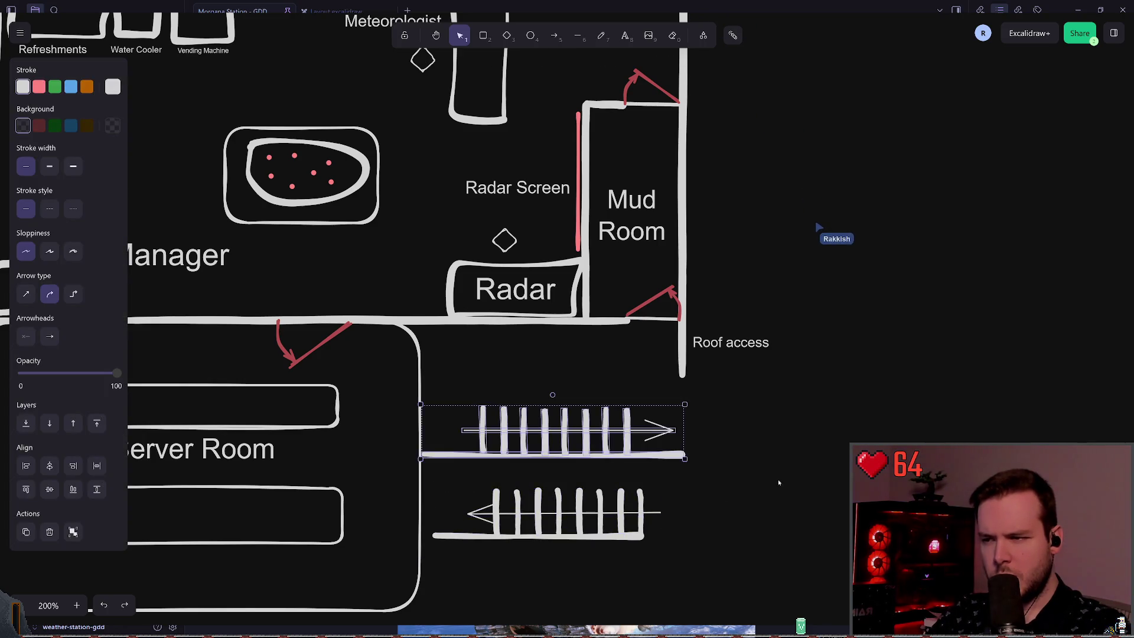
pyautogui.hotkey('ctrl', 'z')
pyautogui.hotkey('ctrl', 'shift', 'z')
pyautogui.hotkey('ctrl', 'shift', 'z')
pyautogui.hotkey('ctrl', 'z')
pyautogui.click(774, 479)
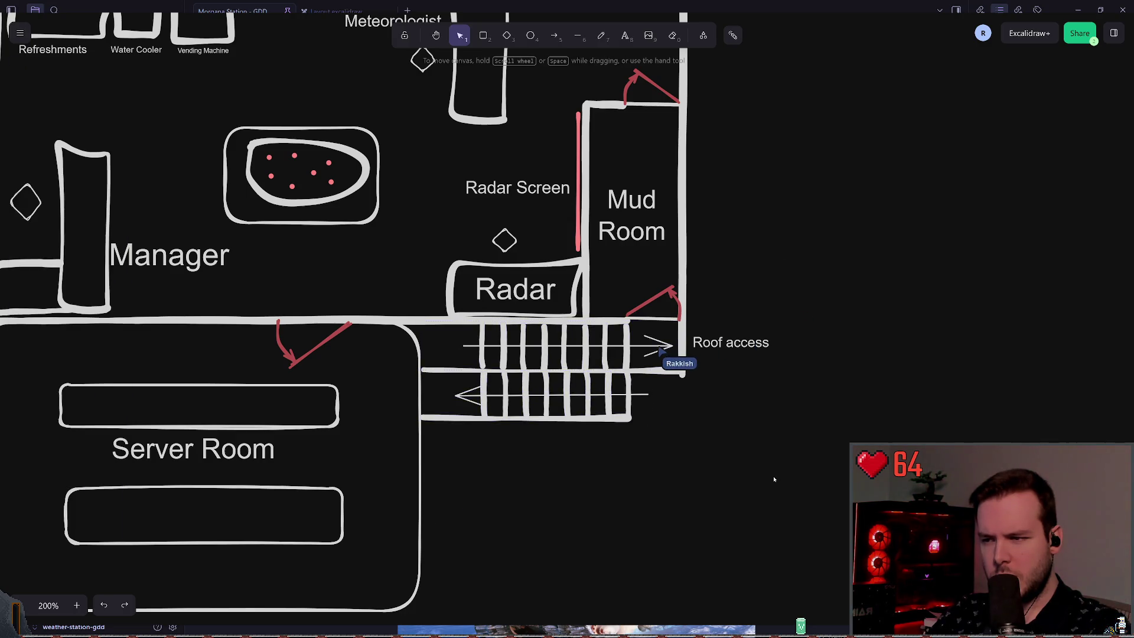
# Extend the staircase's bottom line to the right wall and delete the stray bottom line segment.
pyautogui.press('p')
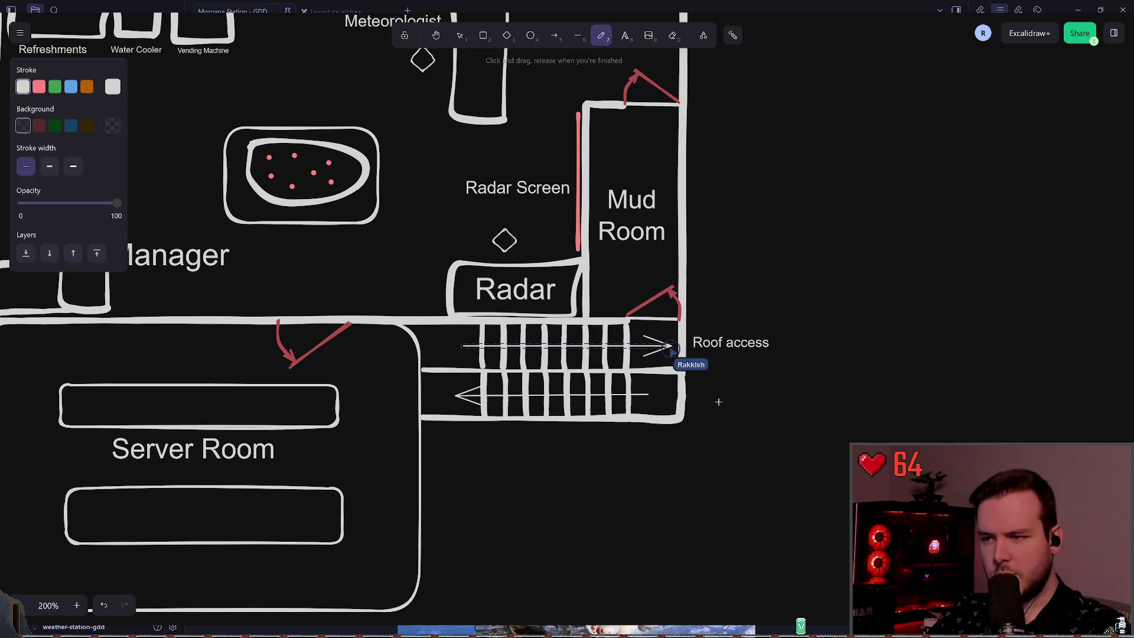
pyautogui.moveTo(630, 418); pyautogui.dragTo(680, 417)
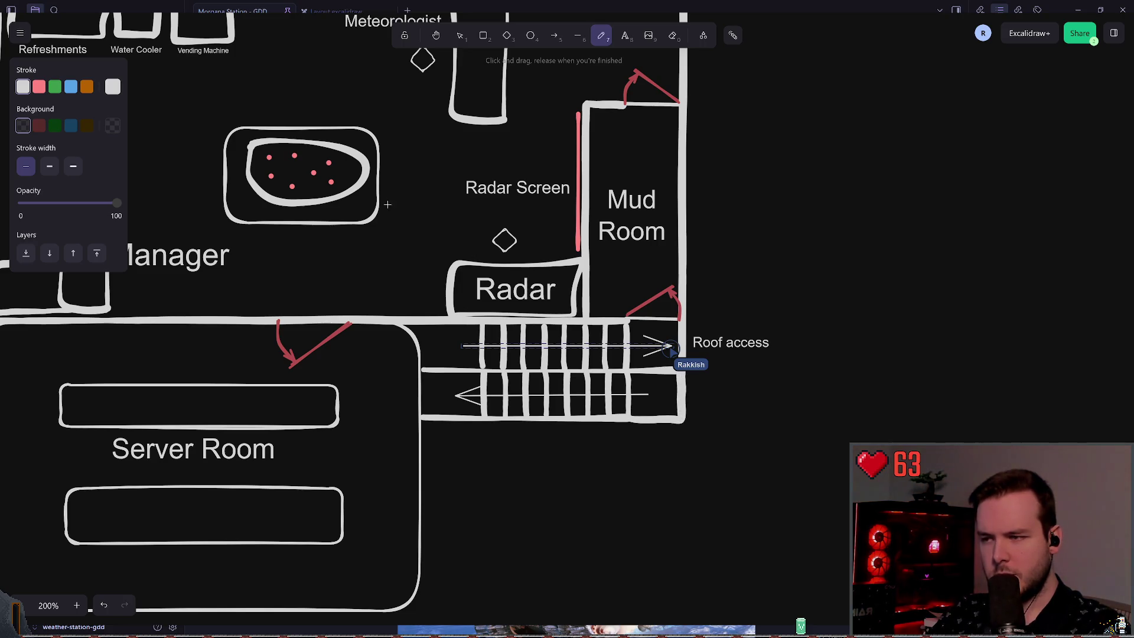
pyautogui.click(460, 36)
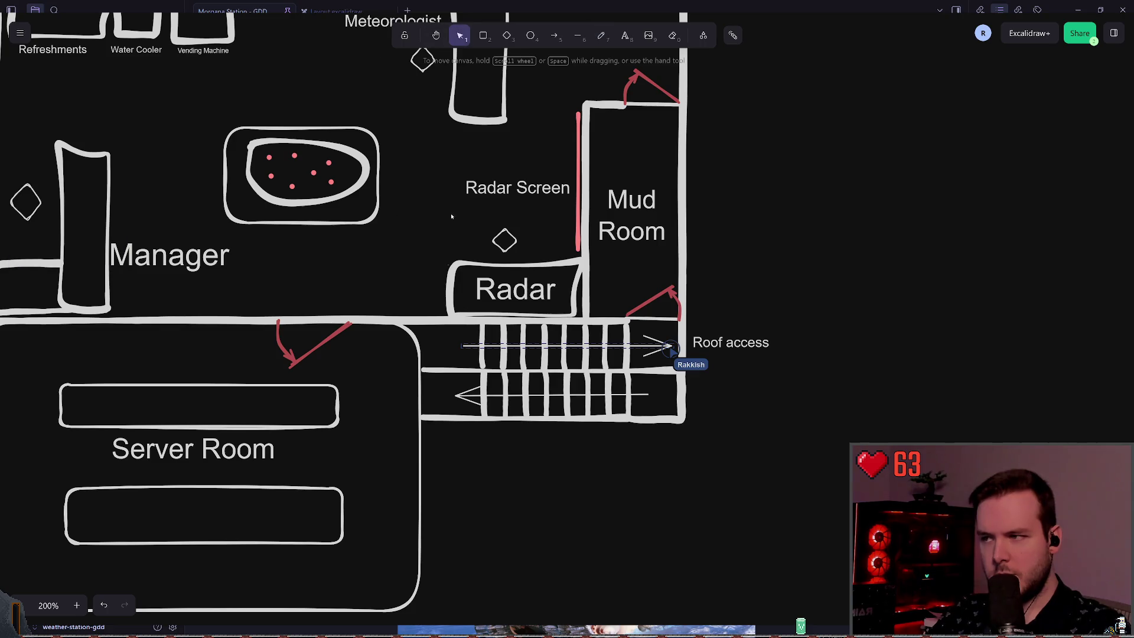
pyautogui.click(425, 418)
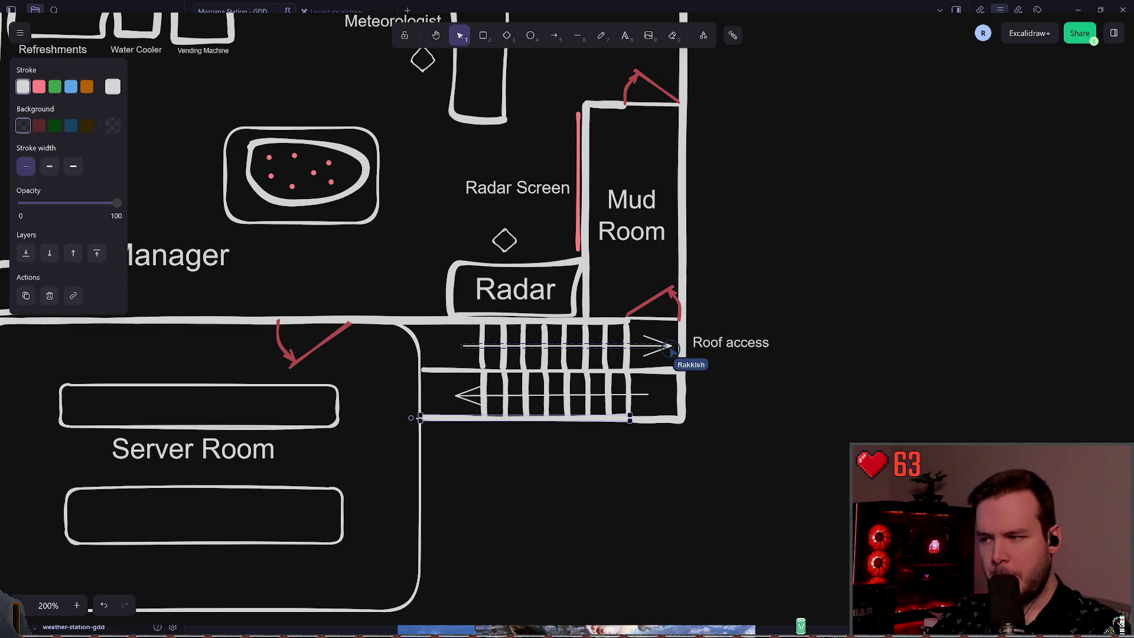
pyautogui.press('Delete')
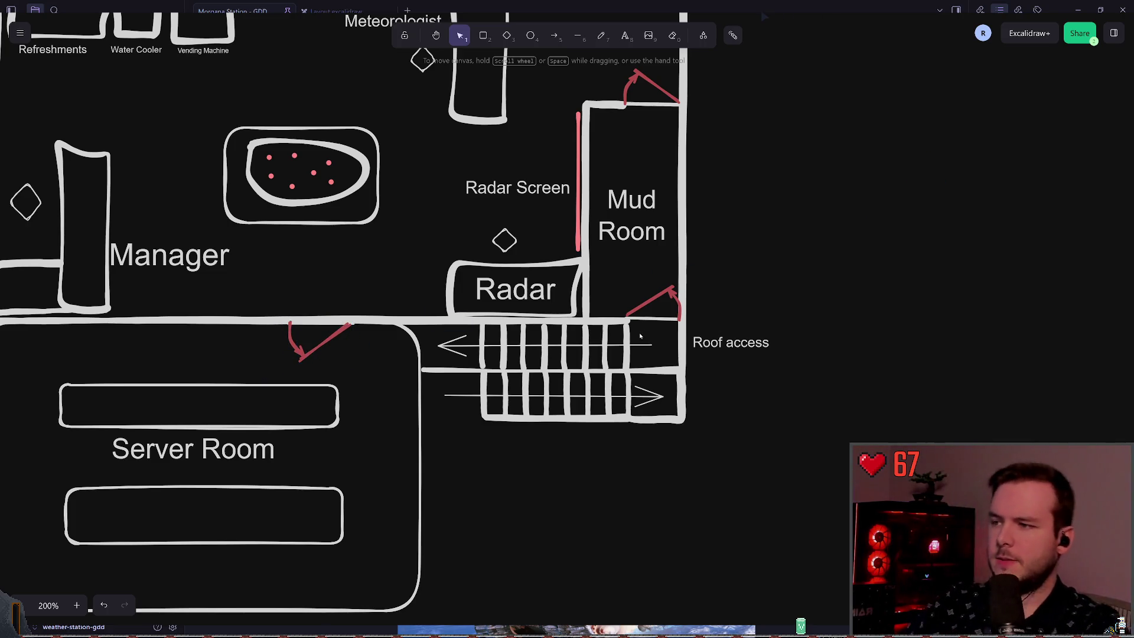
pyautogui.moveTo(493, 203); pyautogui.dragTo(565, 262)
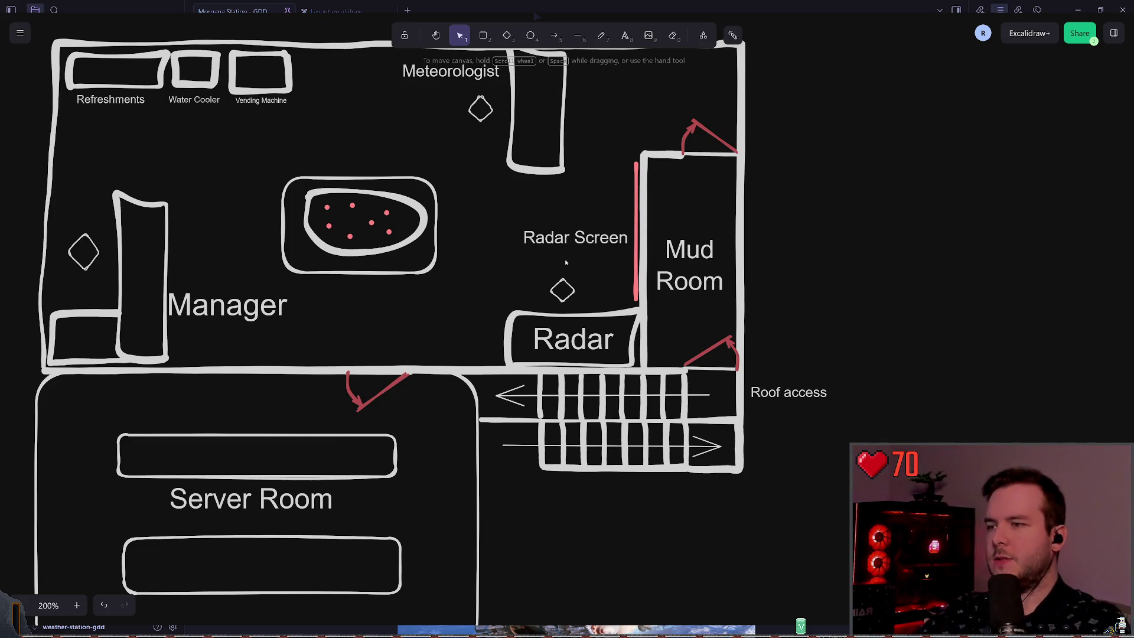
pyautogui.hscroll(-2, 494, 234)
pyautogui.scroll(1, 494, 234)
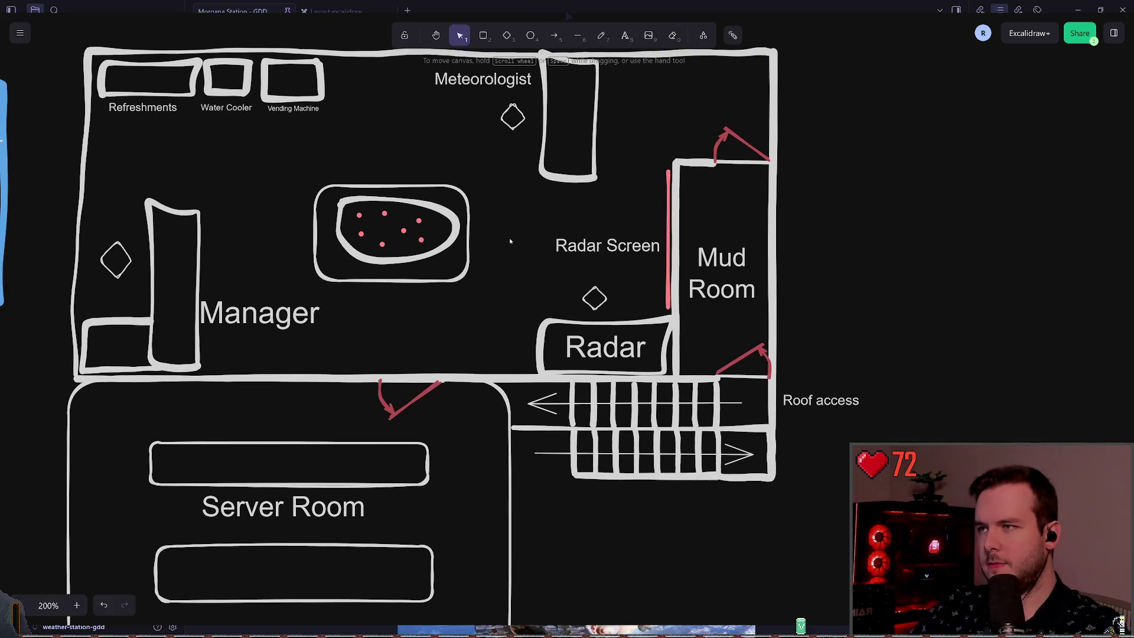
pyautogui.click(672, 379)
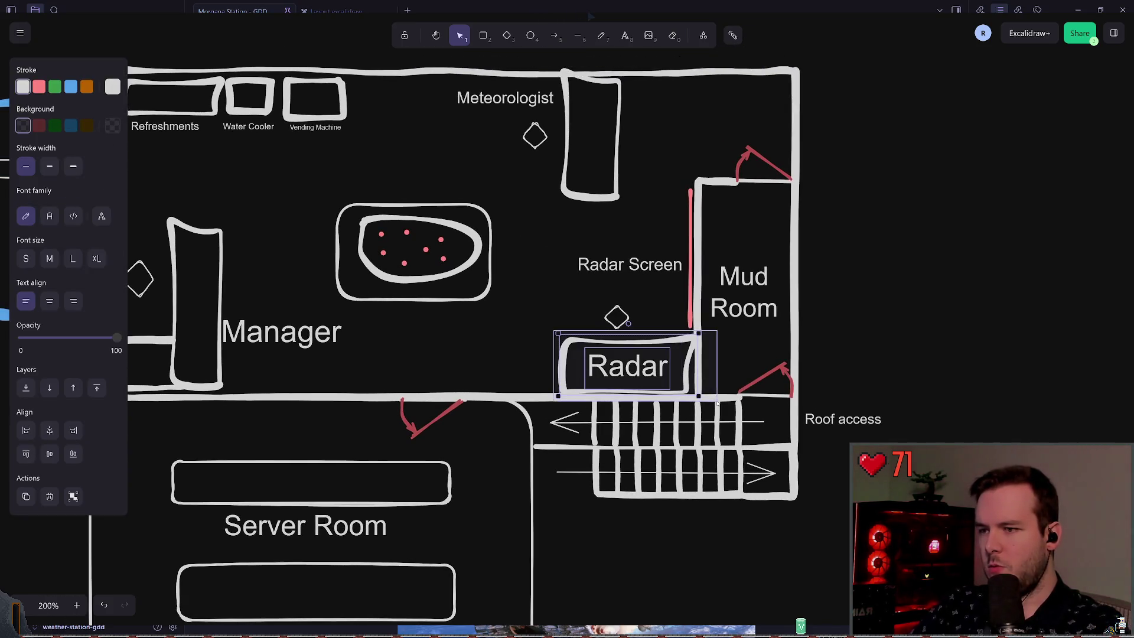
pyautogui.moveTo(672, 380); pyautogui.dragTo(475, 379)
pyautogui.moveTo(617, 318)
pyautogui.mouseDown()
pyautogui.moveTo(631, 322)
pyautogui.moveTo(427, 328)
pyautogui.mouseUp()
pyautogui.moveTo(537, 313)
pyautogui.mouseDown()
pyautogui.moveTo(353, 386)
pyautogui.moveTo(414, 354)
pyautogui.mouseUp()
pyautogui.hscroll(-2, 501, 310)
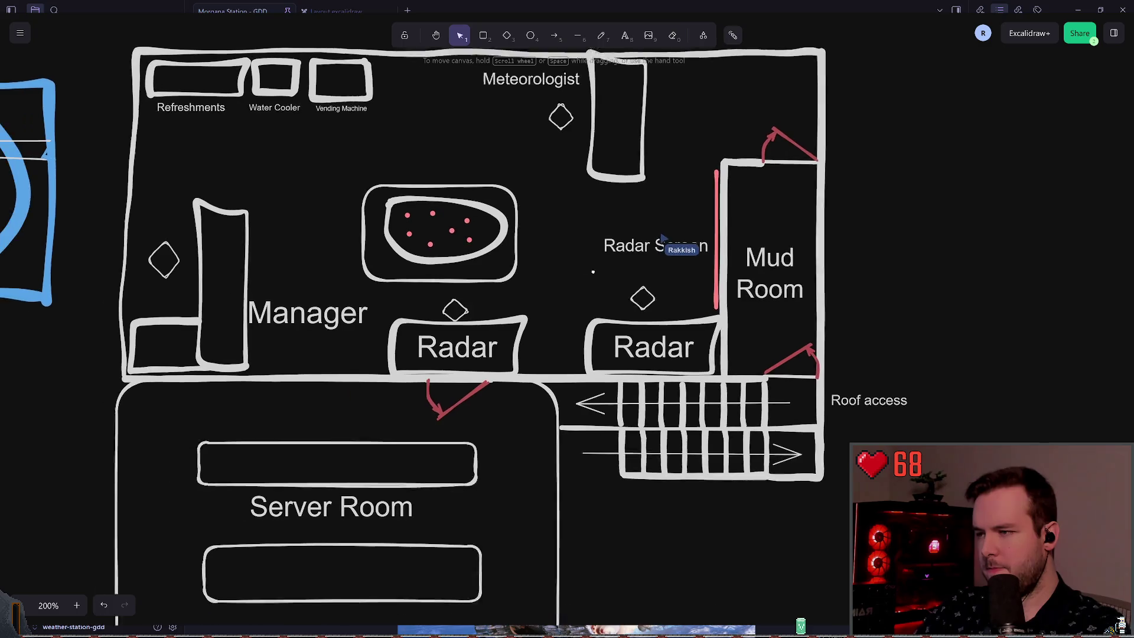
pyautogui.moveTo(502, 309); pyautogui.dragTo(381, 357)
pyautogui.moveTo(454, 329)
pyautogui.mouseDown()
pyautogui.moveTo(310, 328)
pyautogui.moveTo(285, 198)
pyautogui.moveTo(198, 147)
pyautogui.moveTo(185, 153)
pyautogui.mouseUp()
pyautogui.click(473, 327)
pyautogui.click(507, 319)
pyautogui.scroll(1, 465, 317)
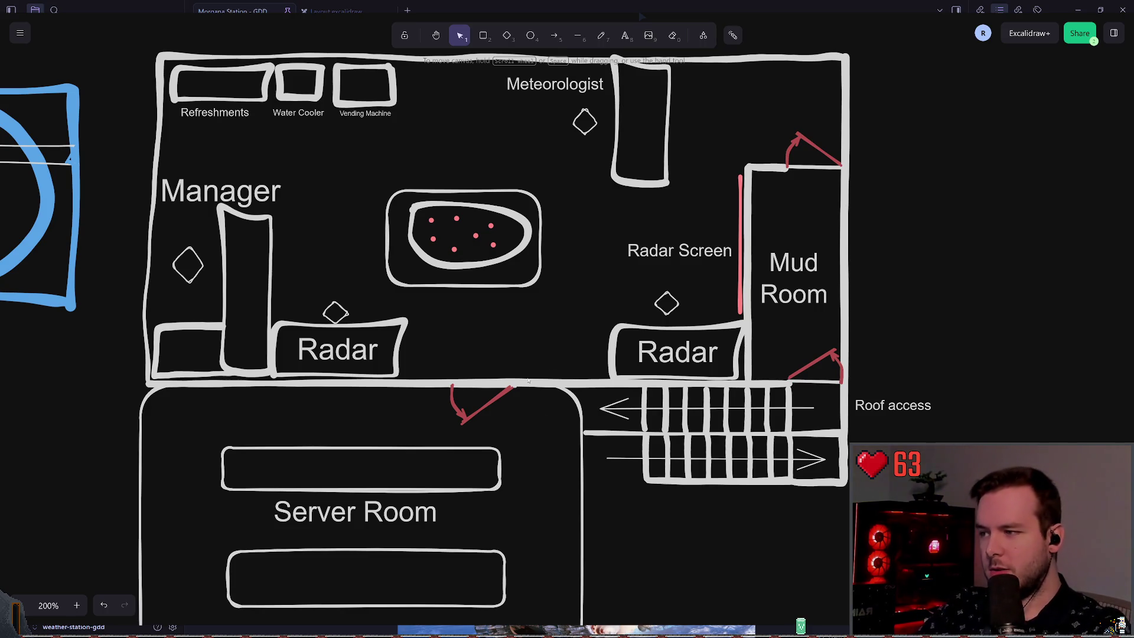
pyautogui.scroll(-5, 475, 356)
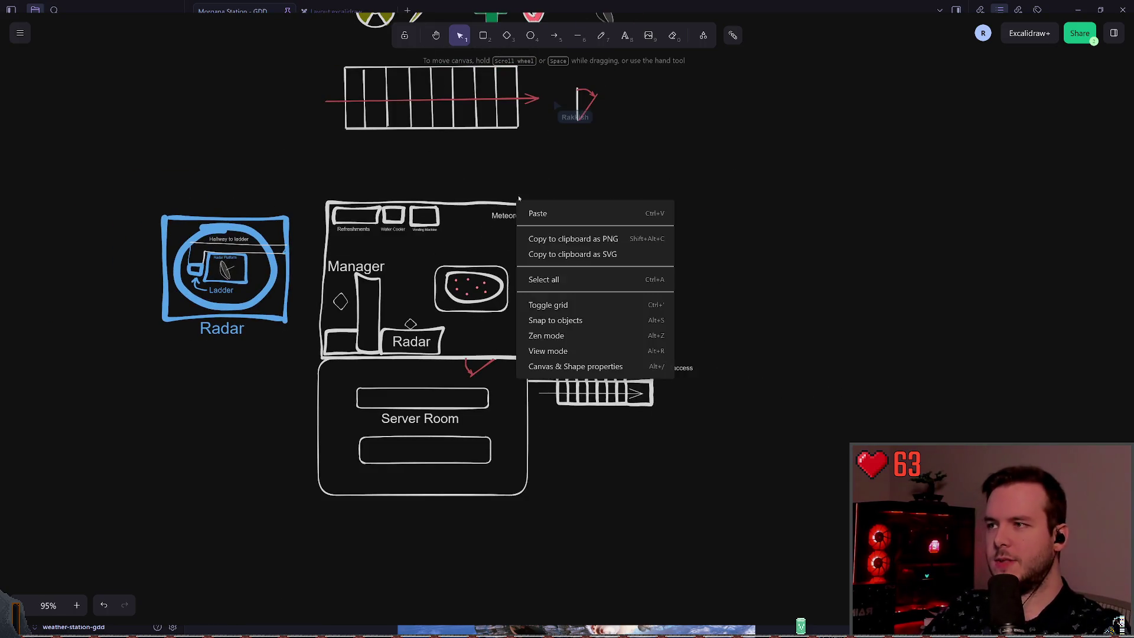
# Pan to the empty area right of the stairs, pick the pencil Draw tool and zoom in.
pyautogui.moveTo(494, 156)
pyautogui.mouseDown()
pyautogui.moveTo(561, 203)
pyautogui.moveTo(580, 250)
pyautogui.mouseUp()
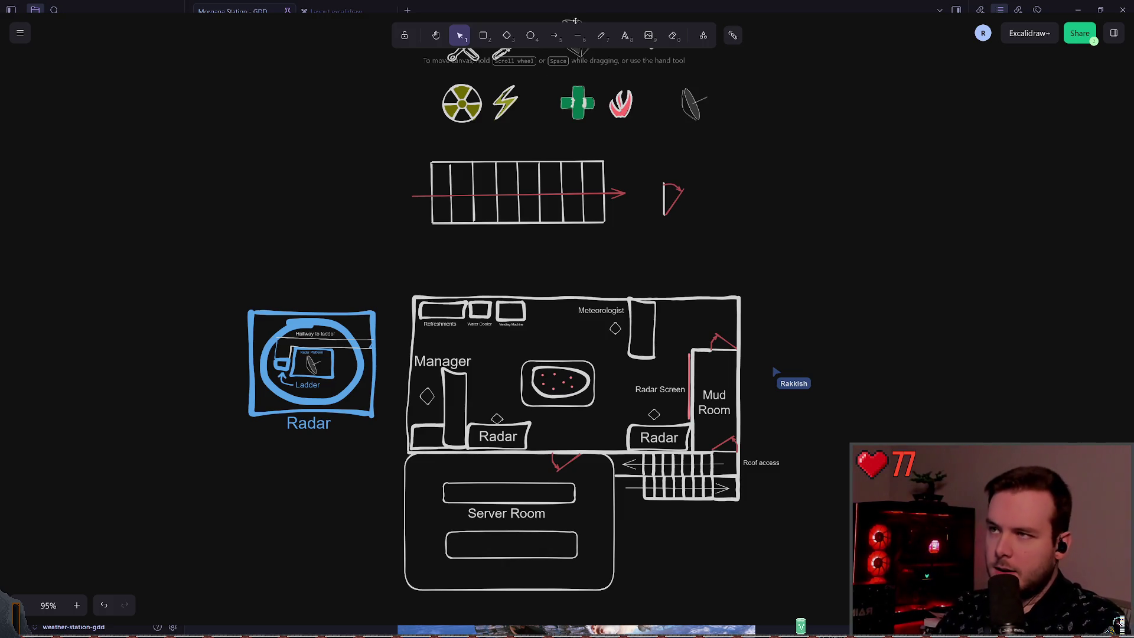
pyautogui.click(602, 35)
pyautogui.scroll(4, 517, 314)
pyautogui.hscroll(-2, 509, 300)
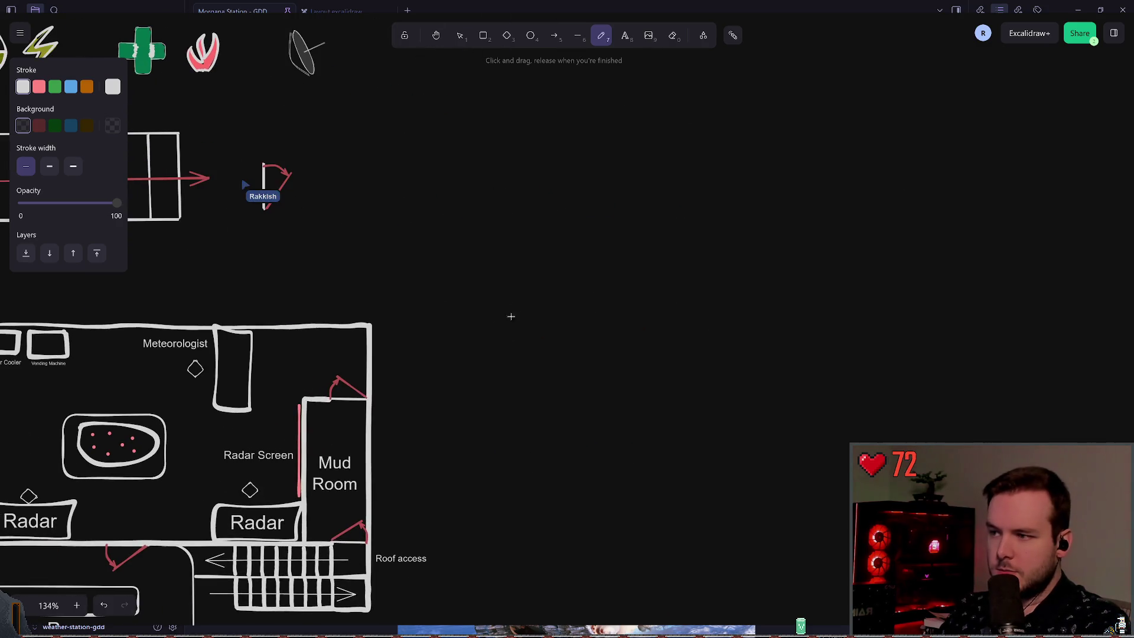
pyautogui.scroll(5, 509, 300)
# Draw the vertical sides and top outline of the figure's tall upper box.
pyautogui.moveTo(511, 309)
pyautogui.mouseDown()
pyautogui.moveTo(514, 405)
pyautogui.moveTo(549, 414)
pyautogui.mouseUp()
pyautogui.hotkey('ctrl', 'z')
pyautogui.moveTo(546, 371); pyautogui.dragTo(544, 309)
pyautogui.moveTo(515, 414)
pyautogui.mouseDown()
pyautogui.moveTo(506, 316)
pyautogui.moveTo(591, 305)
pyautogui.moveTo(590, 242)
pyautogui.moveTo(455, 236)
pyautogui.moveTo(467, 311)
pyautogui.mouseUp()
pyautogui.moveTo(456, 238)
pyautogui.mouseDown()
pyautogui.moveTo(451, 94)
pyautogui.moveTo(558, 56)
pyautogui.moveTo(585, 221)
pyautogui.mouseUp()
pyautogui.scroll(1, 584, 221)
# Remove the stray circles and rectangle sketched inside the upper and lower boxes with Ctrl+Z.
pyautogui.moveTo(537, 155)
pyautogui.mouseDown()
pyautogui.moveTo(564, 142)
pyautogui.moveTo(522, 150)
pyautogui.mouseUp()
pyautogui.hotkey('ctrl', 'z')
pyautogui.moveTo(561, 306)
pyautogui.mouseDown()
pyautogui.moveTo(524, 316)
pyautogui.moveTo(558, 300)
pyautogui.moveTo(585, 325)
pyautogui.moveTo(584, 294)
pyautogui.moveTo(602, 290)
pyautogui.moveTo(601, 345)
pyautogui.moveTo(585, 344)
pyautogui.mouseUp()
pyautogui.hotkey('ctrl', 'z')
pyautogui.moveTo(491, 298)
pyautogui.mouseDown()
pyautogui.moveTo(528, 353)
pyautogui.moveTo(501, 357)
pyautogui.moveTo(493, 300)
pyautogui.mouseUp()
pyautogui.hotkey('ctrl', 'z')
pyautogui.hotkey('ctrl', 'z')
pyautogui.hotkey('ctrl', 'z')
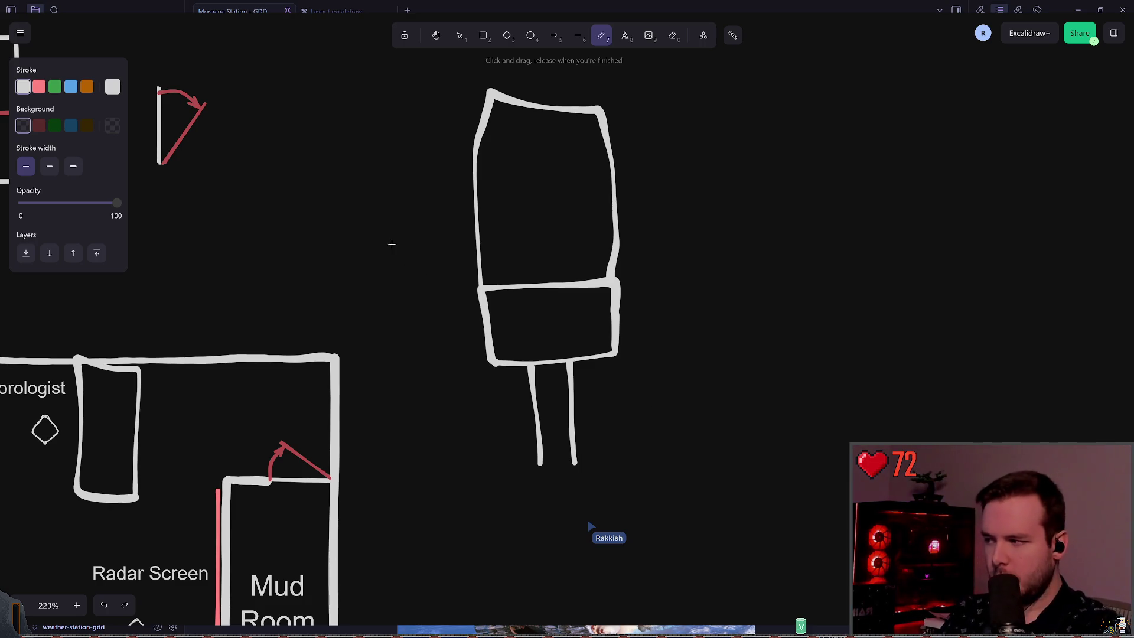
pyautogui.scroll(-5, 400, 251)
pyautogui.scroll(3, 519, 335)
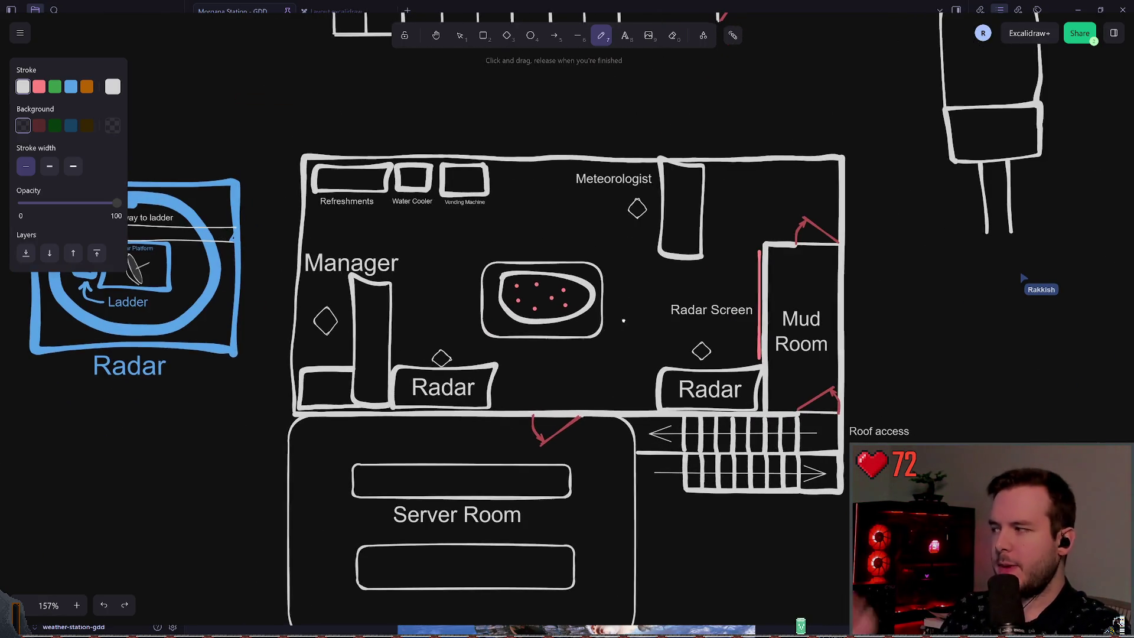
# Marquee-select the left Radar box together with its diamond marker and delete them.
pyautogui.hscroll(1, 624, 320)
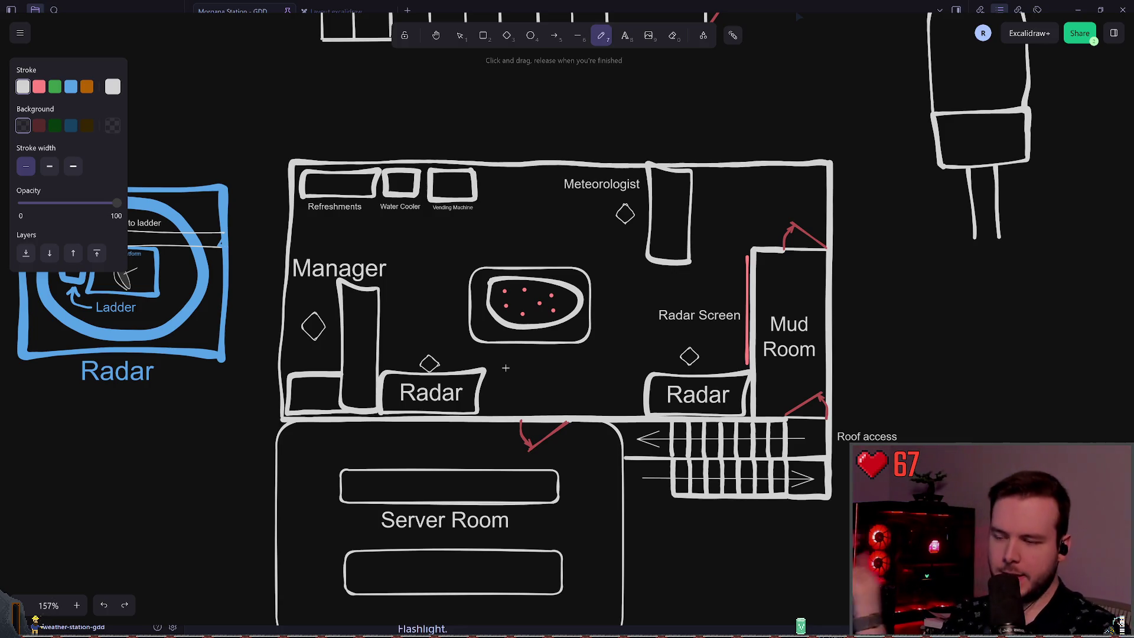
pyautogui.scroll(2, 499, 277)
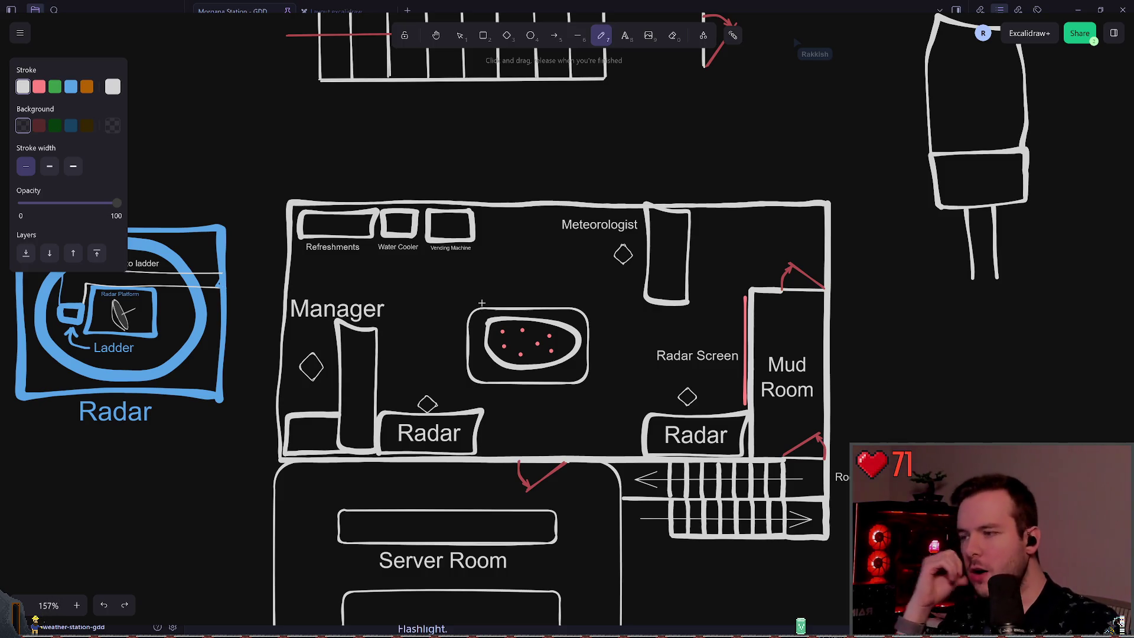
pyautogui.click(460, 35)
pyautogui.click(409, 428)
pyautogui.click(360, 464)
pyautogui.moveTo(503, 388)
pyautogui.mouseDown()
pyautogui.moveTo(465, 420)
pyautogui.moveTo(354, 460)
pyautogui.mouseUp()
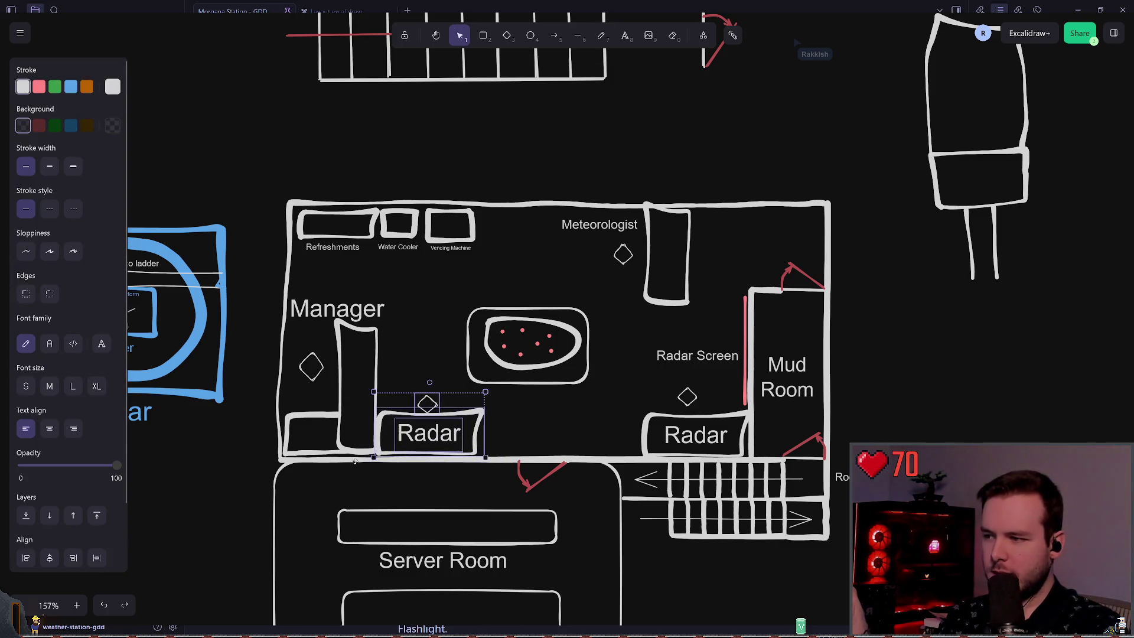
pyautogui.press('Delete')
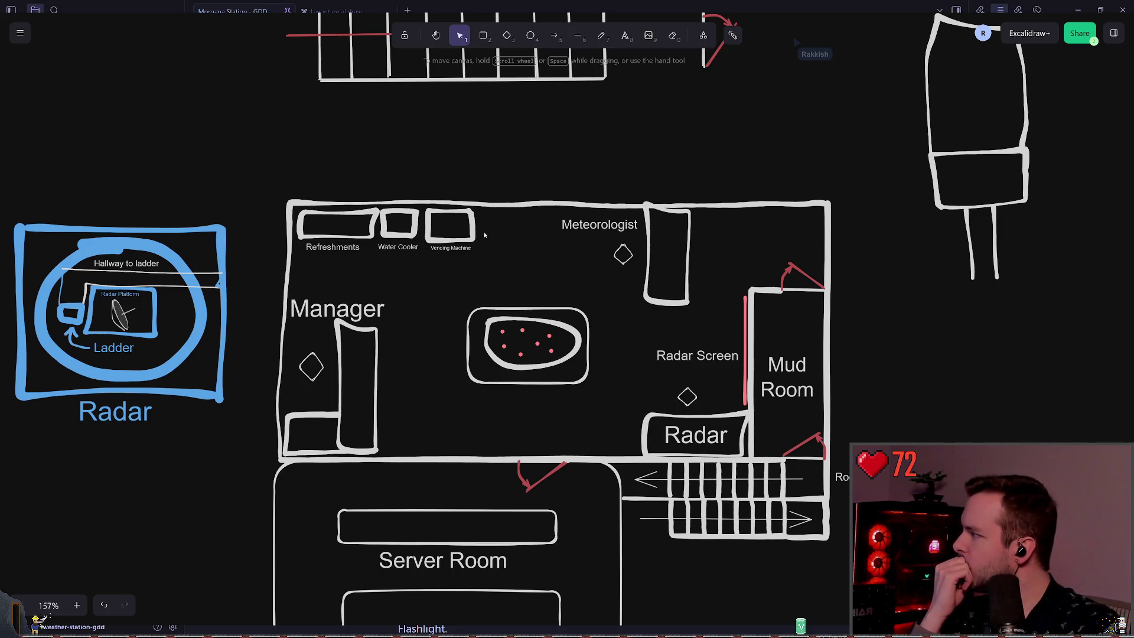
pyautogui.hscroll(3, 483, 235)
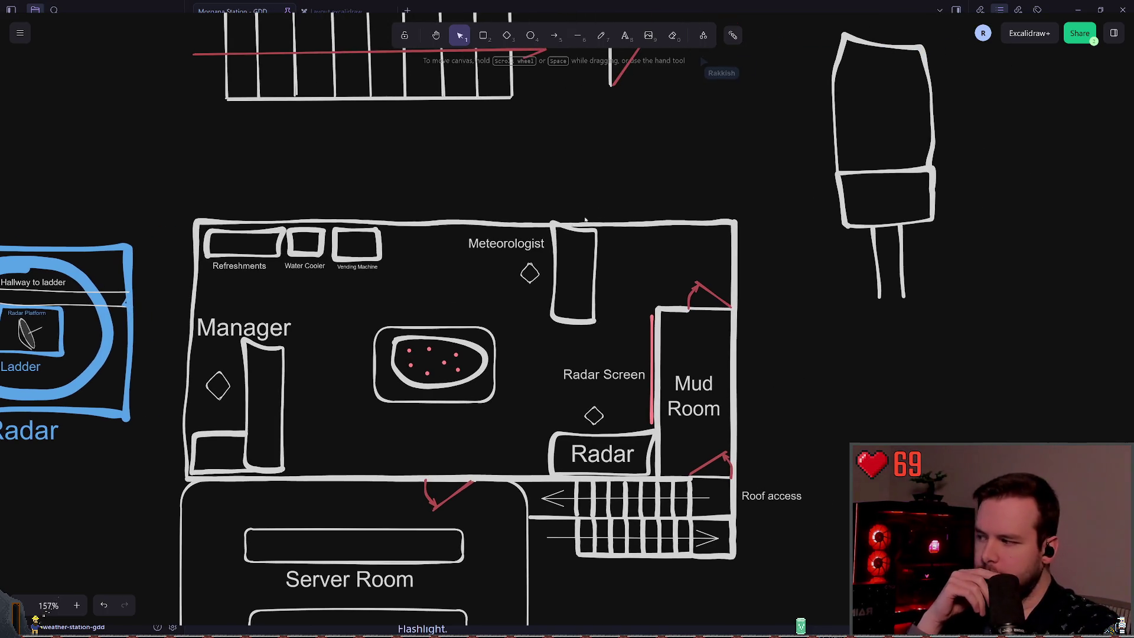
pyautogui.scroll(3, 537, 286)
pyautogui.hscroll(4, 536, 286)
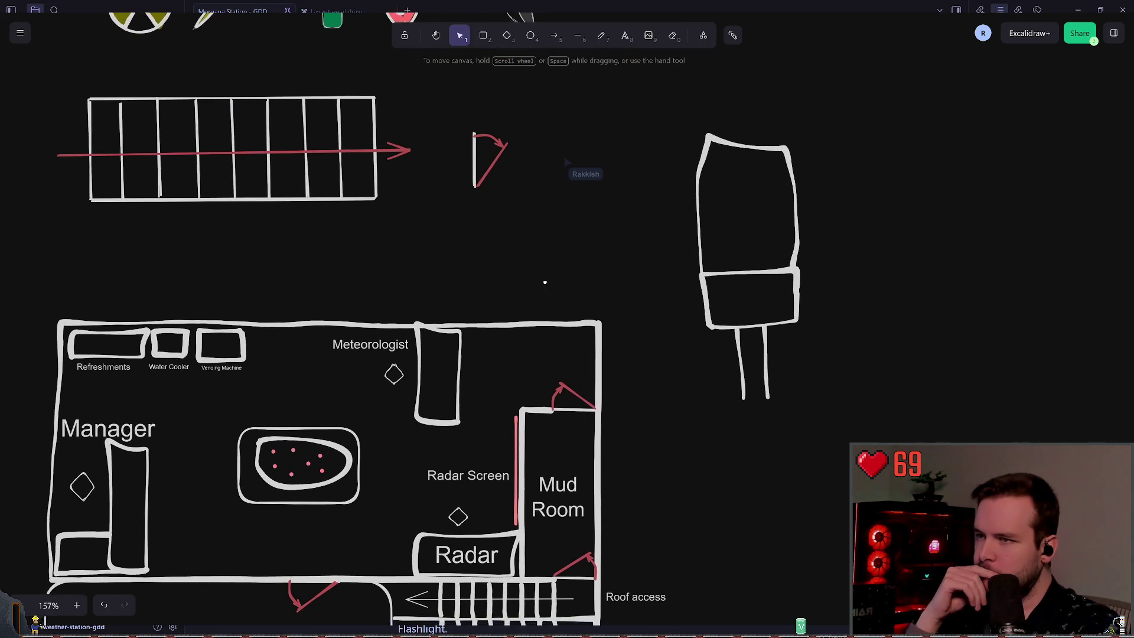
# Select and delete the whole tall figure, then restore it with Ctrl+Z.
pyautogui.moveTo(665, 113); pyautogui.dragTo(839, 441)
pyautogui.press('Delete')
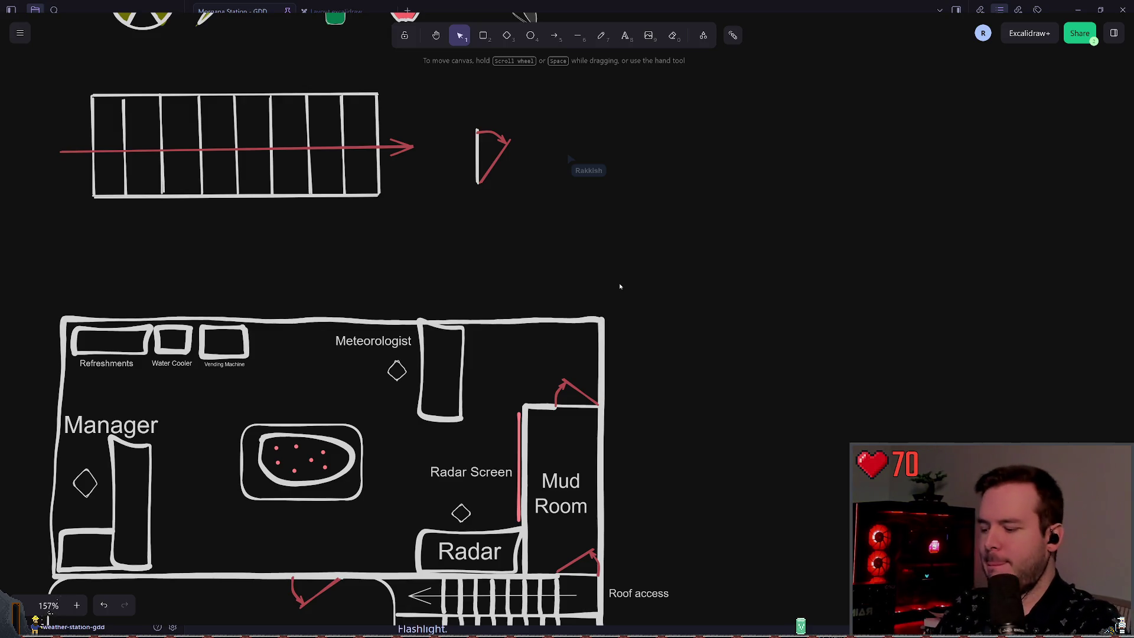
pyautogui.hotkey('ctrl', 'z')
pyautogui.hscroll(3, 860, 236)
pyautogui.scroll(2, 850, 242)
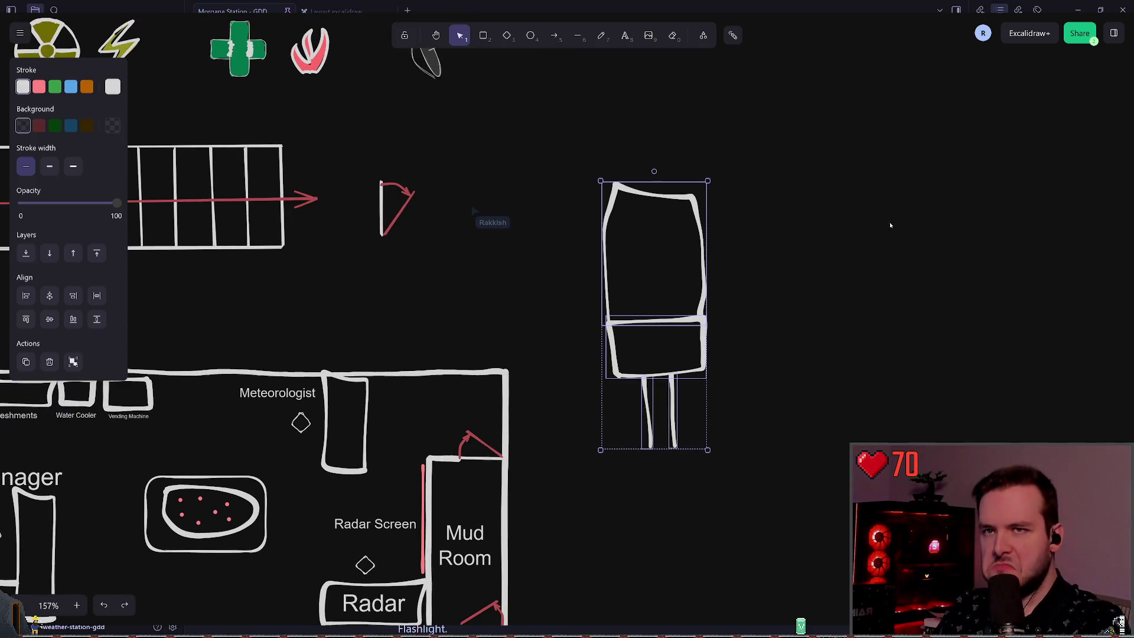
pyautogui.hscroll(3, 827, 230)
pyautogui.keyDown('ctrl'); pyautogui.scroll(-5, 744, 236); pyautogui.keyUp('ctrl')
pyautogui.hscroll(3, 773, 295)
pyautogui.scroll(1, 774, 294)
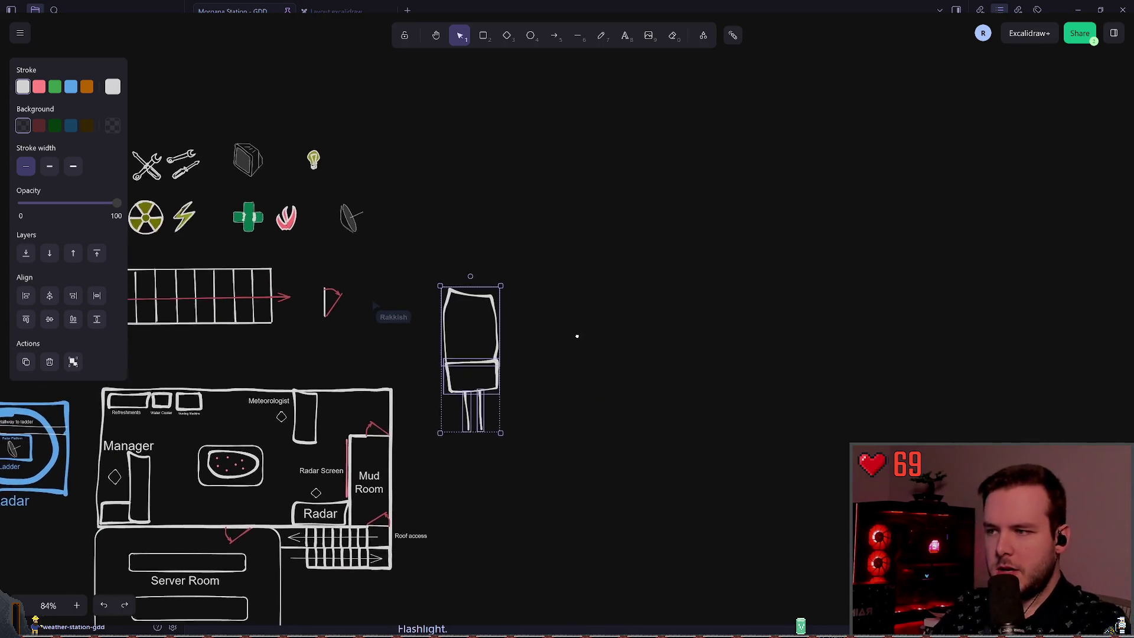
pyautogui.keyDown('ctrl'); pyautogui.scroll(-5, 626, 285); pyautogui.keyUp('ctrl')
pyautogui.keyDown('ctrl'); pyautogui.scroll(5, 613, 269); pyautogui.keyUp('ctrl')
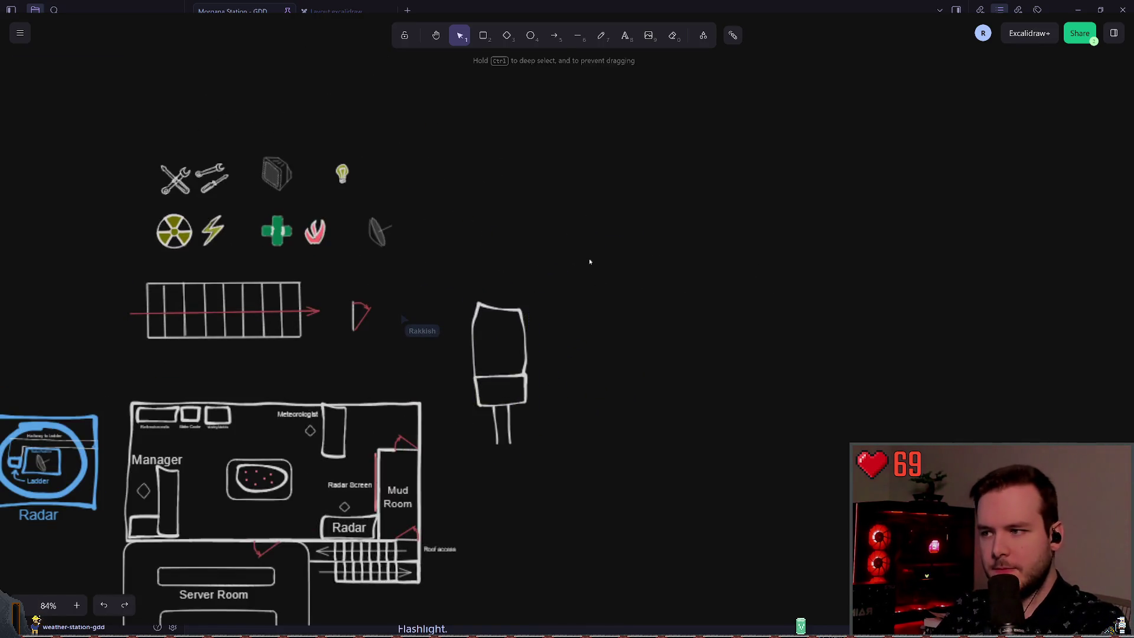
pyautogui.hscroll(-2, 617, 322)
pyautogui.scroll(-1, 617, 321)
pyautogui.keyDown('ctrl'); pyautogui.scroll(2, 616, 322); pyautogui.keyUp('ctrl')
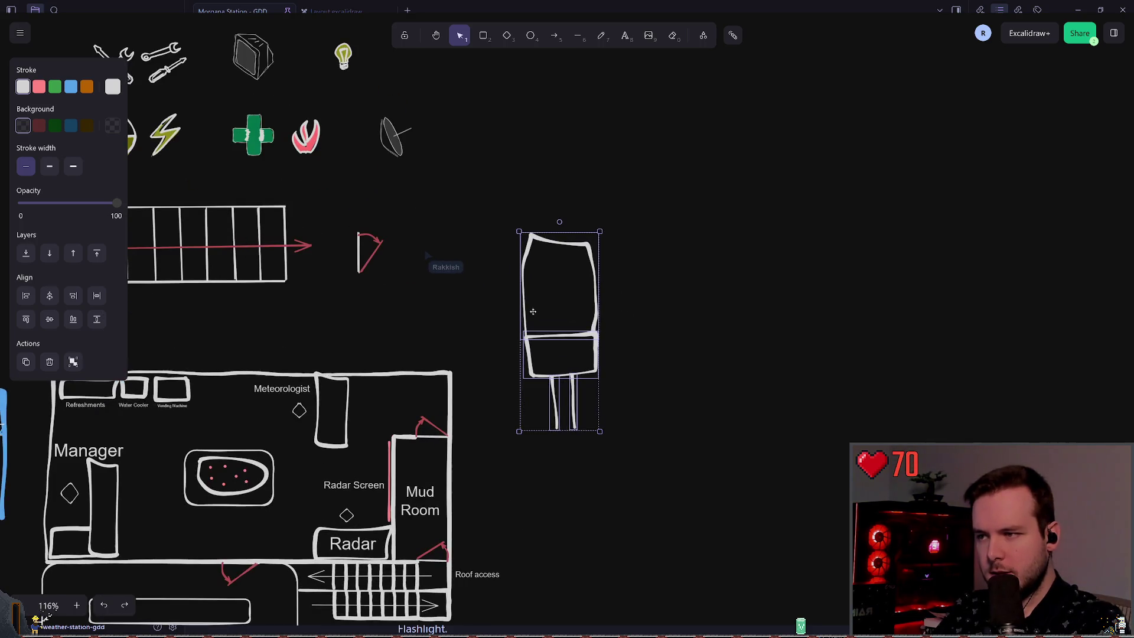
# Select only the figure's upper box and widen it slightly to the right.
pyautogui.click(518, 313)
pyautogui.moveTo(502, 200); pyautogui.dragTo(629, 477)
pyautogui.click(546, 236)
pyautogui.keyDown('ctrl'); pyautogui.scroll(3, 696, 316); pyautogui.keyUp('ctrl')
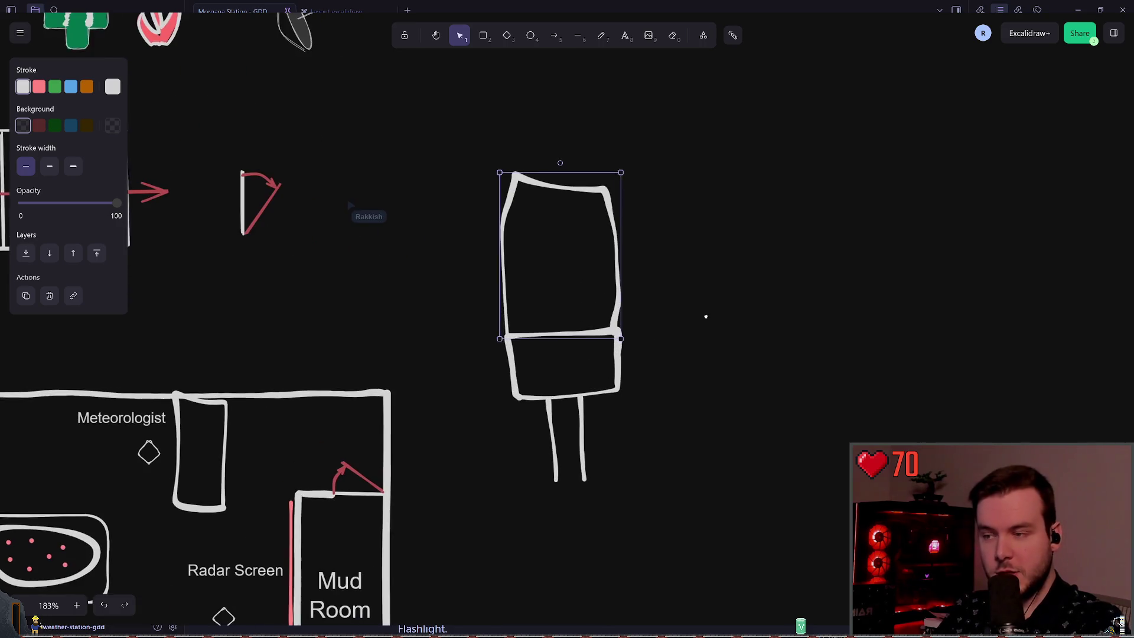
pyautogui.click(721, 264)
pyautogui.click(569, 183)
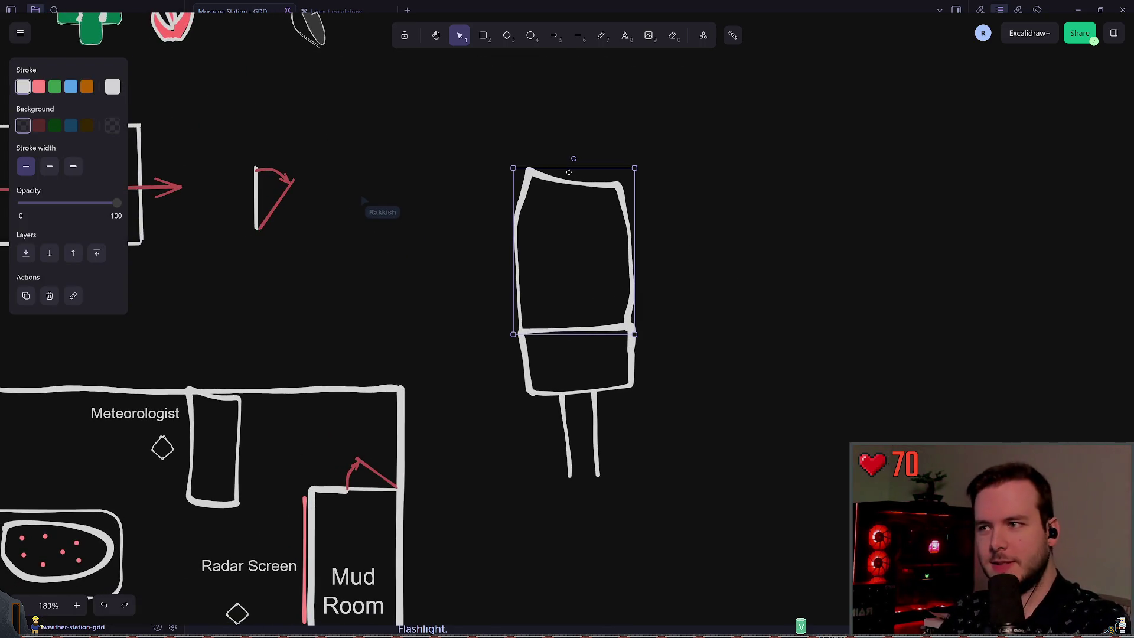
pyautogui.moveTo(477, 137); pyautogui.dragTo(687, 515)
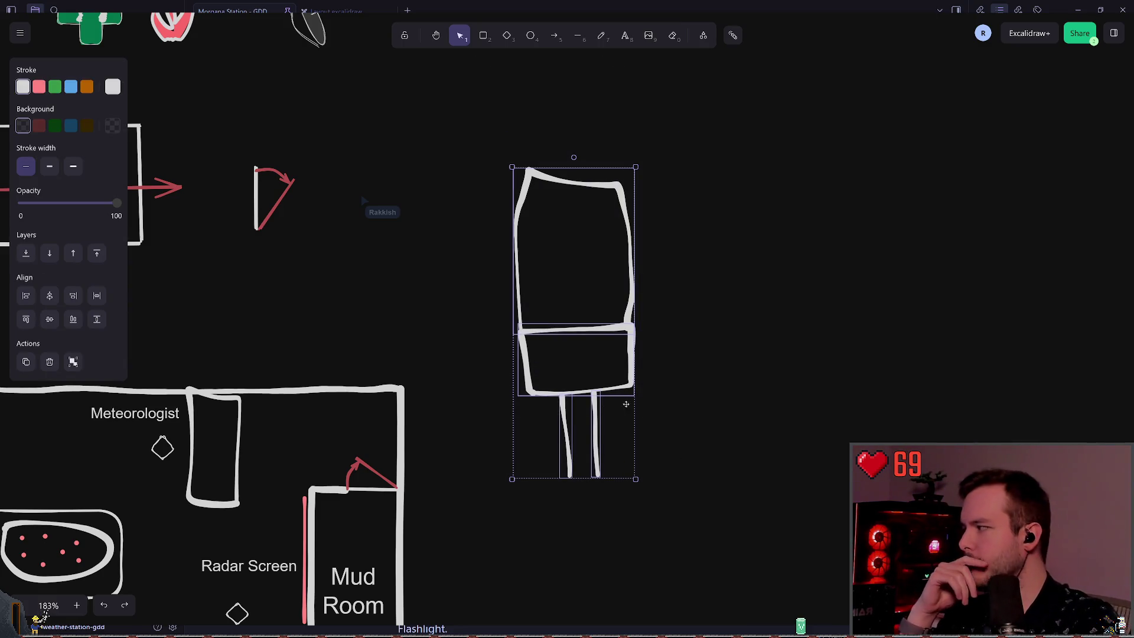
pyautogui.click(685, 298)
pyautogui.click(633, 273)
pyautogui.moveTo(632, 274); pyautogui.dragTo(637, 274)
pyautogui.click(732, 297)
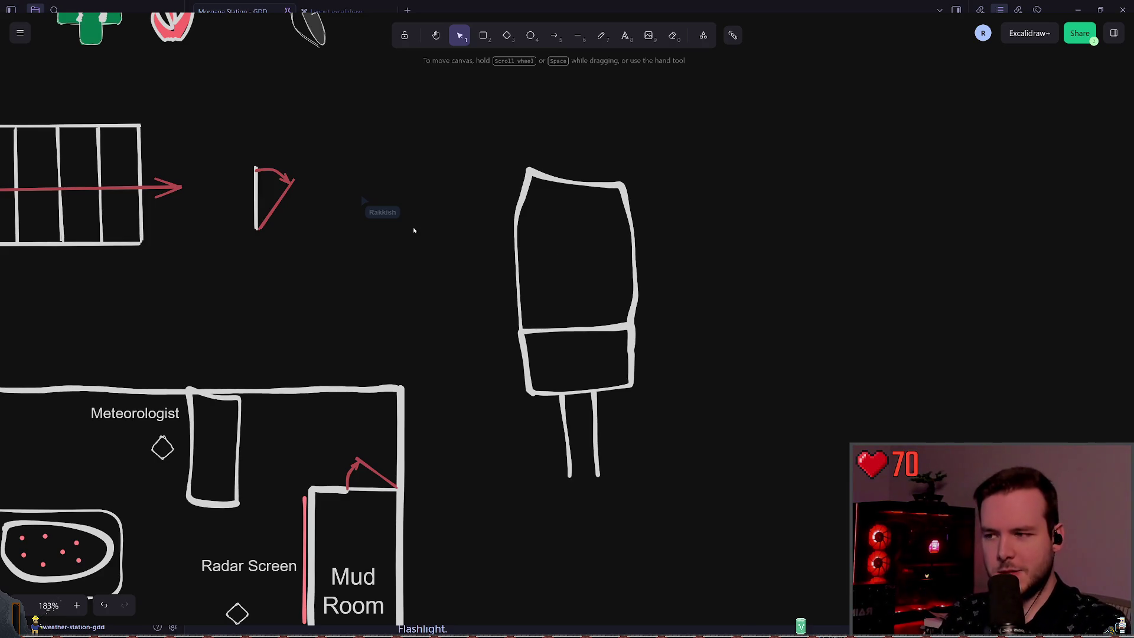
pyautogui.moveTo(462, 273); pyautogui.dragTo(550, 288)
pyautogui.scroll(2, 549, 288)
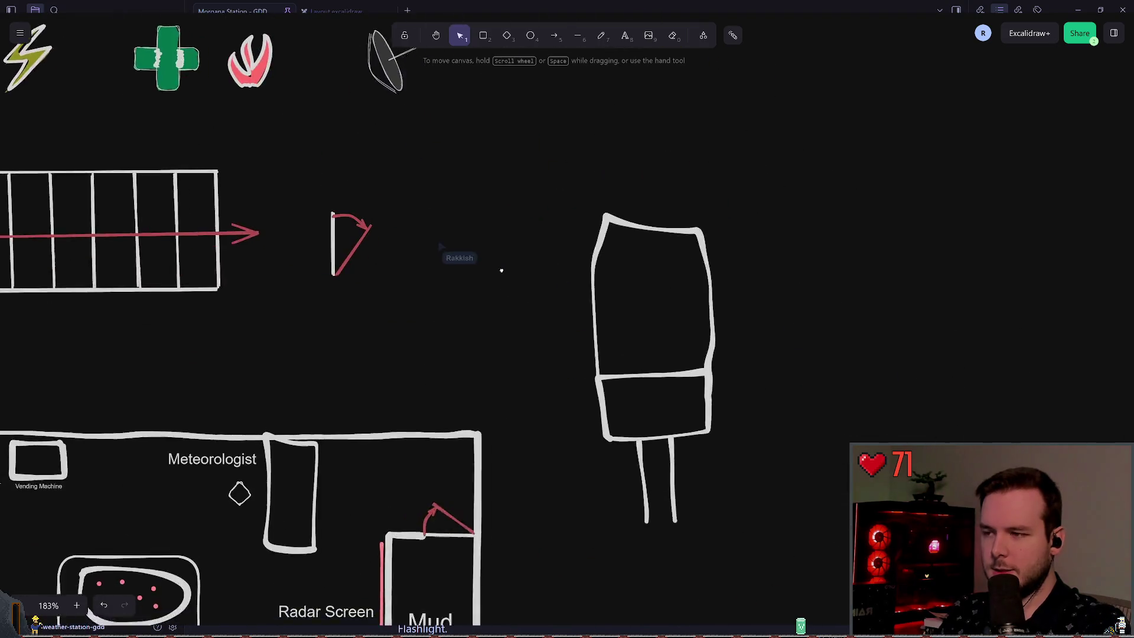
# Undo a stray freehand loop drawn around the figure, then reselect and clear the figure.
pyautogui.scroll(-2, 501, 274)
pyautogui.hscroll(1, 501, 274)
pyautogui.click(677, 204)
pyautogui.click(560, 211)
pyautogui.click(731, 448)
pyautogui.click(601, 35)
pyautogui.moveTo(598, 178)
pyautogui.mouseDown()
pyautogui.moveTo(784, 384)
pyautogui.moveTo(555, 148)
pyautogui.mouseUp()
pyautogui.hotkey('ctrl', 'z')
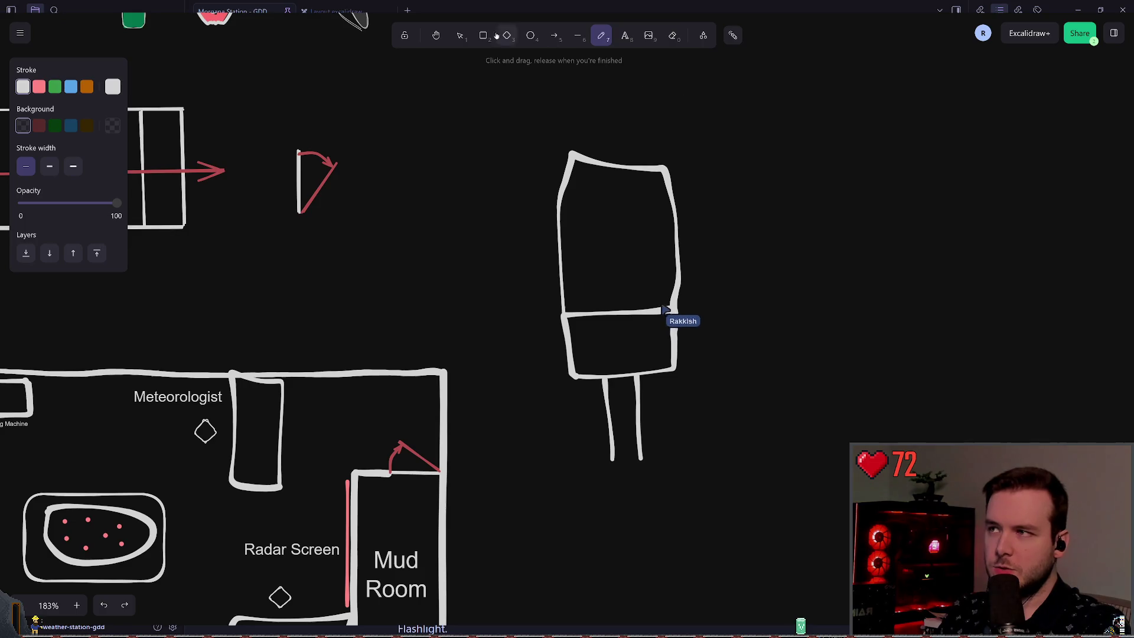
pyautogui.click(460, 35)
pyautogui.moveTo(513, 93)
pyautogui.mouseDown()
pyautogui.moveTo(646, 336)
pyautogui.moveTo(688, 472)
pyautogui.mouseUp()
pyautogui.press('Escape')
# Outline a pocket on the left side of the lower box, undoing a stray circle.
pyautogui.hscroll(1, 665, 154)
pyautogui.press('p')
pyautogui.scroll(1, 666, 201)
pyautogui.moveTo(532, 337); pyautogui.dragTo(525, 375)
pyautogui.hotkey('ctrl', 'z')
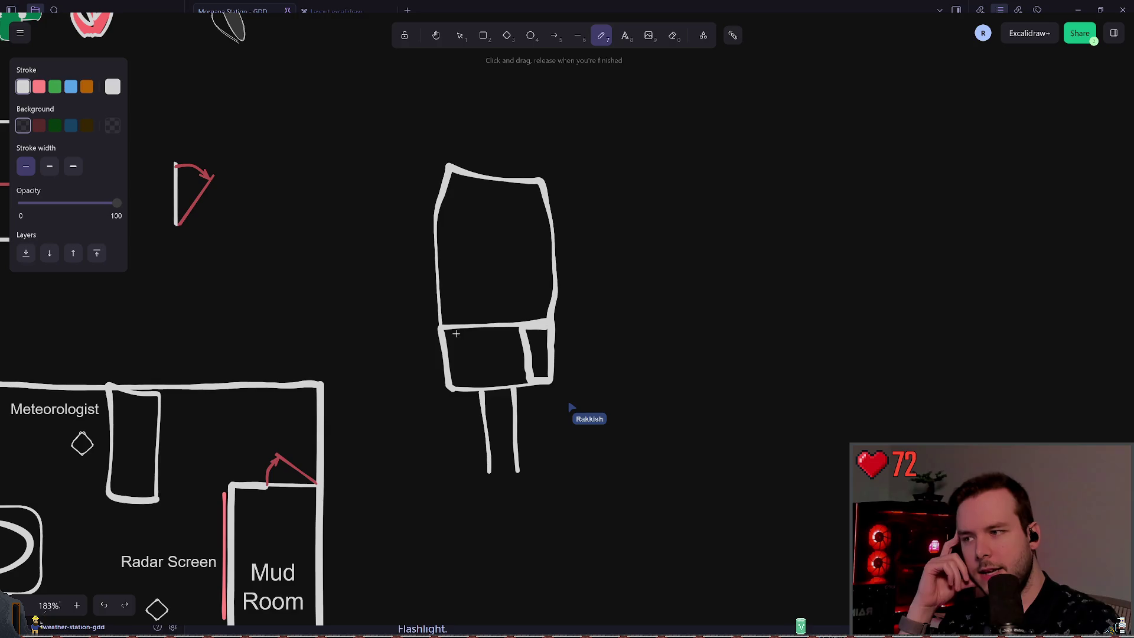
pyautogui.moveTo(468, 344)
pyautogui.mouseDown()
pyautogui.moveTo(456, 386)
pyautogui.moveTo(447, 337)
pyautogui.mouseUp()
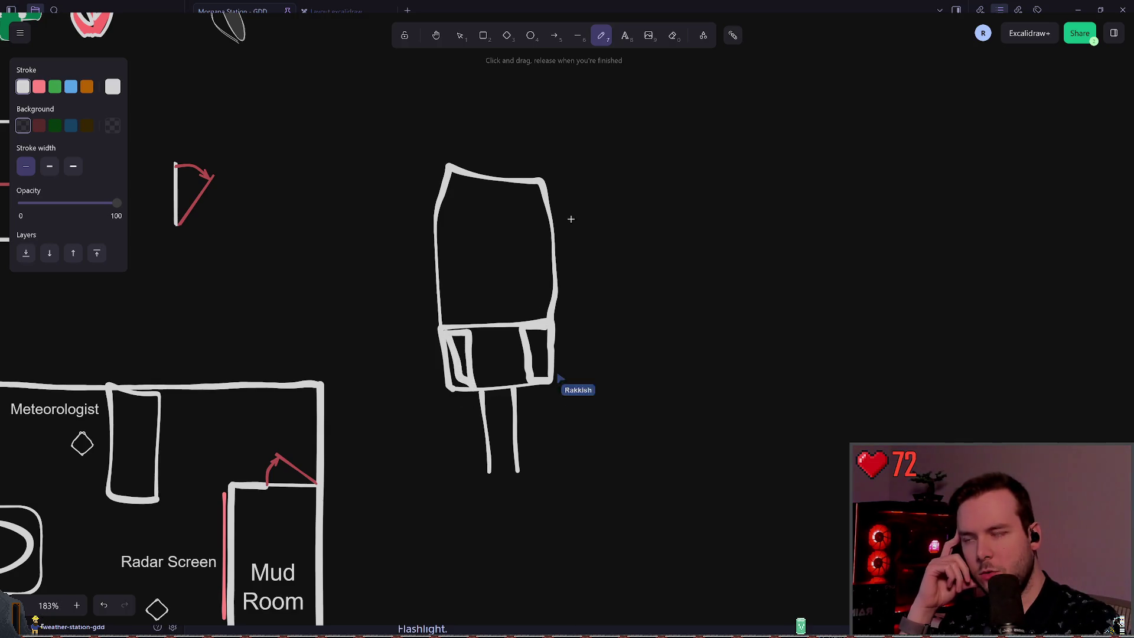
pyautogui.click(458, 37)
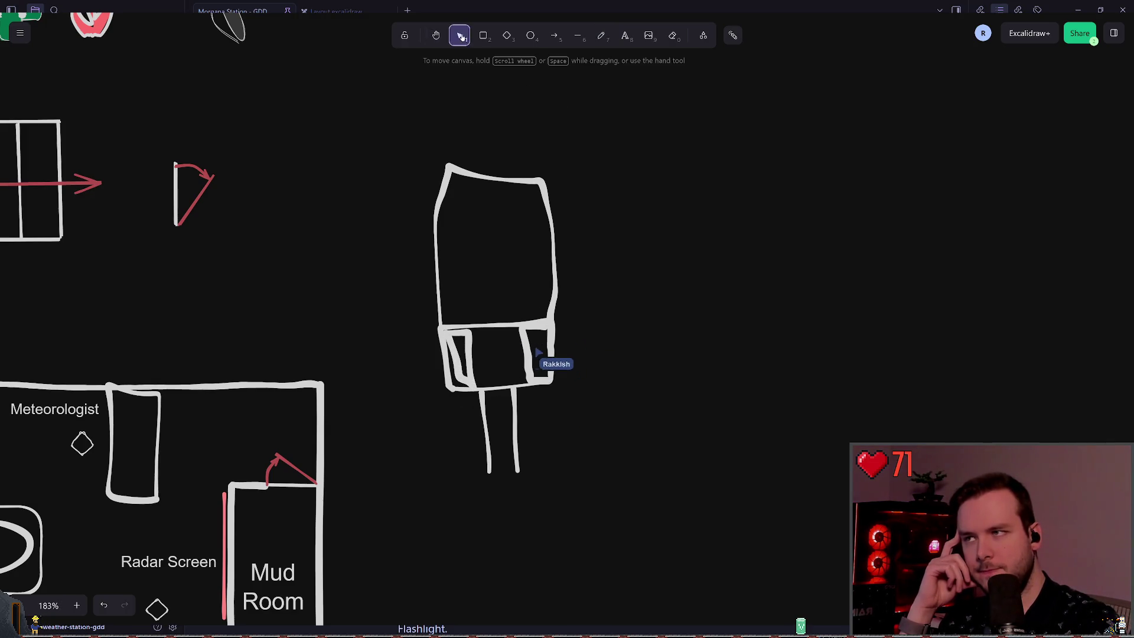
pyautogui.click(602, 36)
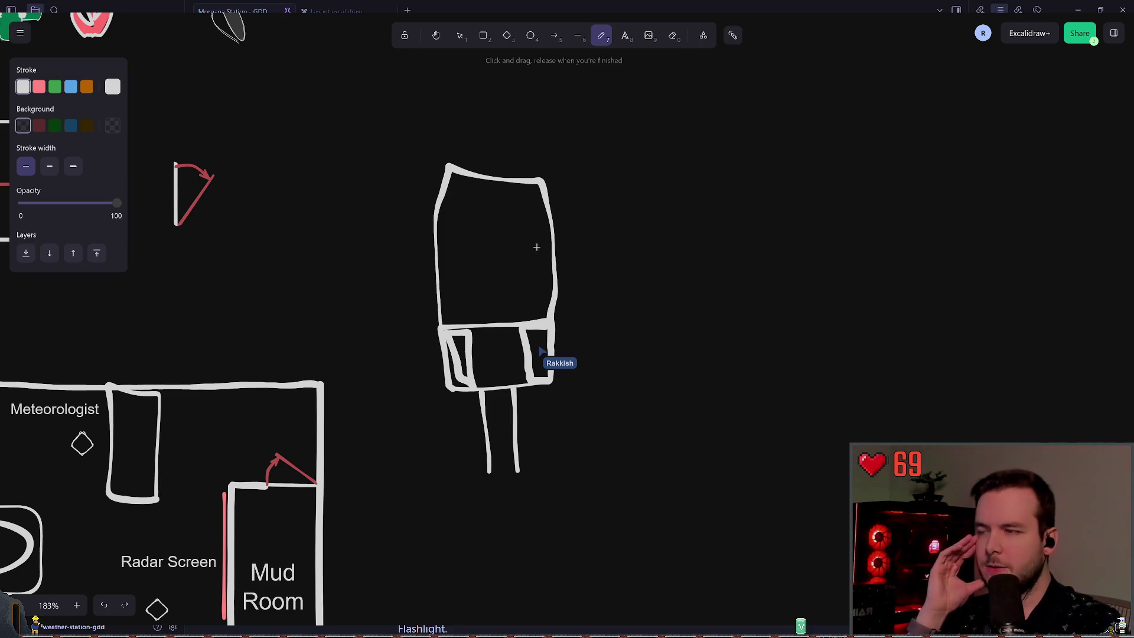
pyautogui.press('t')
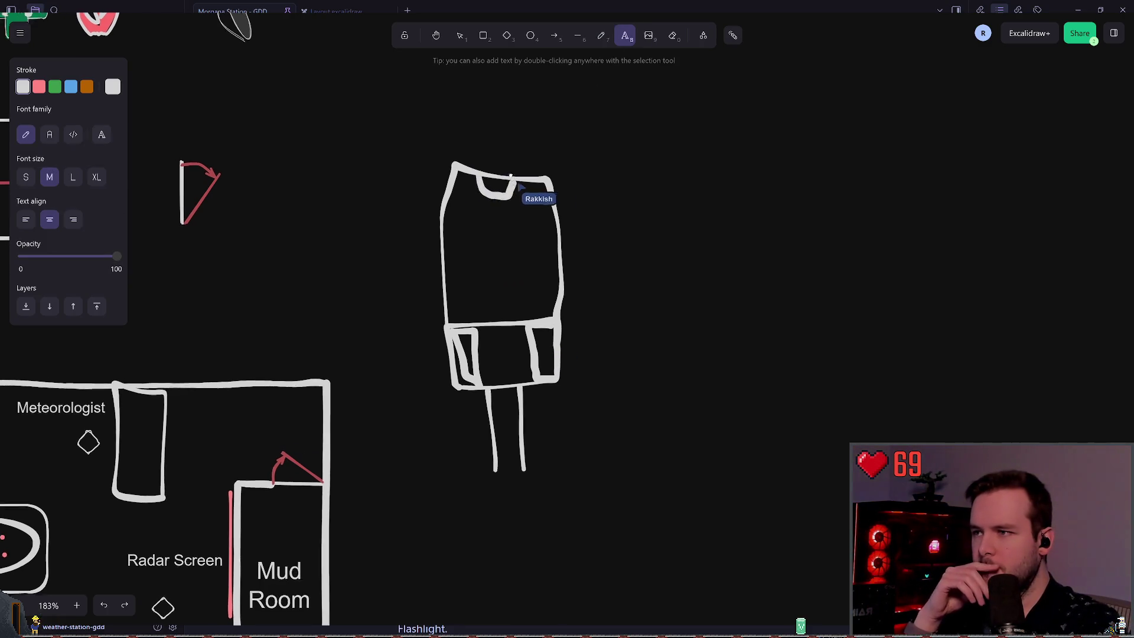
pyautogui.hscroll(-2, 527, 180)
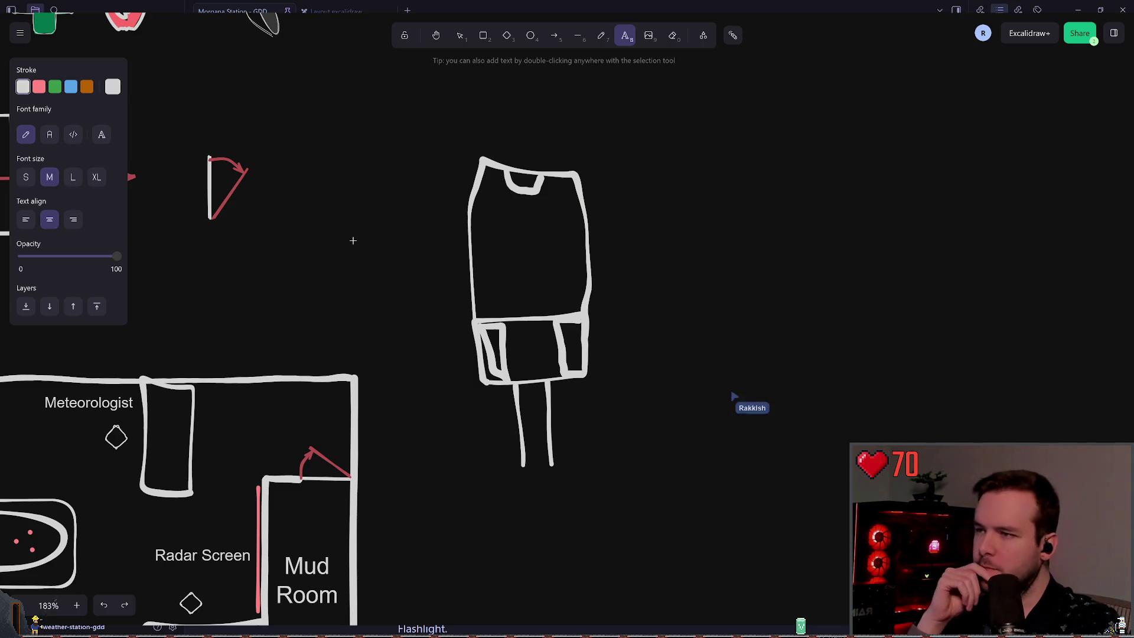
pyautogui.scroll(-4, 461, 126)
# Pick the pencil tool and scroll right toward the bottom end of the sloping line.
pyautogui.hscroll(4, 604, 183)
pyautogui.scroll(-2, 605, 182)
pyautogui.click(600, 36)
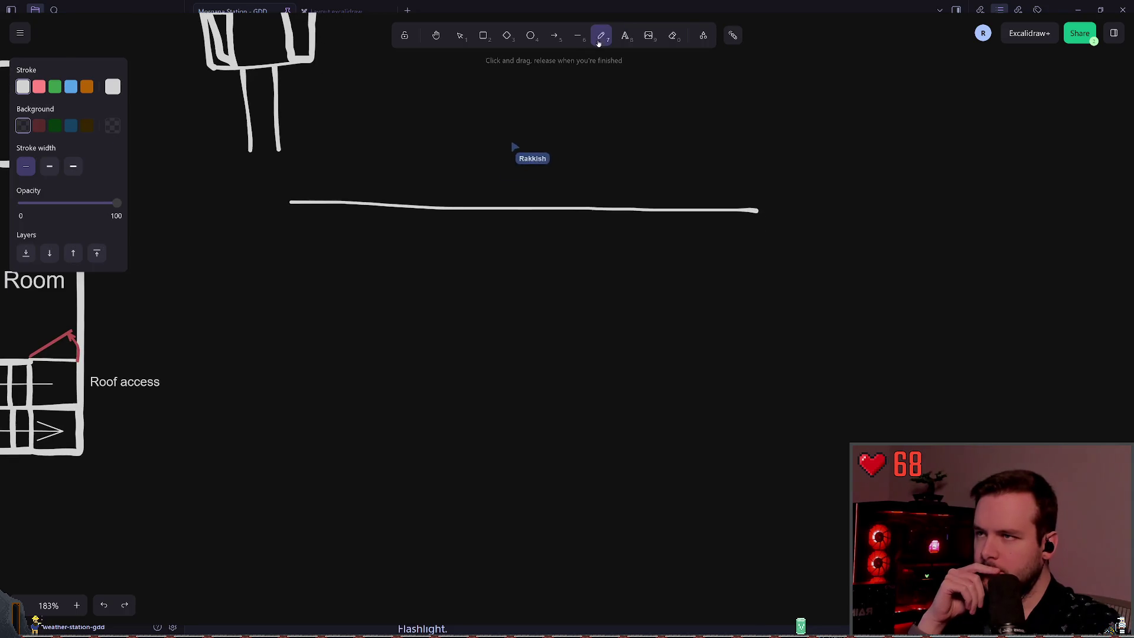
pyautogui.scroll(1, 488, 169)
pyautogui.hscroll(-1, 489, 169)
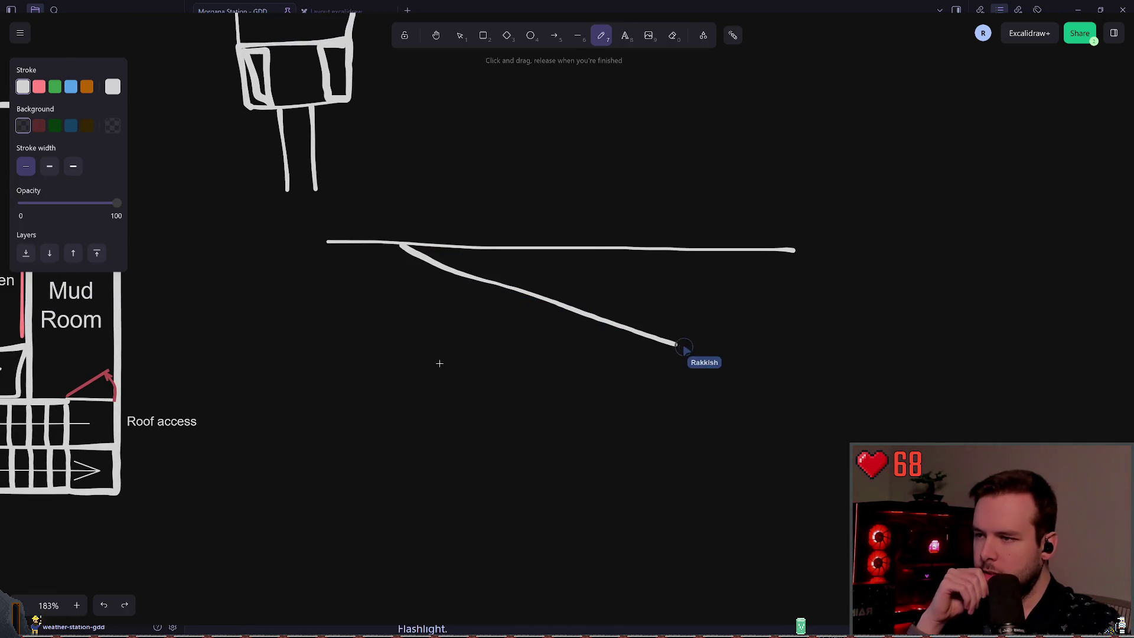
pyautogui.hscroll(3, 449, 384)
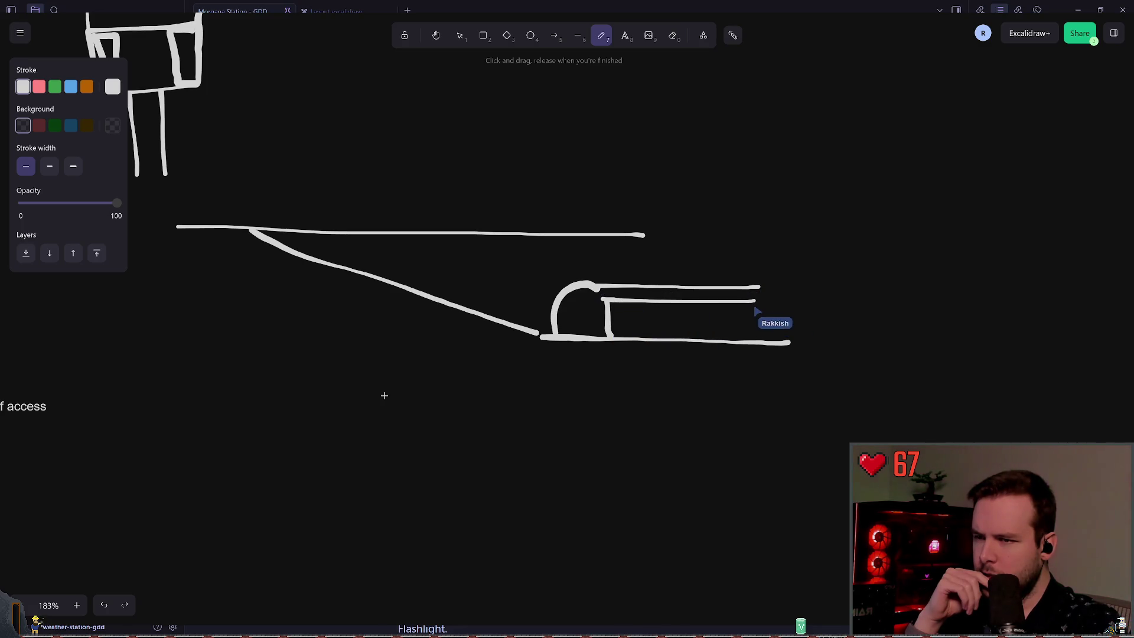
pyautogui.hscroll(1, 424, 388)
pyautogui.hscroll(1, 424, 389)
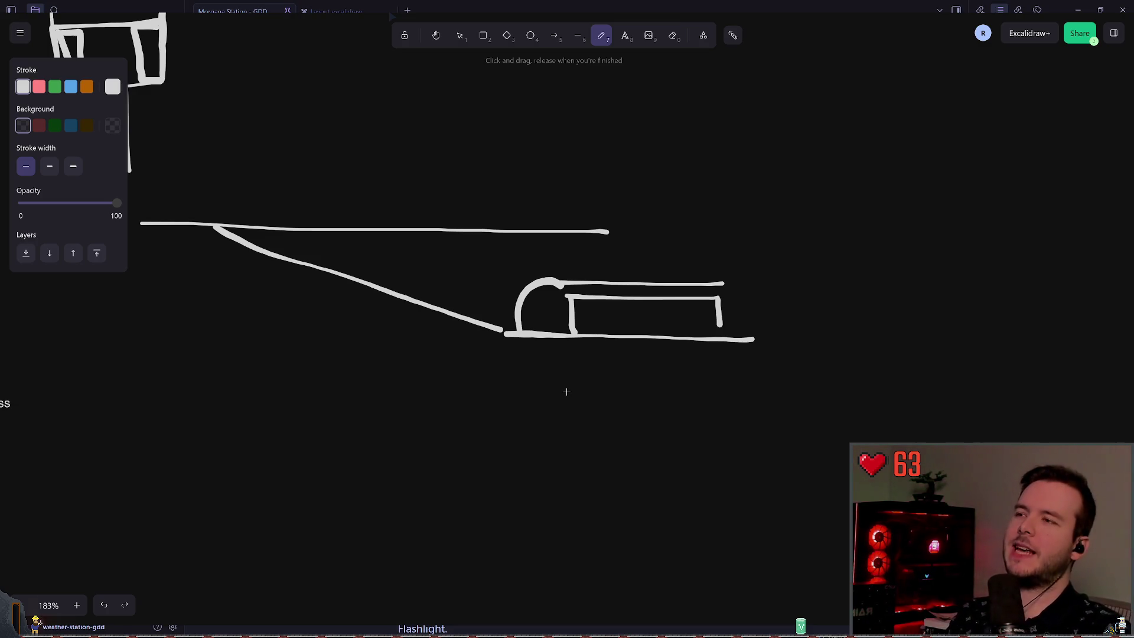
pyautogui.hscroll(3, 566, 392)
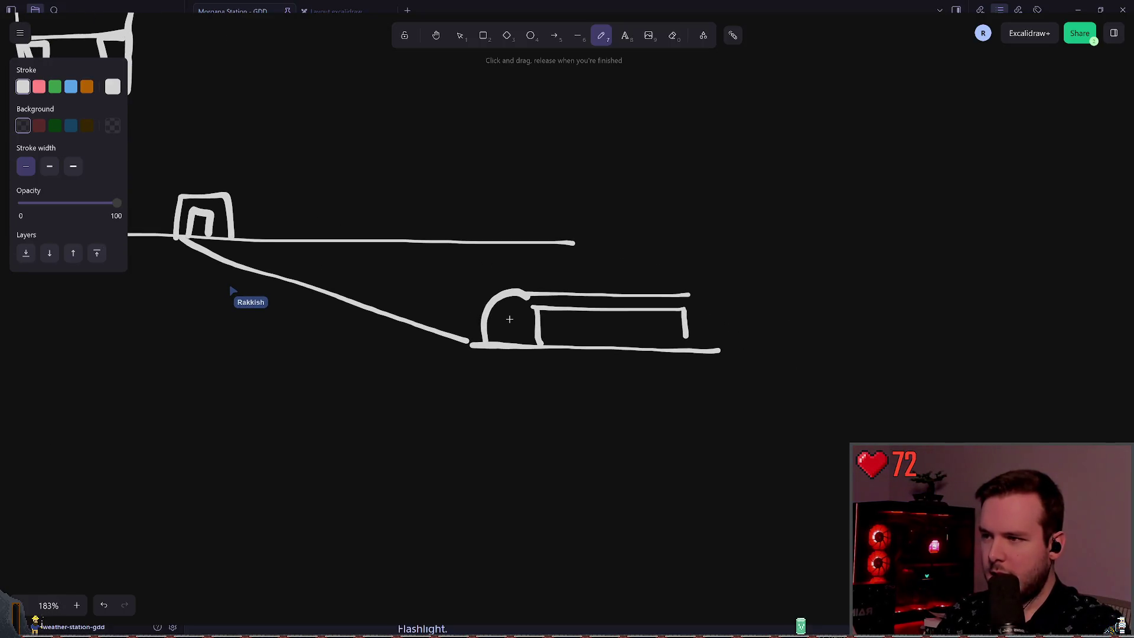
# Try small circles and curves in and around the dome, undoing each stray stroke.
pyautogui.moveTo(509, 319); pyautogui.dragTo(508, 307)
pyautogui.hotkey('ctrl', 'z')
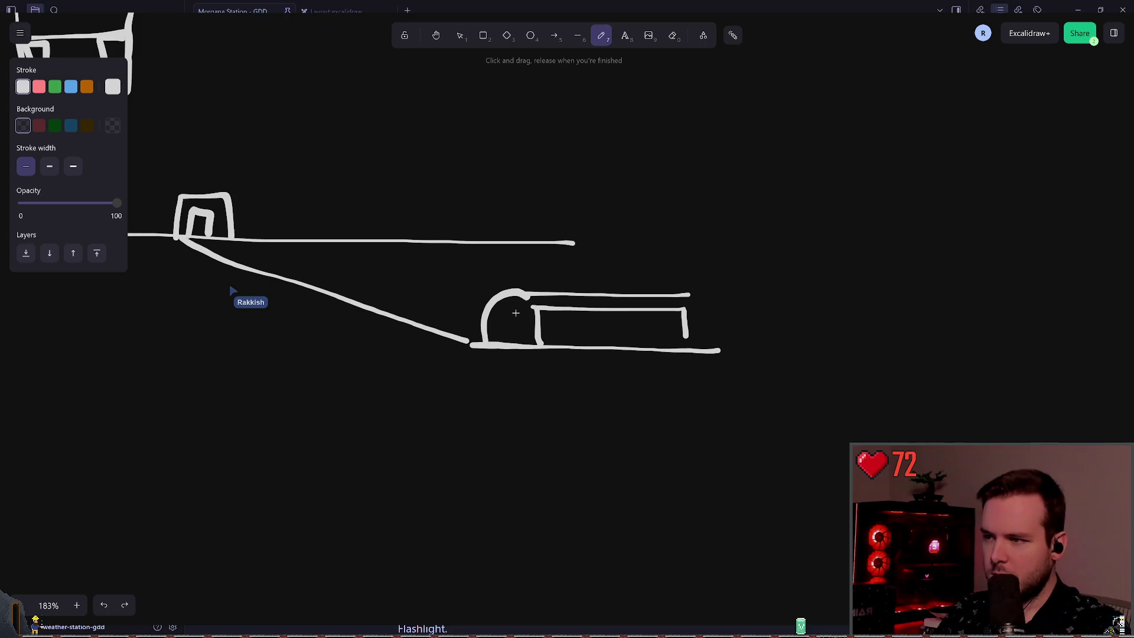
pyautogui.moveTo(496, 310)
pyautogui.mouseDown()
pyautogui.moveTo(490, 325)
pyautogui.moveTo(499, 314)
pyautogui.mouseUp()
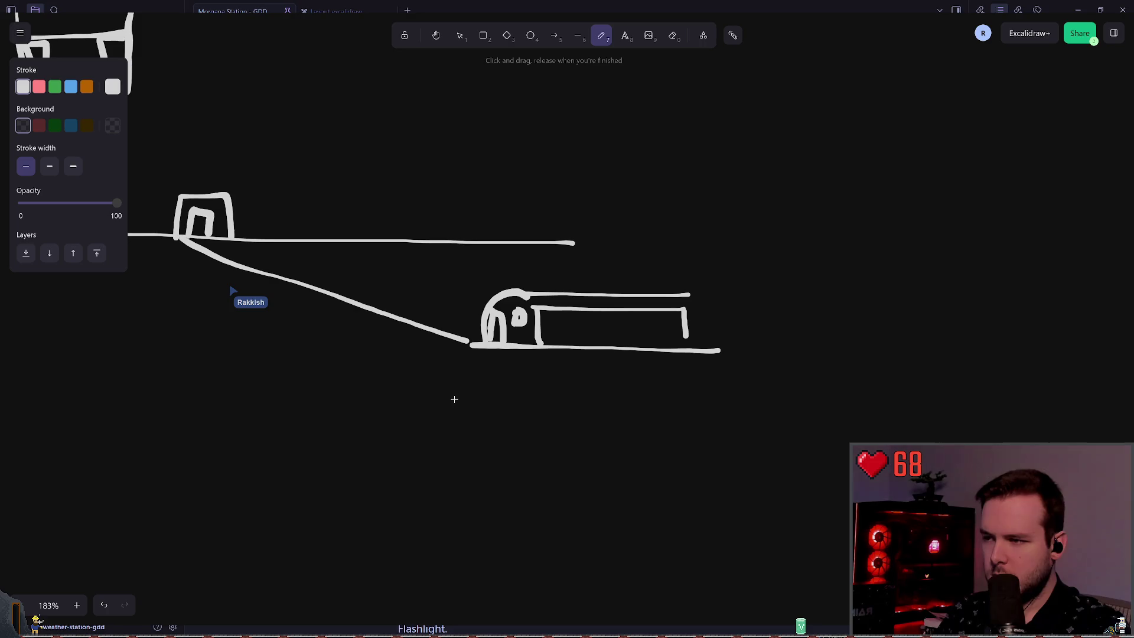
pyautogui.hotkey('ctrl', 'z')
pyautogui.hotkey('ctrl', 'z')
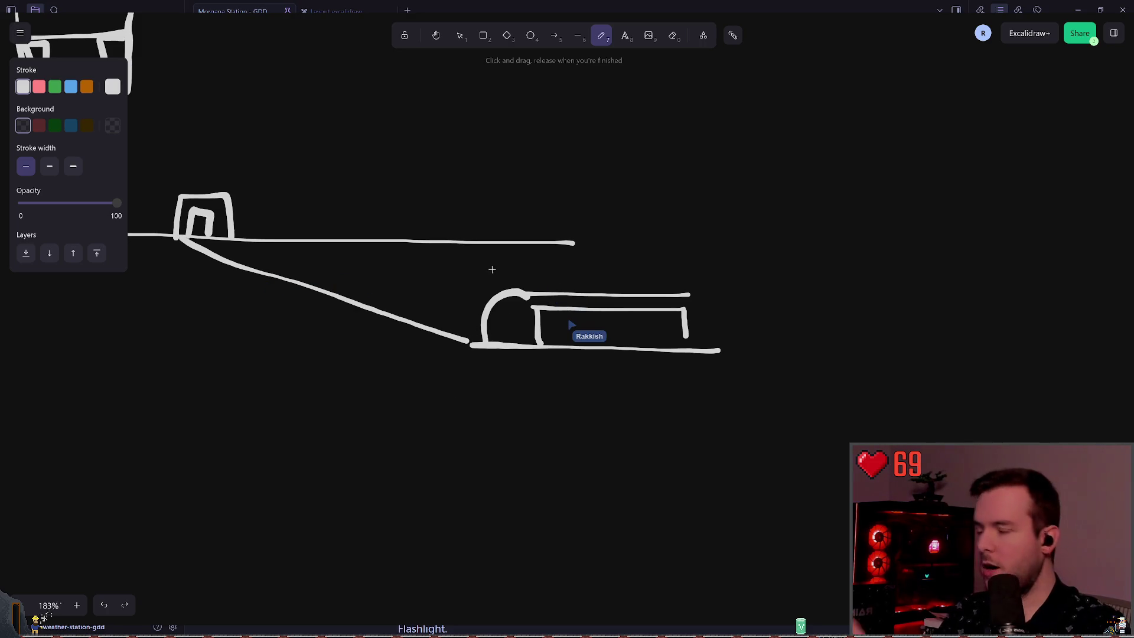
pyautogui.hscroll(-1, 521, 286)
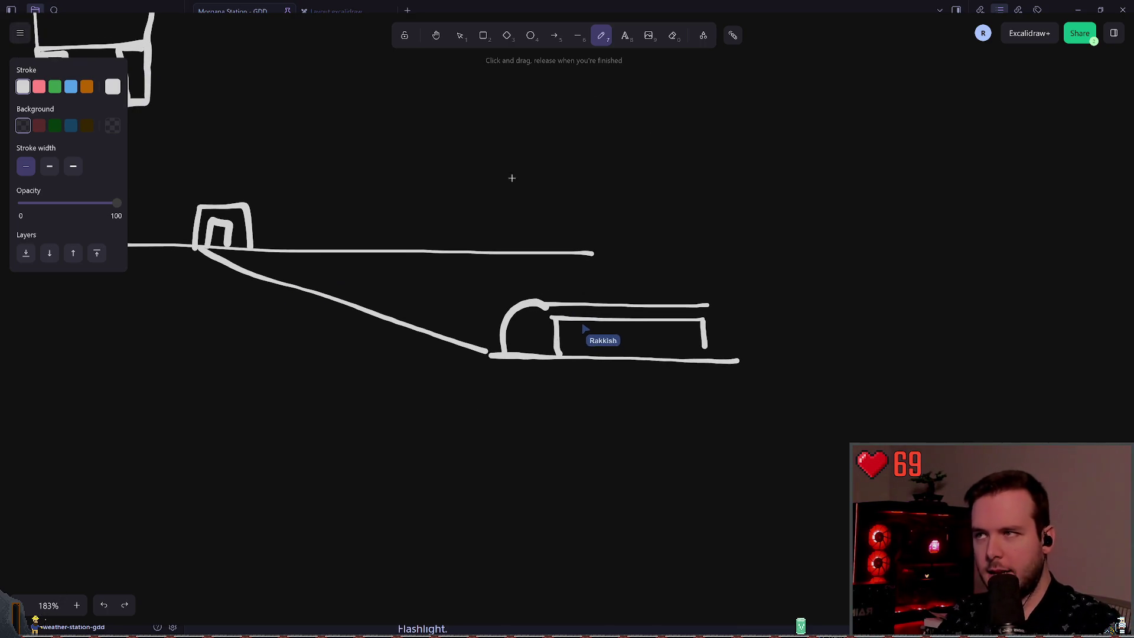
pyautogui.moveTo(611, 268)
pyautogui.mouseDown()
pyautogui.moveTo(679, 293)
pyautogui.moveTo(567, 298)
pyautogui.mouseUp()
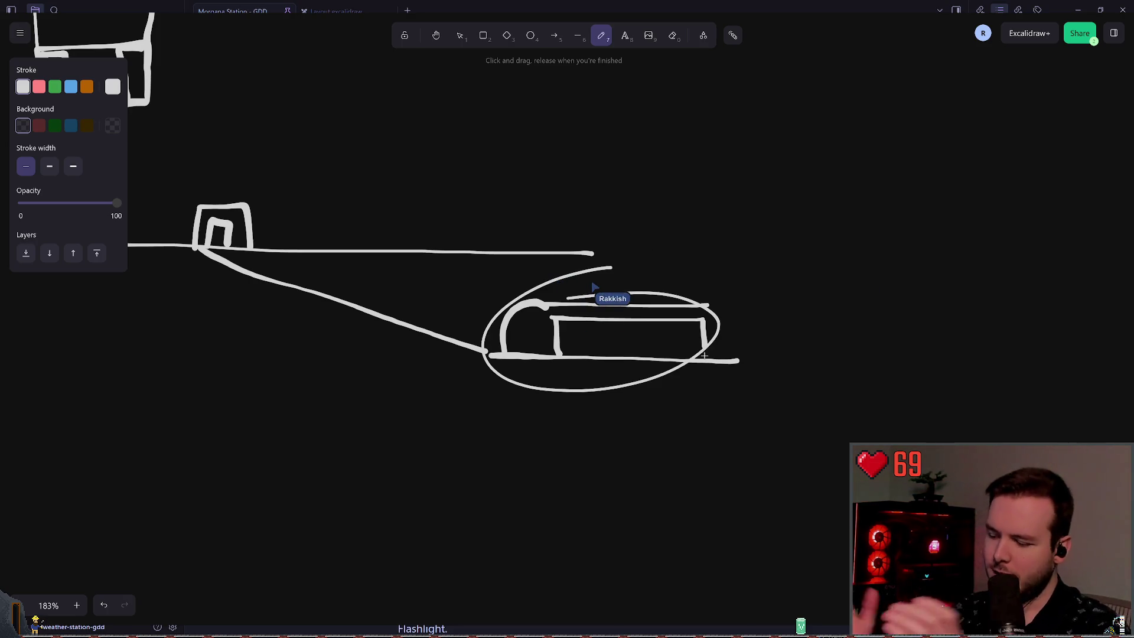
pyautogui.hotkey('ctrl', 'z')
pyautogui.scroll(1, 545, 387)
pyautogui.hscroll(-1, 545, 388)
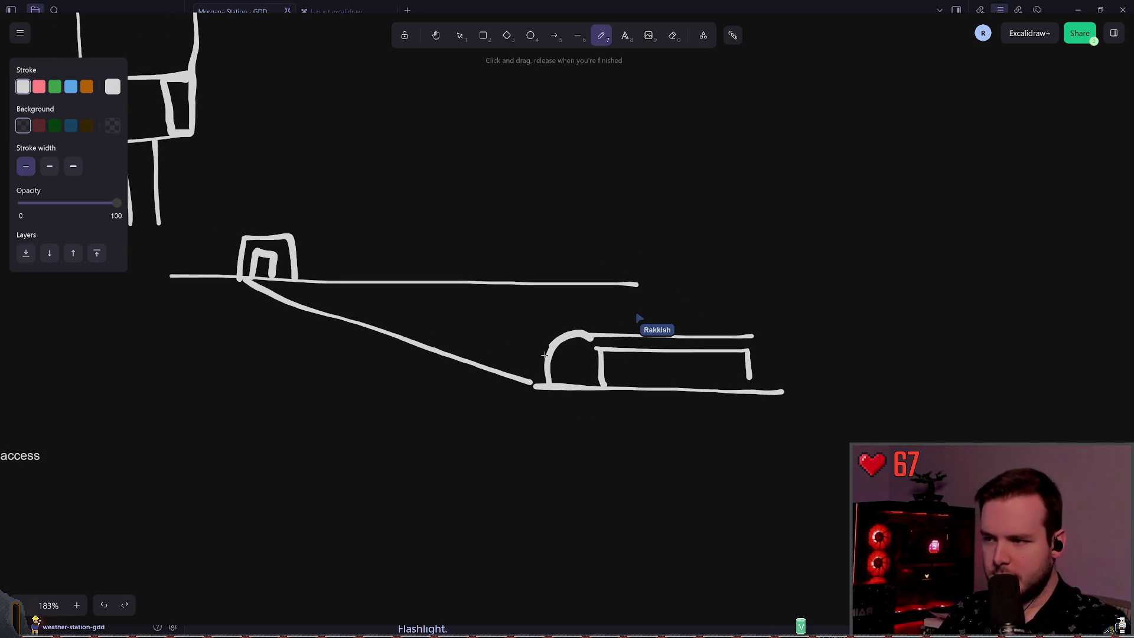
pyautogui.hscroll(1, 502, 351)
pyautogui.scroll(1, 503, 351)
# Draw a pointed tip extending right from the dome and a box beyond it.
pyautogui.moveTo(523, 376)
pyautogui.mouseDown()
pyautogui.moveTo(761, 374)
pyautogui.moveTo(696, 406)
pyautogui.mouseUp()
pyautogui.hscroll(5, 636, 380)
pyautogui.moveTo(638, 358)
pyautogui.mouseDown()
pyautogui.moveTo(635, 426)
pyautogui.moveTo(805, 347)
pyautogui.moveTo(633, 437)
pyautogui.moveTo(611, 435)
pyautogui.mouseUp()
# Attempt a line from the small house to the dome, undoing it and a stray circle.
pyautogui.hscroll(-1, 633, 392)
pyautogui.scroll(-1, 633, 392)
pyautogui.hscroll(-2, 633, 392)
pyautogui.scroll(-1, 633, 391)
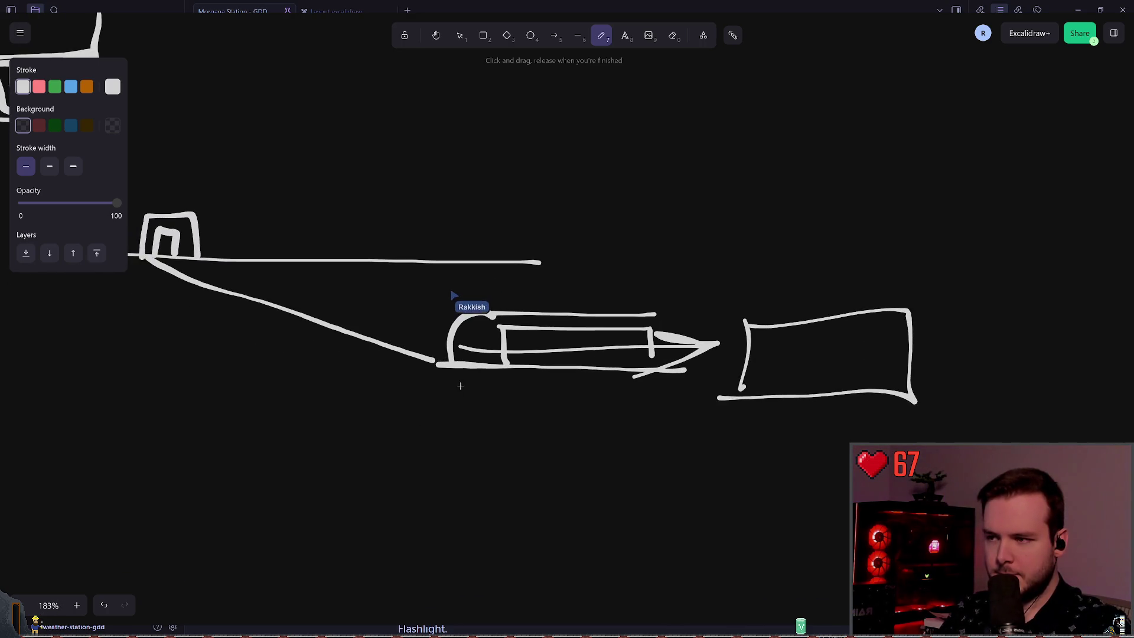
pyautogui.hscroll(-3, 452, 310)
pyautogui.scroll(1, 452, 310)
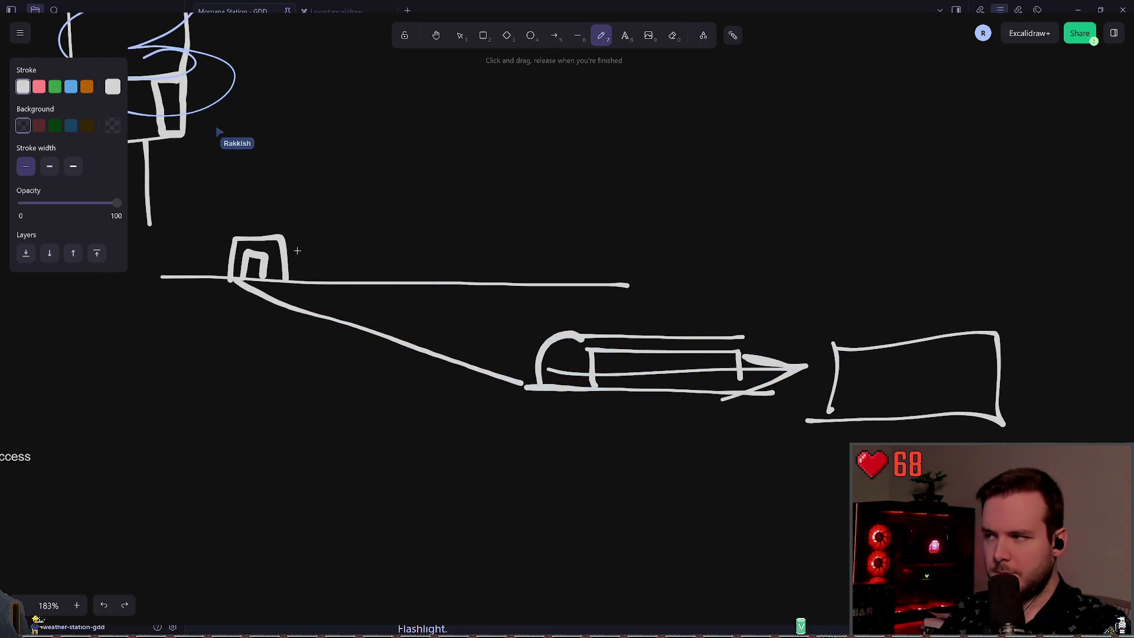
pyautogui.hscroll(-2, 43, 618)
pyautogui.scroll(1, 43, 619)
pyautogui.moveTo(343, 255)
pyautogui.mouseDown()
pyautogui.moveTo(595, 362)
pyautogui.moveTo(617, 356)
pyautogui.moveTo(330, 261)
pyautogui.moveTo(617, 353)
pyautogui.mouseUp()
pyautogui.hotkey('ctrl', 'z')
pyautogui.hotkey('ctrl', 'z')
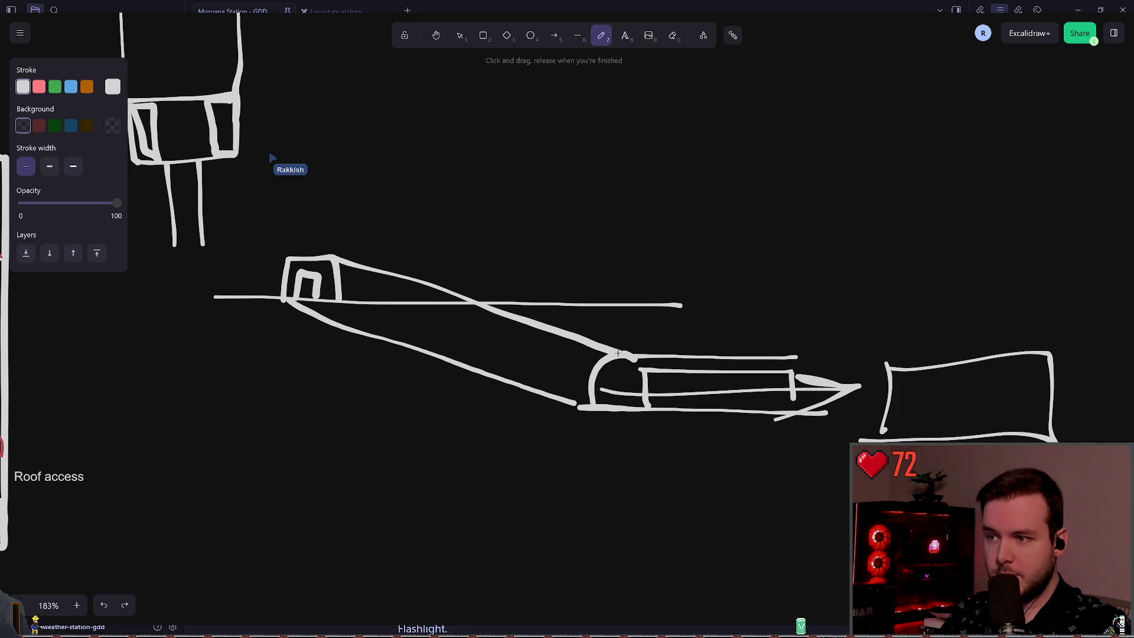
pyautogui.hscroll(-1, 410, 297)
pyautogui.moveTo(344, 247)
pyautogui.mouseDown()
pyautogui.moveTo(346, 322)
pyautogui.moveTo(319, 249)
pyautogui.mouseUp()
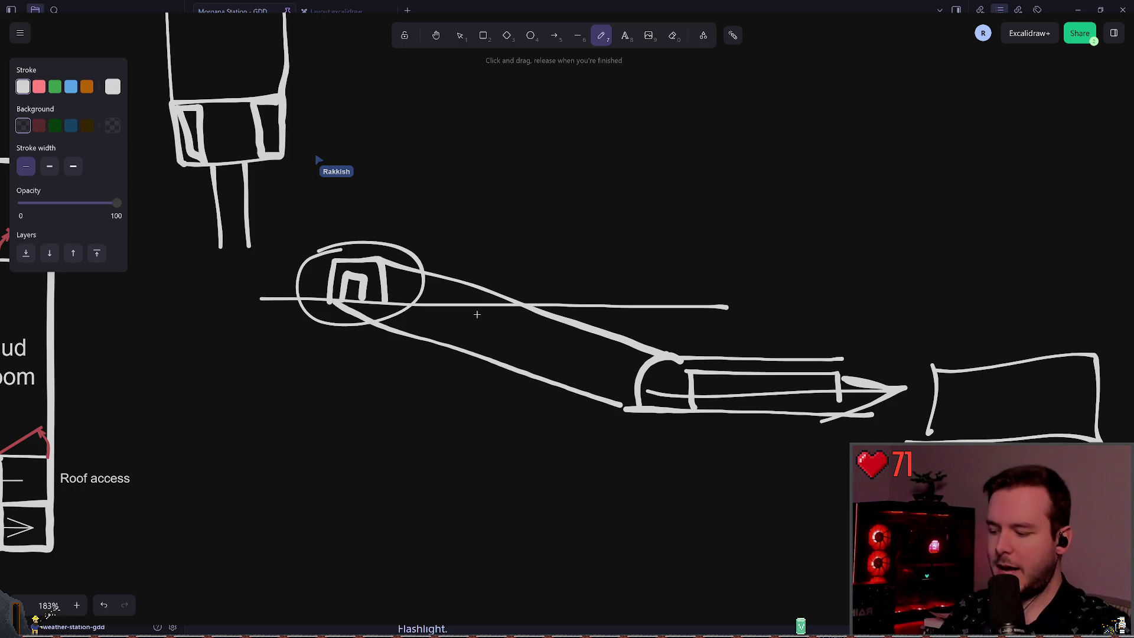
pyautogui.hotkey('ctrl', 'z')
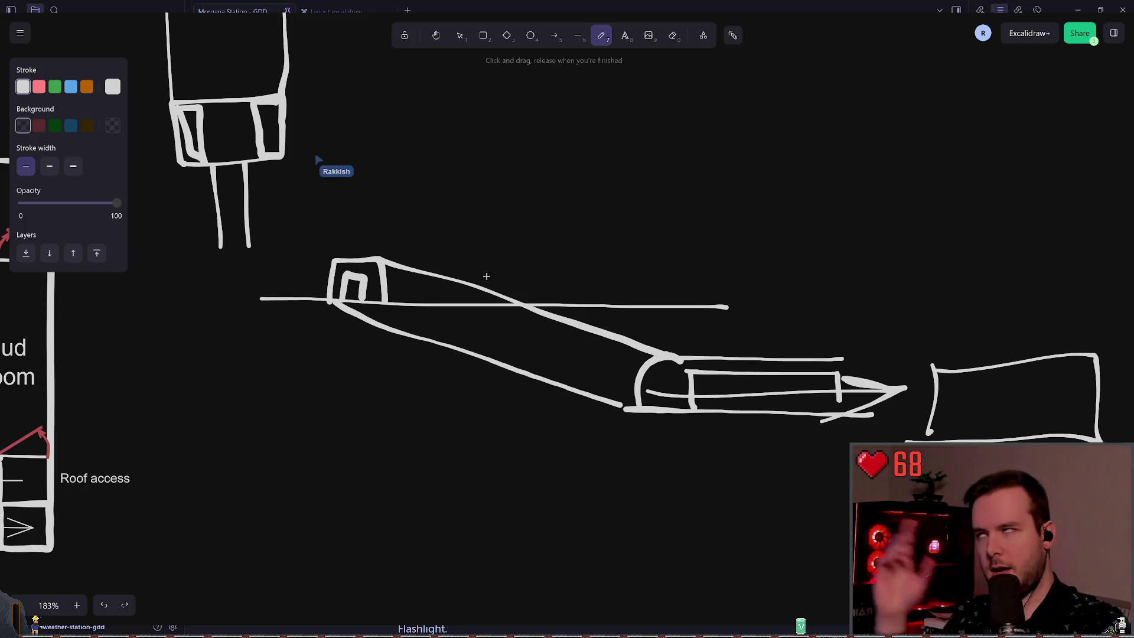
# Trace a stroke along the sloped lower edge three times, undoing each attempt.
pyautogui.moveTo(378, 303); pyautogui.dragTo(638, 377)
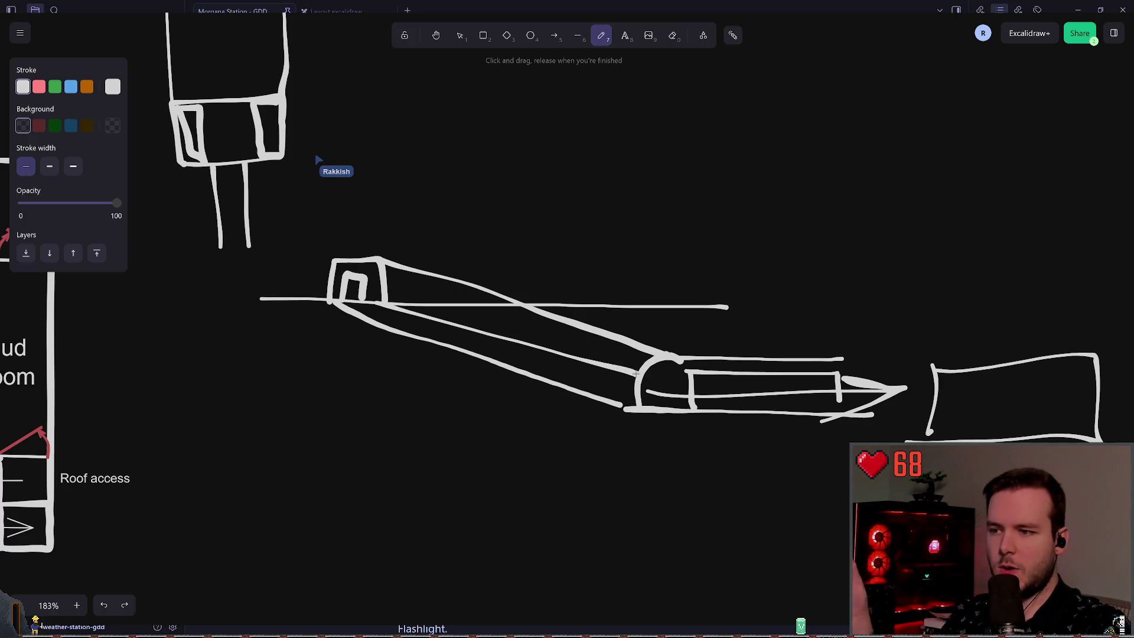
pyautogui.hotkey('ctrl', 'z')
pyautogui.moveTo(388, 305); pyautogui.dragTo(613, 377)
pyautogui.hotkey('ctrl', 'z')
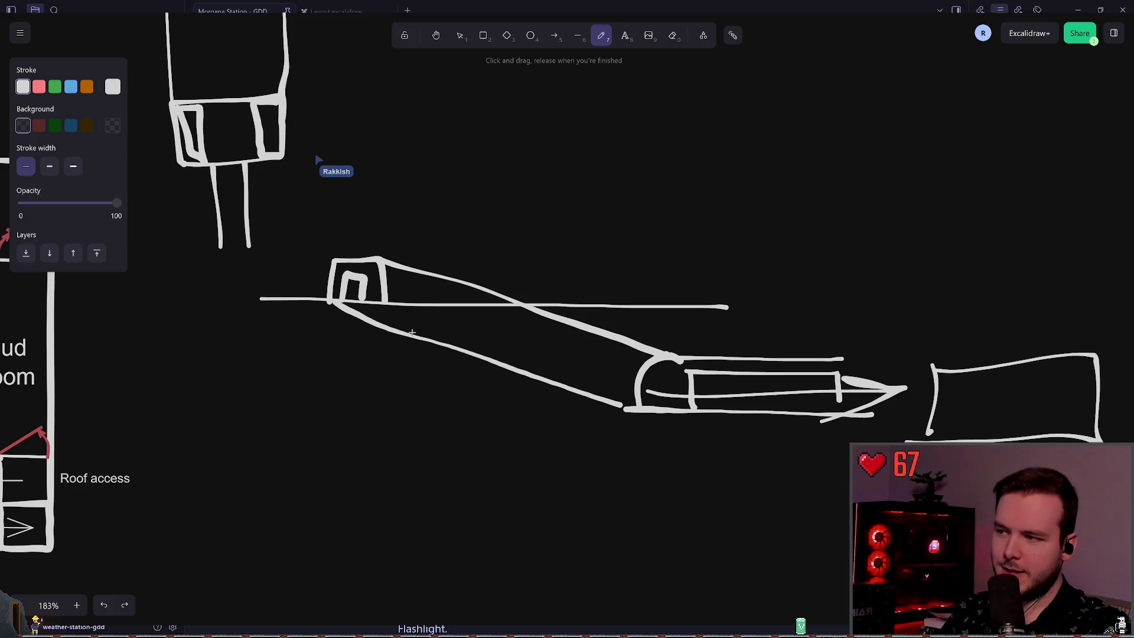
pyautogui.moveTo(453, 338); pyautogui.dragTo(617, 385)
pyautogui.hotkey('ctrl', 'z')
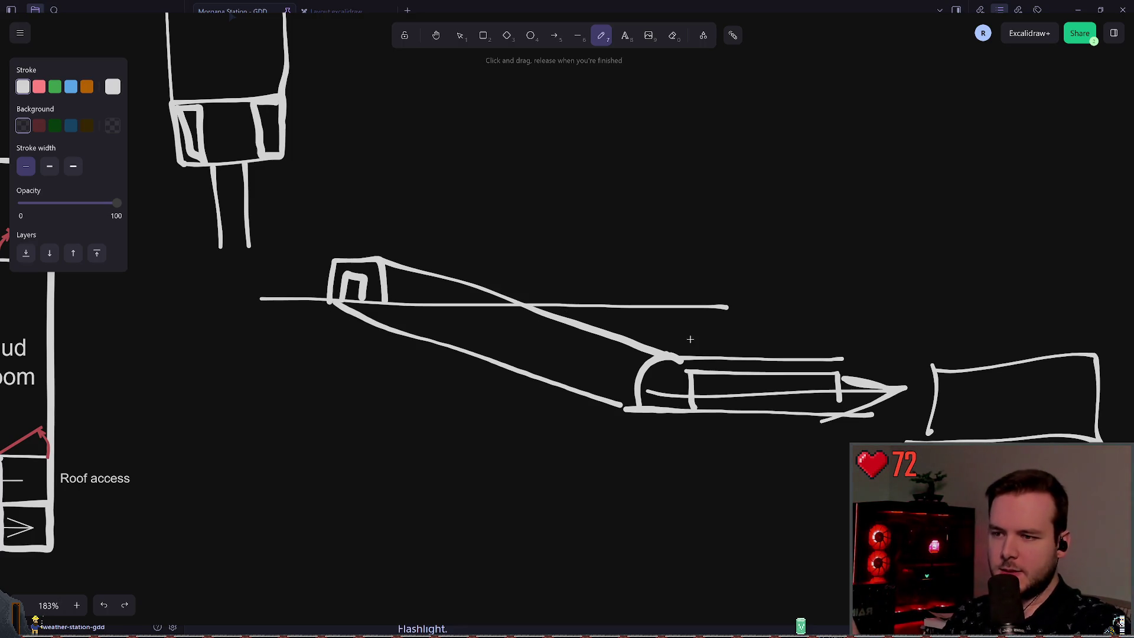
# Box-select the whole dome-and-slope sketch and delete it.
pyautogui.hscroll(5, 699, 342)
pyautogui.moveTo(757, 384)
pyautogui.mouseDown()
pyautogui.moveTo(508, 393)
pyautogui.moveTo(551, 340)
pyautogui.mouseUp()
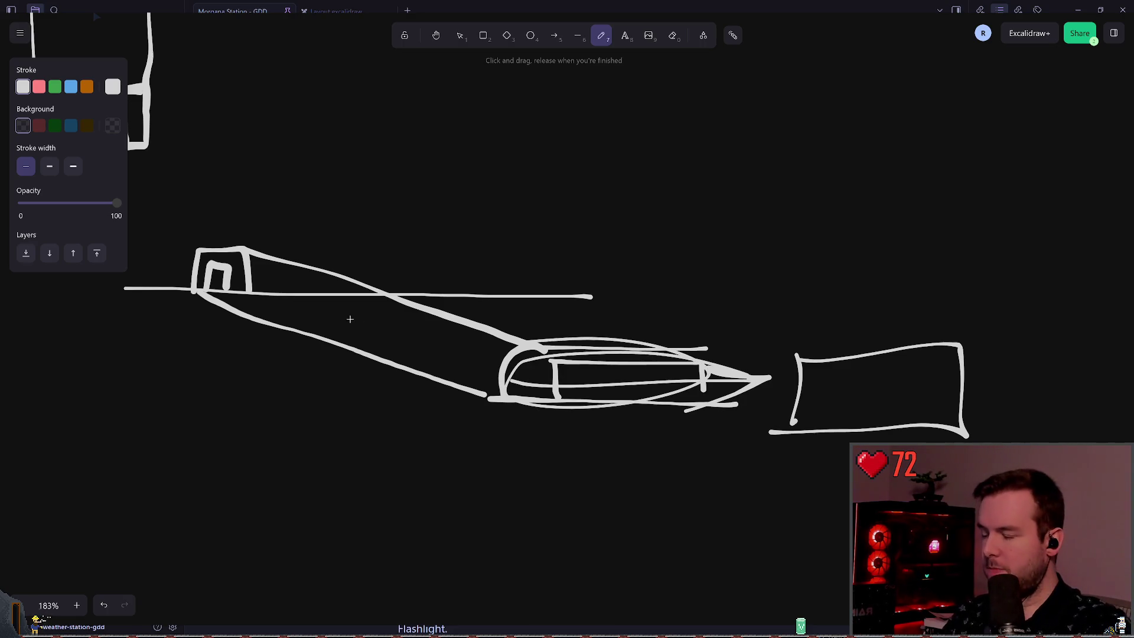
pyautogui.hotkey('ctrl', 'z')
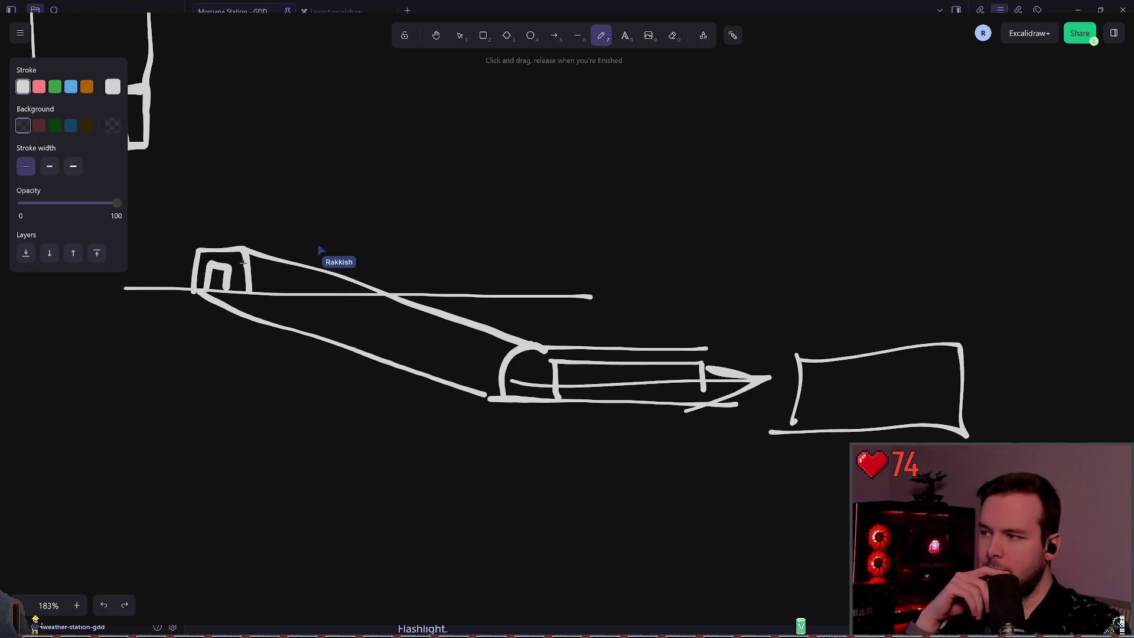
pyautogui.hscroll(-5, 315, 270)
pyautogui.scroll(-6, 467, 288)
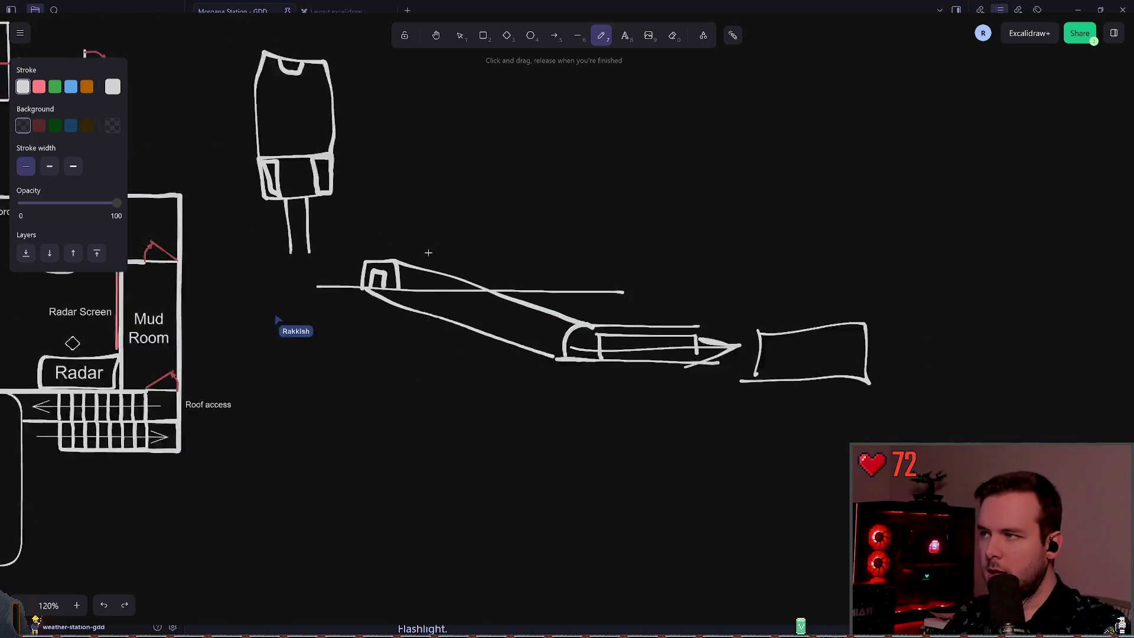
pyautogui.press('v')
pyautogui.moveTo(304, 88)
pyautogui.mouseDown()
pyautogui.moveTo(691, 402)
pyautogui.moveTo(875, 405)
pyautogui.mouseUp()
pyautogui.press('Delete')
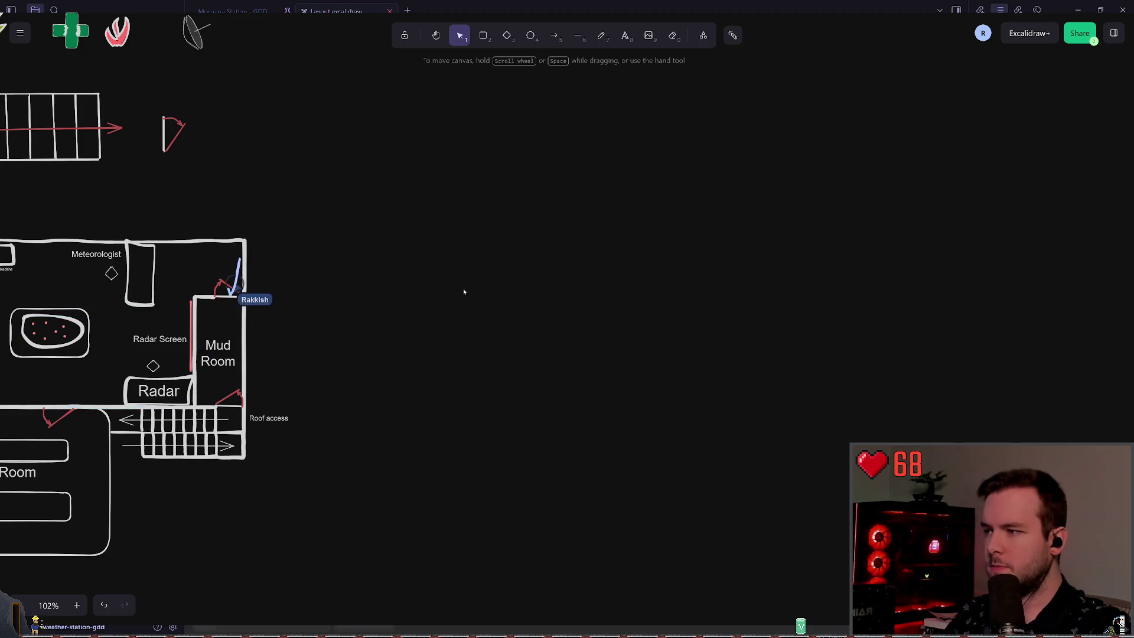
# Scroll to the main floor plan with the Manager and Server Room and pick the pencil.
pyautogui.hscroll(-6, 463, 291)
pyautogui.hscroll(-2, 484, 285)
pyautogui.keyDown('ctrl'); pyautogui.scroll(1, 484, 285); pyautogui.keyUp('ctrl')
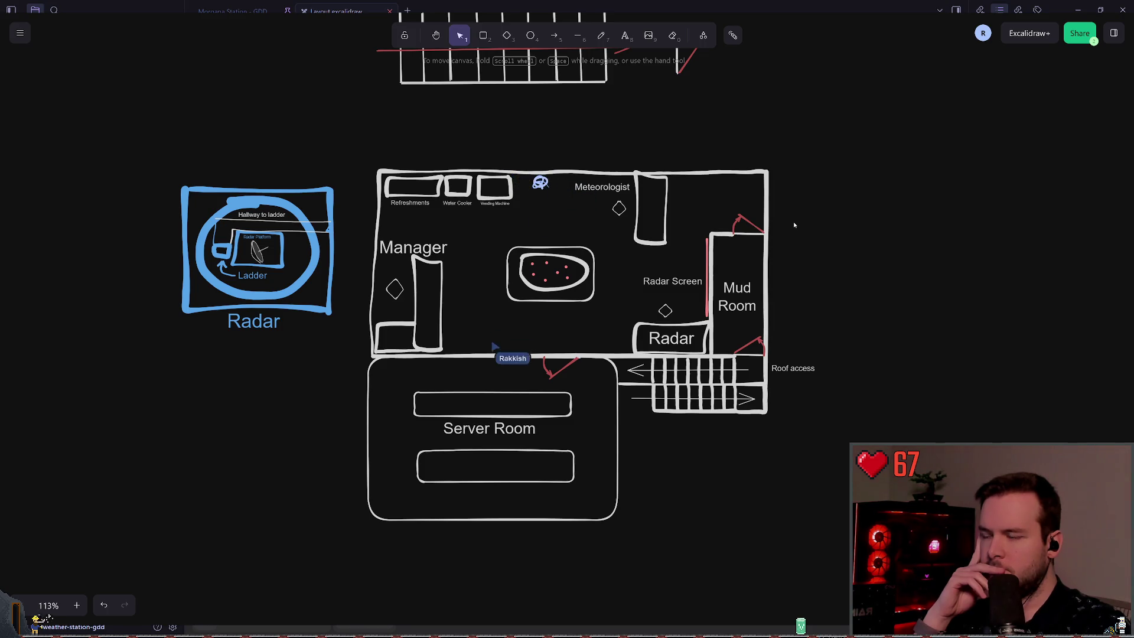
pyautogui.press('p')
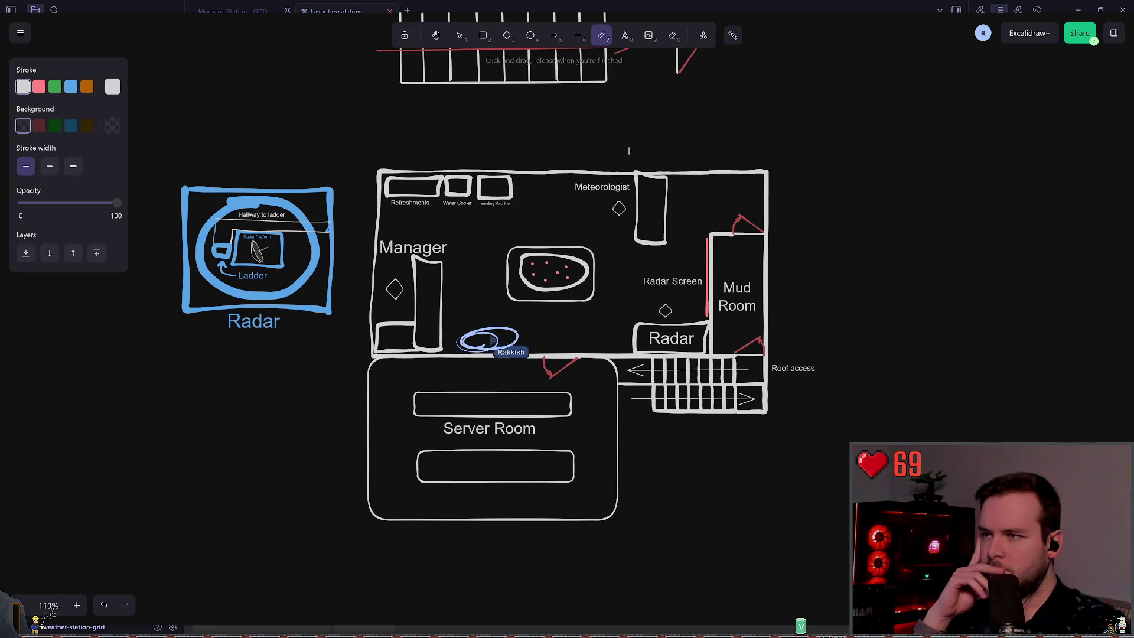
pyautogui.moveTo(521, 180); pyautogui.dragTo(588, 180)
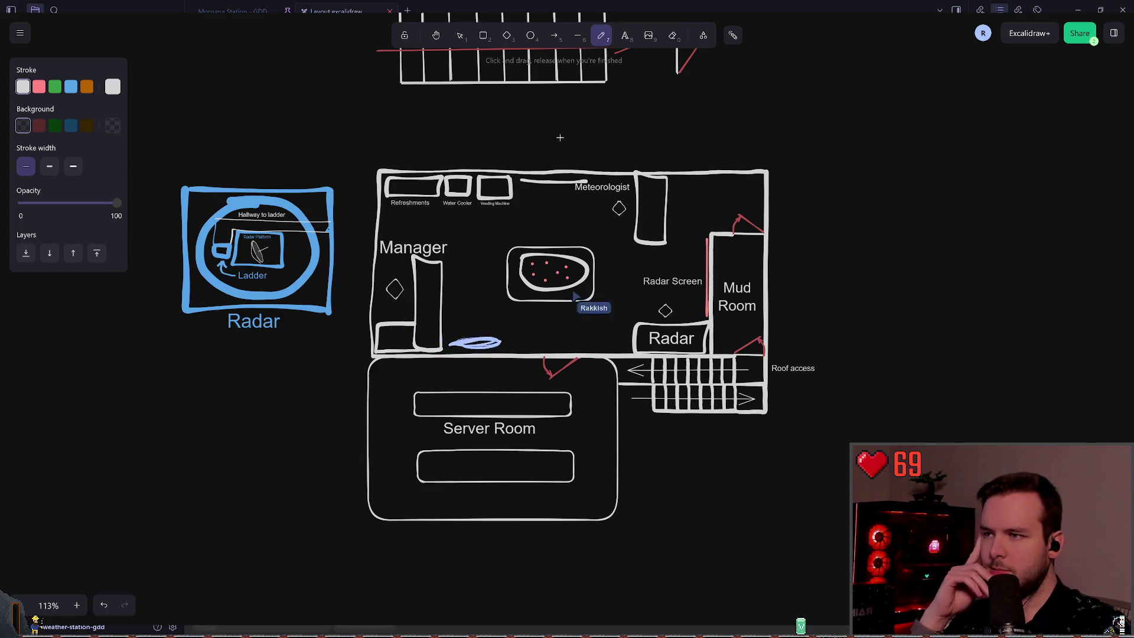
pyautogui.scroll(5, 551, 141)
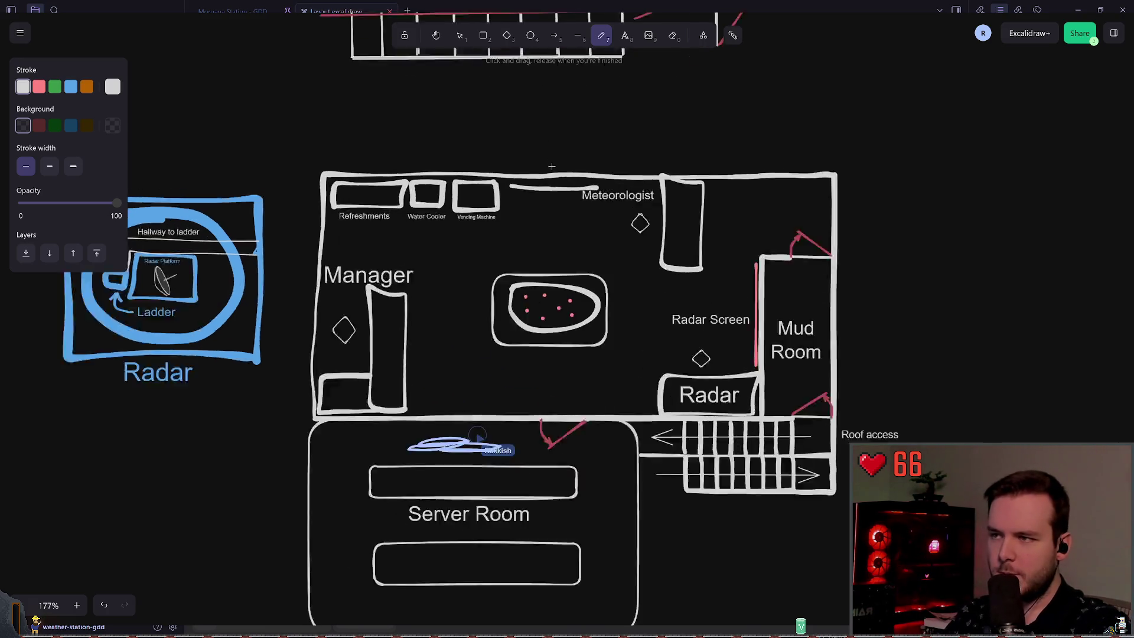
pyautogui.hotkey('ctrl', 'z')
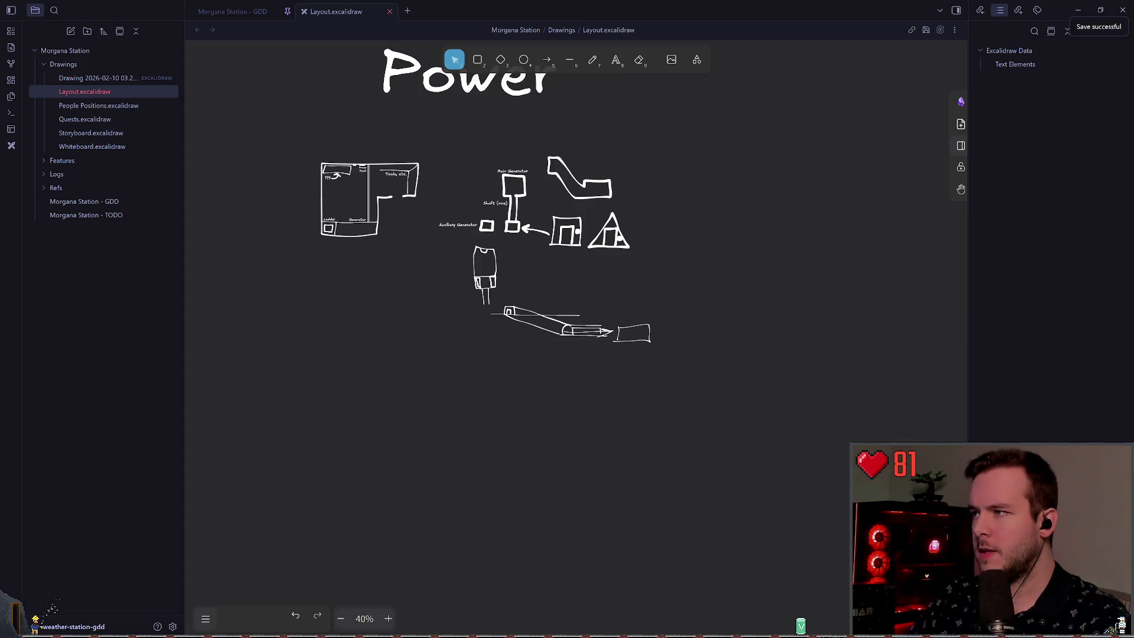
# Leave the Layout.excalidraw drawing for the Godot editor's research.tscn scene.
pyautogui.hotkey('alt', 'Tab')
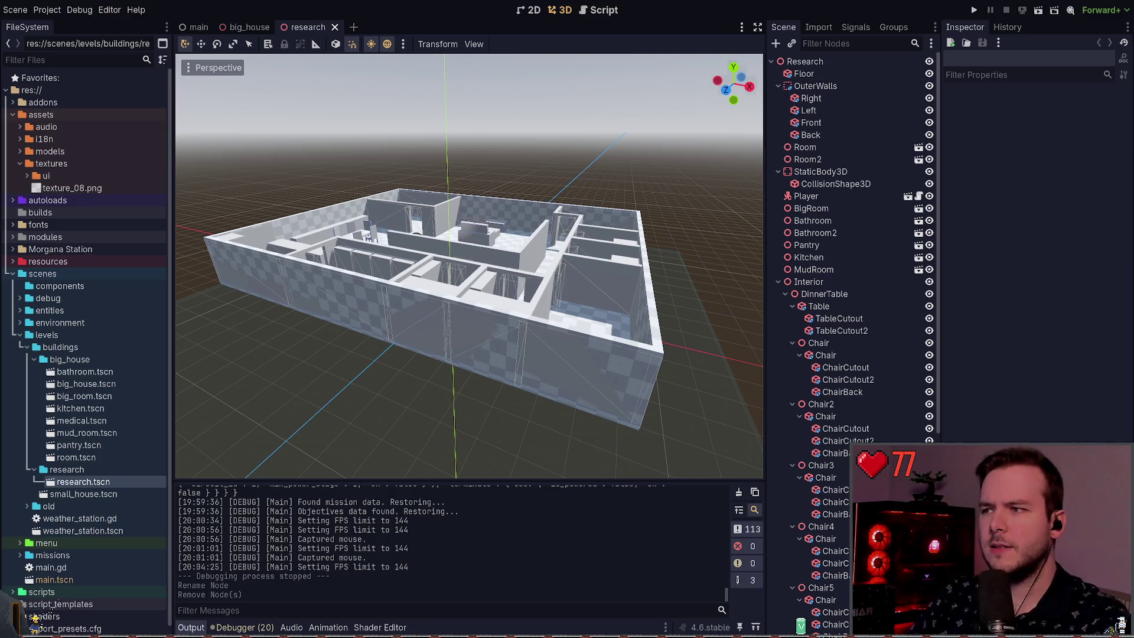
# Look down into the house, then delete and restore the Interior node.
pyautogui.moveTo(469, 266); pyautogui.dragTo(393, 310)
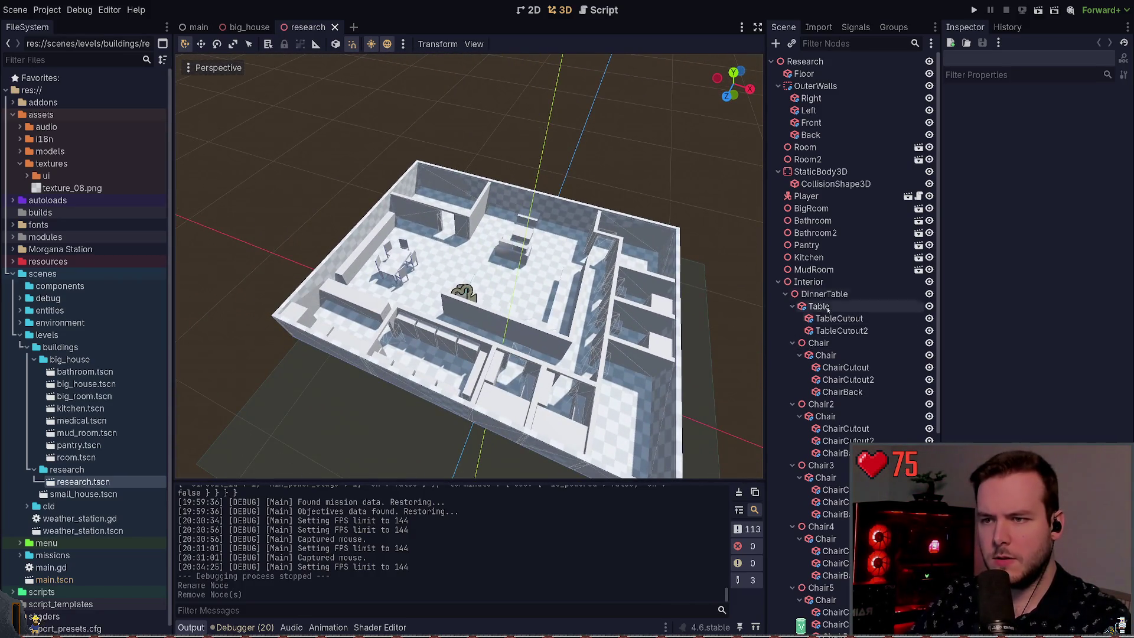
pyautogui.click(796, 282)
pyautogui.press('Delete')
pyautogui.hotkey('ctrl', 'z')
# Delete the DinnerTable, Couch, TVStand, CoffeeTable and OfficeDesk nodes and save the research scene.
pyautogui.click(852, 295)
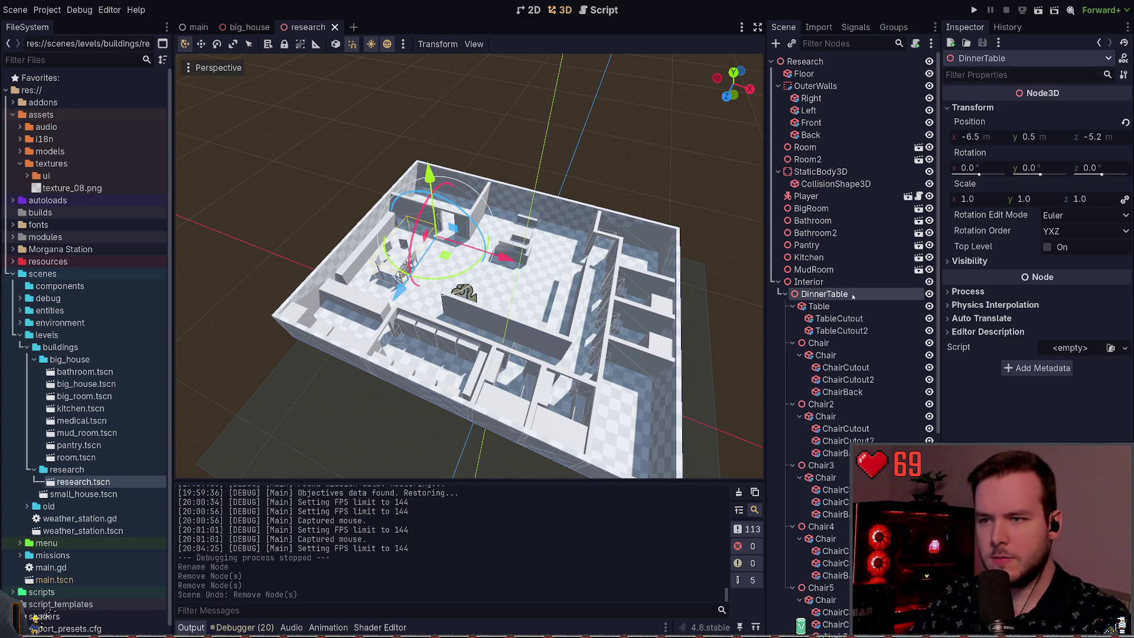
pyautogui.click(785, 293)
pyautogui.press('f')
pyautogui.click(785, 318)
pyautogui.click(785, 331)
pyautogui.click(784, 343)
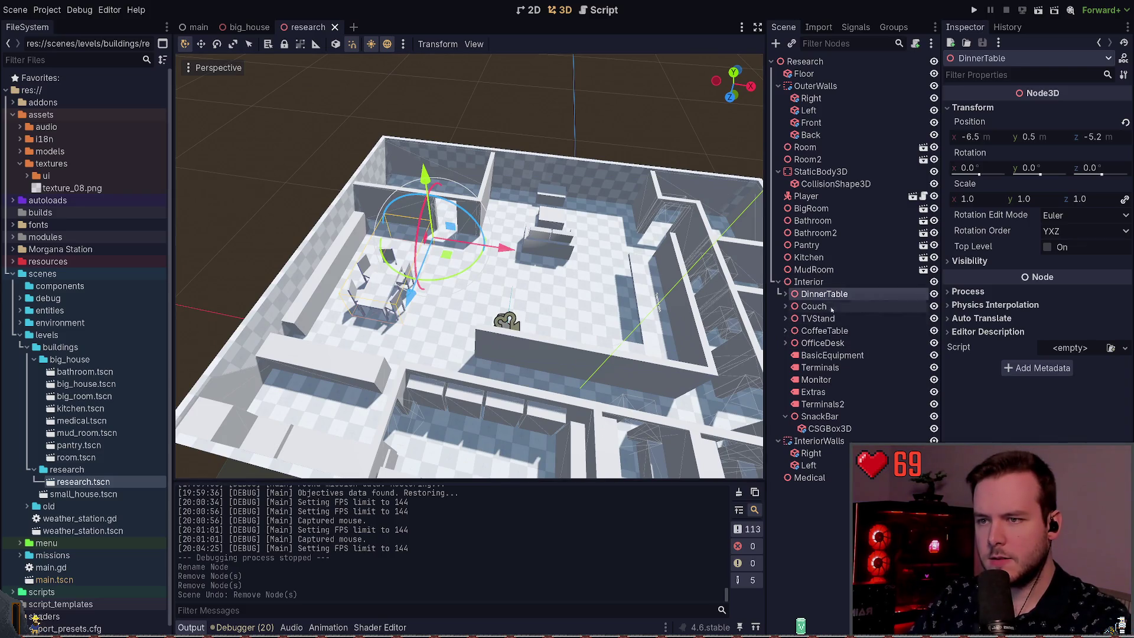
pyautogui.keyDown('shift'); pyautogui.click(826, 342); pyautogui.keyUp('shift')
pyautogui.press('Delete')
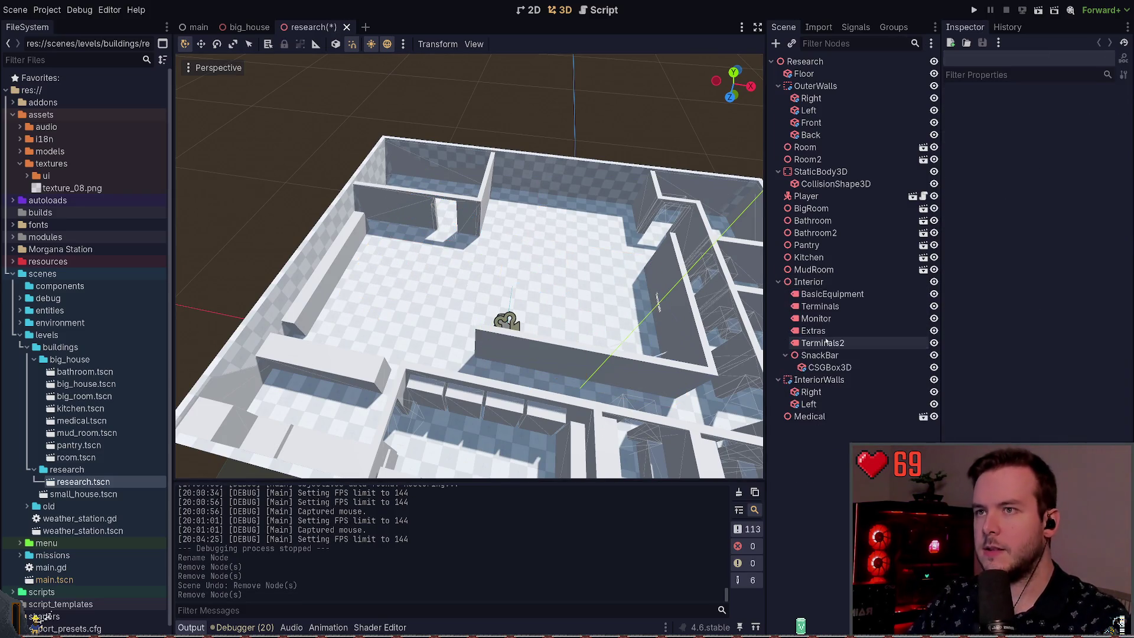
pyautogui.hotkey('ctrl', 's')
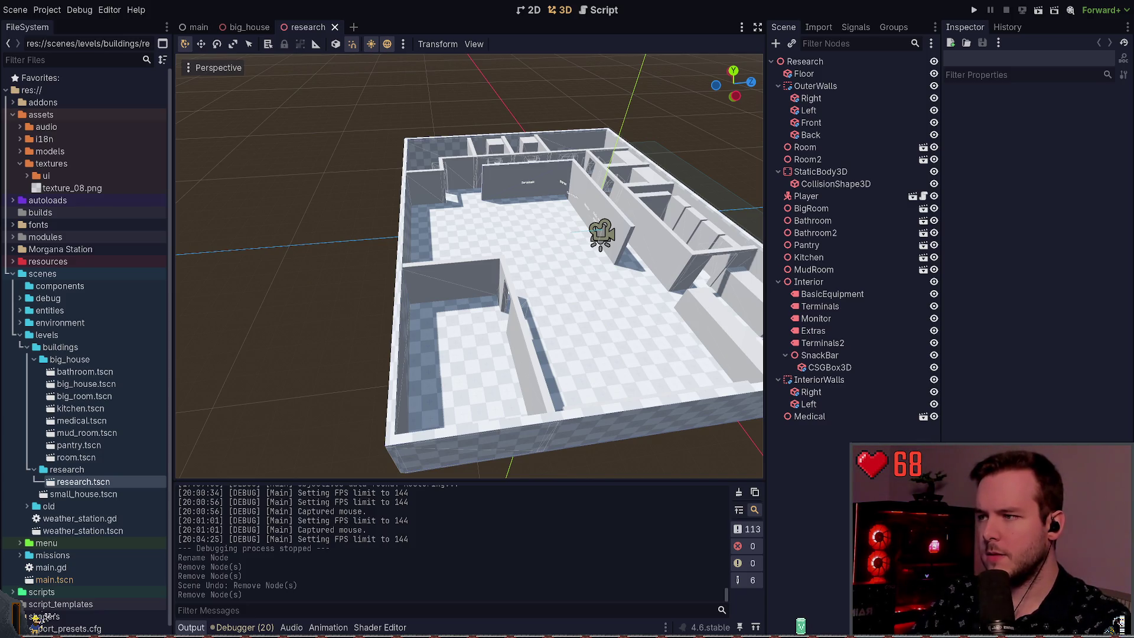
pyautogui.hotkey('alt', 'Tab')
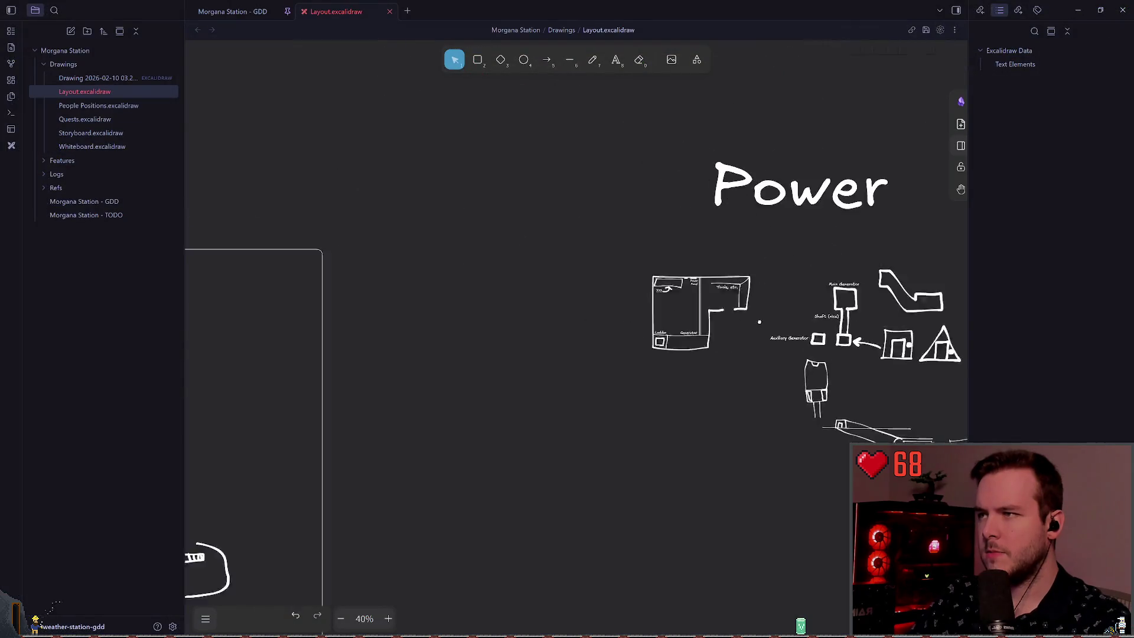
# Paste the floor plan below the Research sketches and make its lines white.
pyautogui.hscroll(5, 405, 295)
pyautogui.scroll(5, 493, 299)
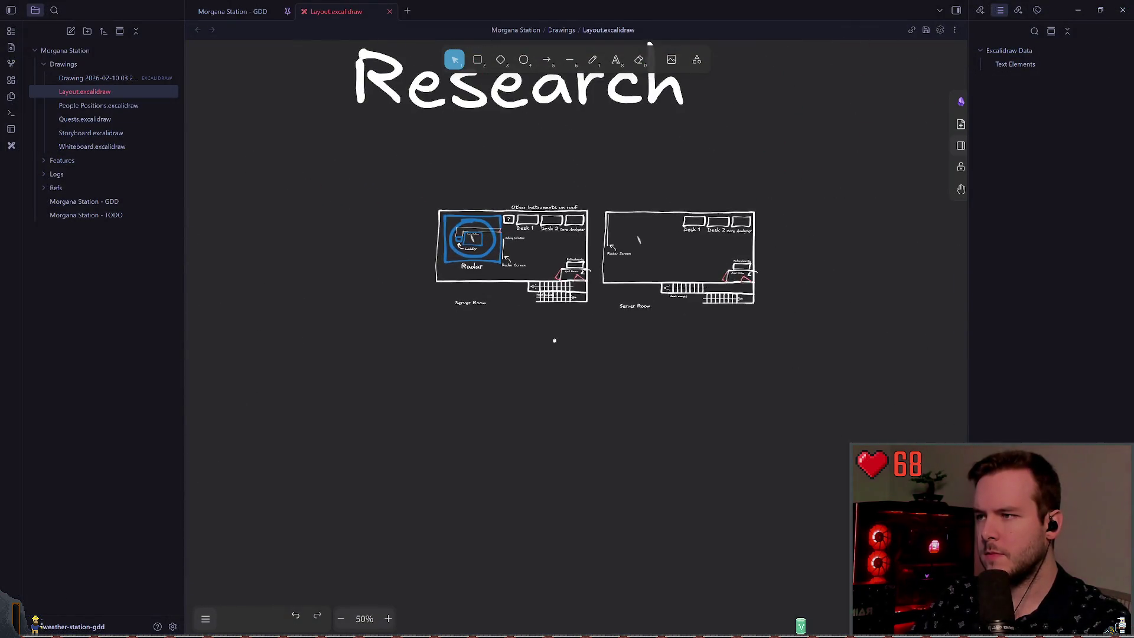
pyautogui.hotkey('ctrl', 'v')
pyautogui.moveTo(522, 306); pyautogui.dragTo(534, 342)
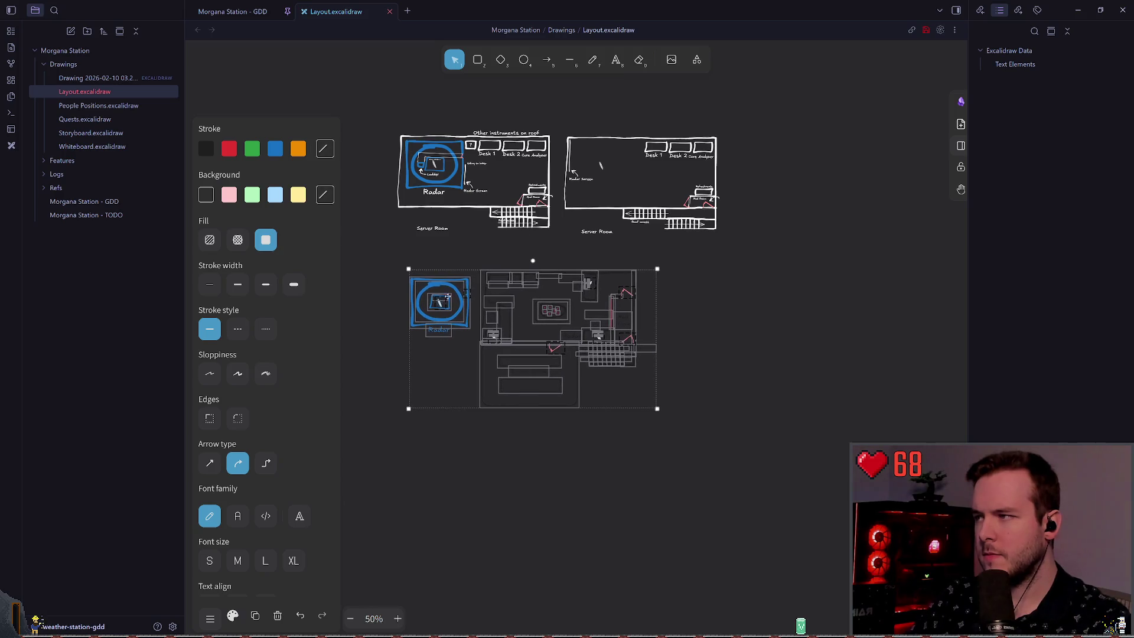
pyautogui.click(325, 148)
pyautogui.click(399, 166)
pyautogui.click(417, 397)
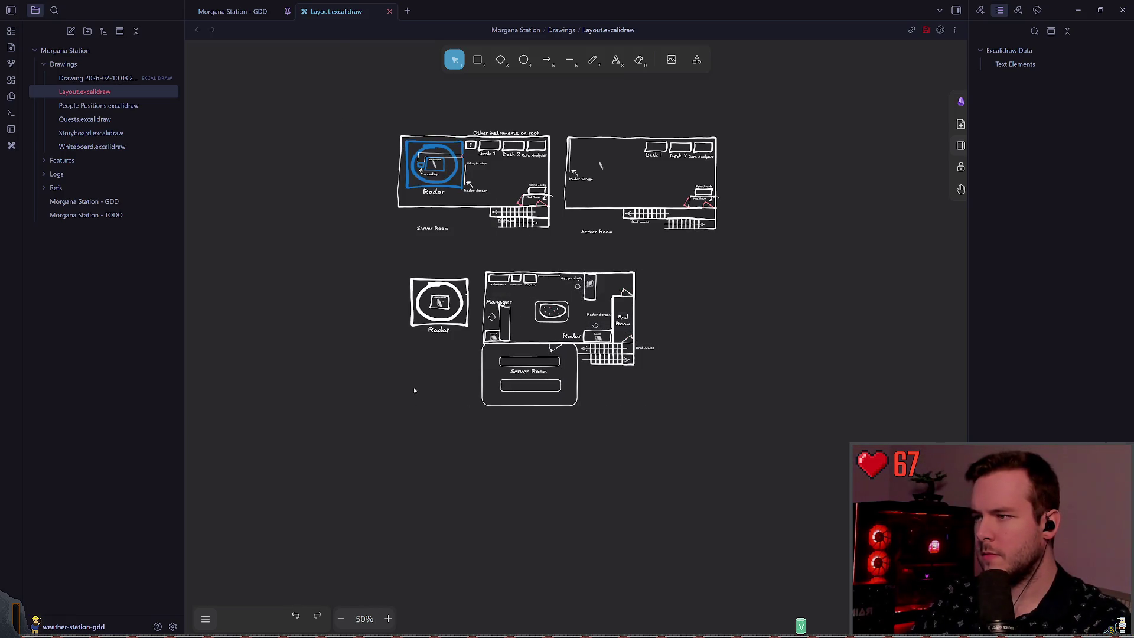
# Turn the dots inside the oval table red.
pyautogui.scroll(2, 569, 343)
pyautogui.scroll(5, 569, 343)
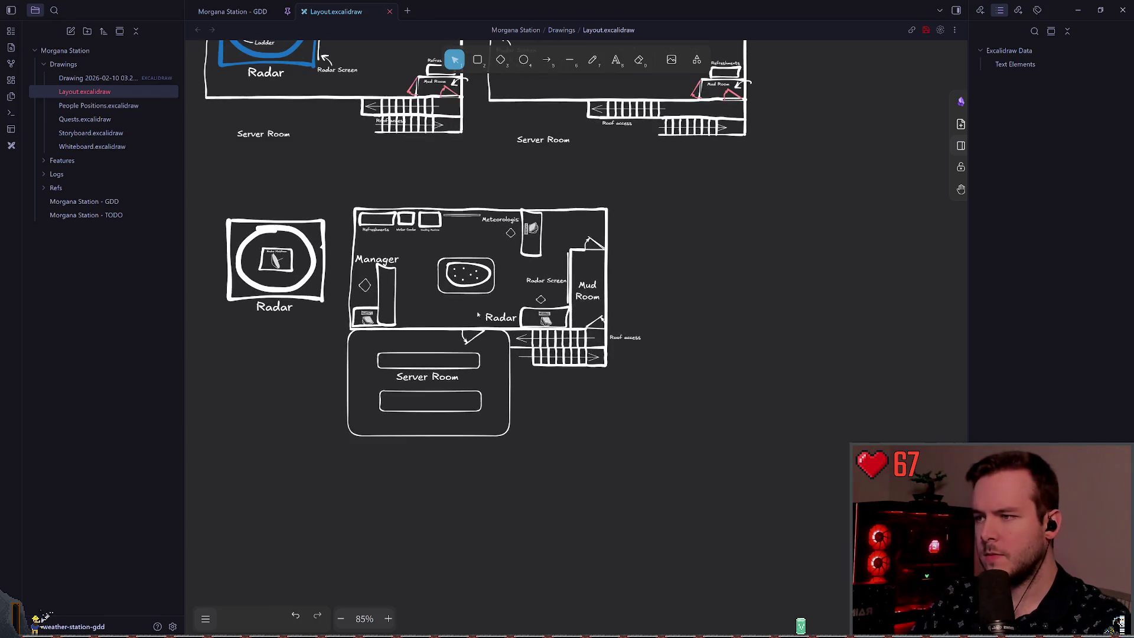
pyautogui.scroll(4, 528, 297)
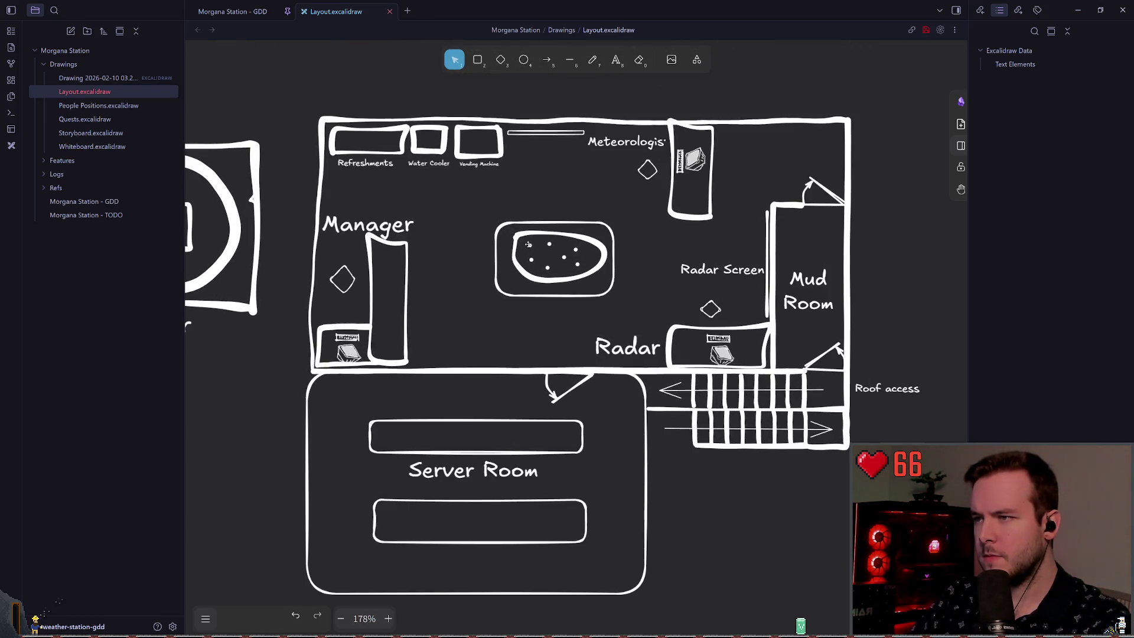
pyautogui.click(585, 274)
pyautogui.click(228, 288)
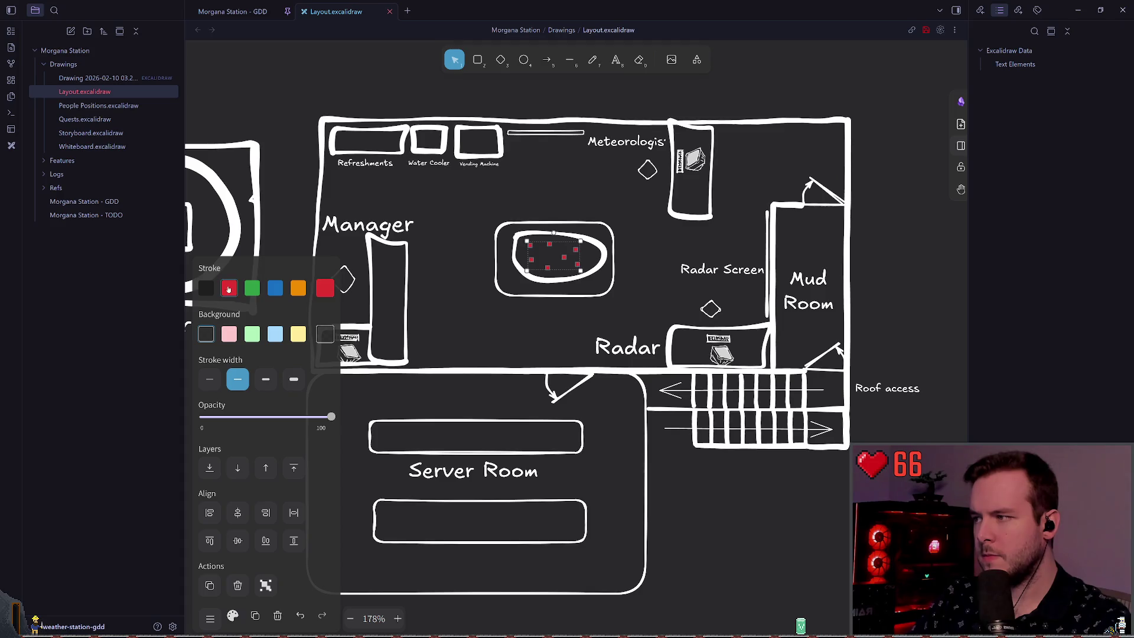
pyautogui.click(605, 220)
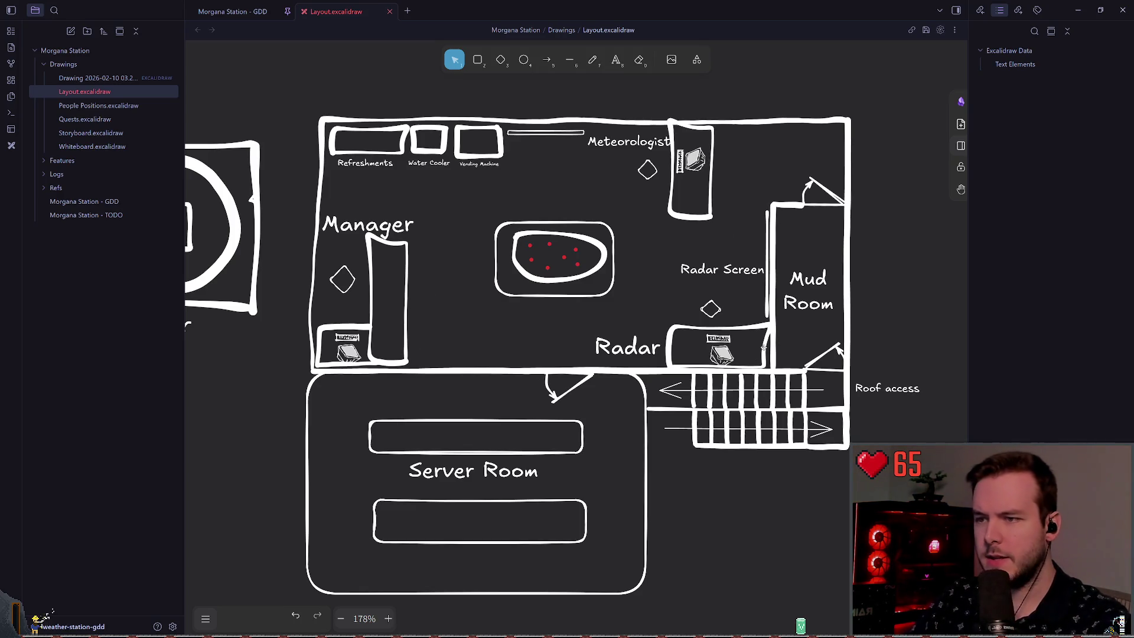
pyautogui.click(745, 332)
pyautogui.click(671, 291)
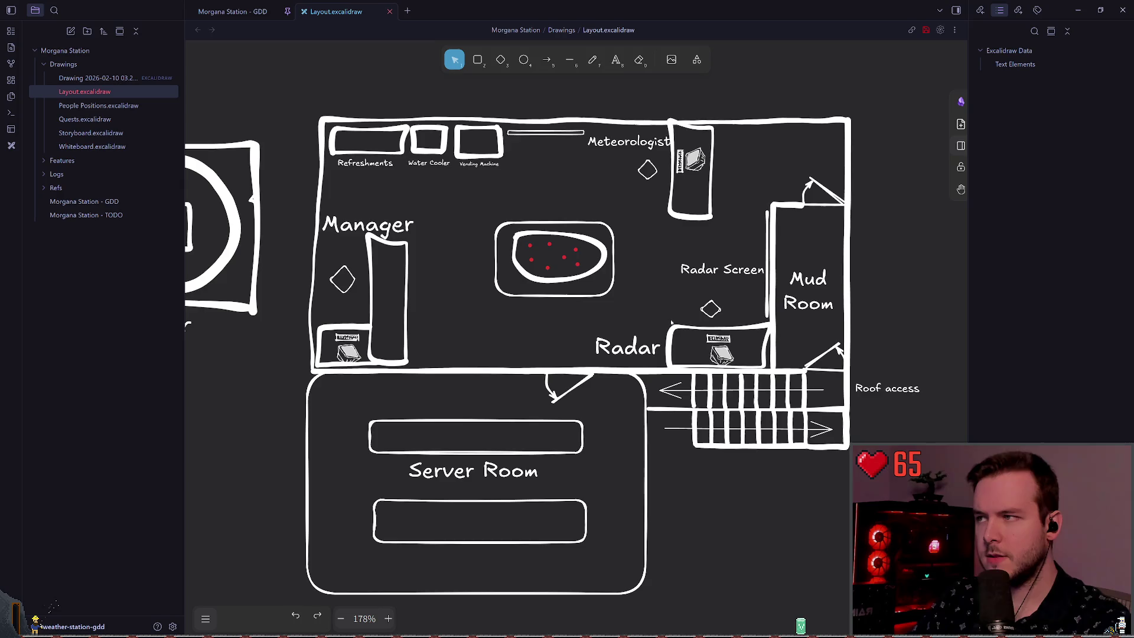
# Move the computer image onto the manager desk, nudging it slightly up.
pyautogui.scroll(-7, 665, 272)
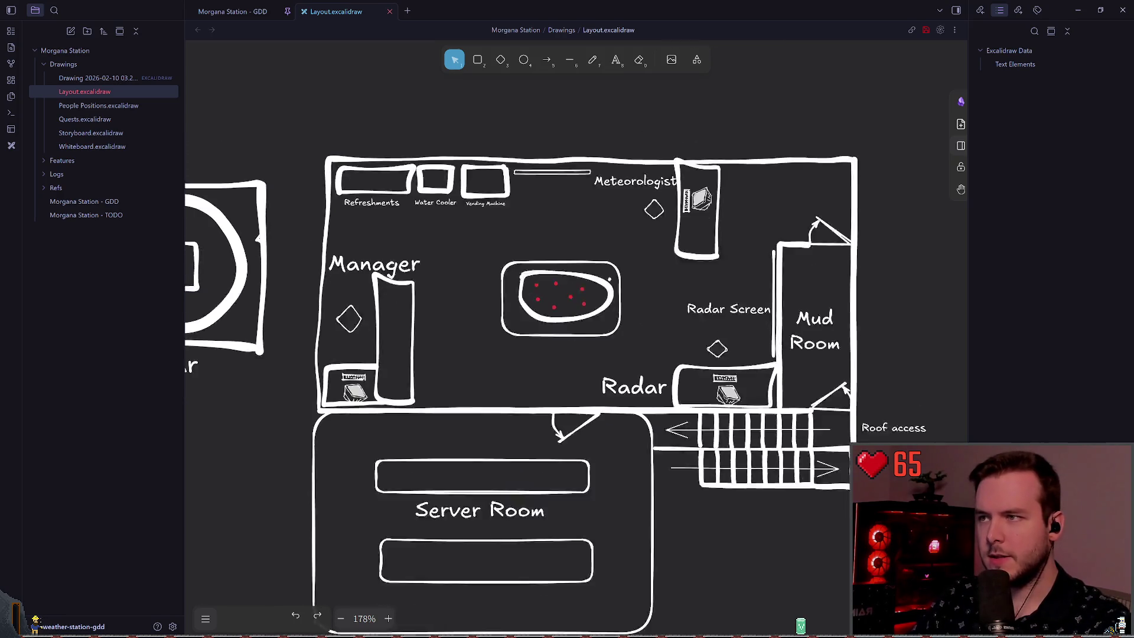
pyautogui.scroll(-5, 610, 273)
pyautogui.scroll(4, 363, 124)
pyautogui.scroll(-10, 550, 227)
pyautogui.scroll(15, 740, 488)
pyautogui.scroll(2, 740, 488)
pyautogui.scroll(-2, 658, 400)
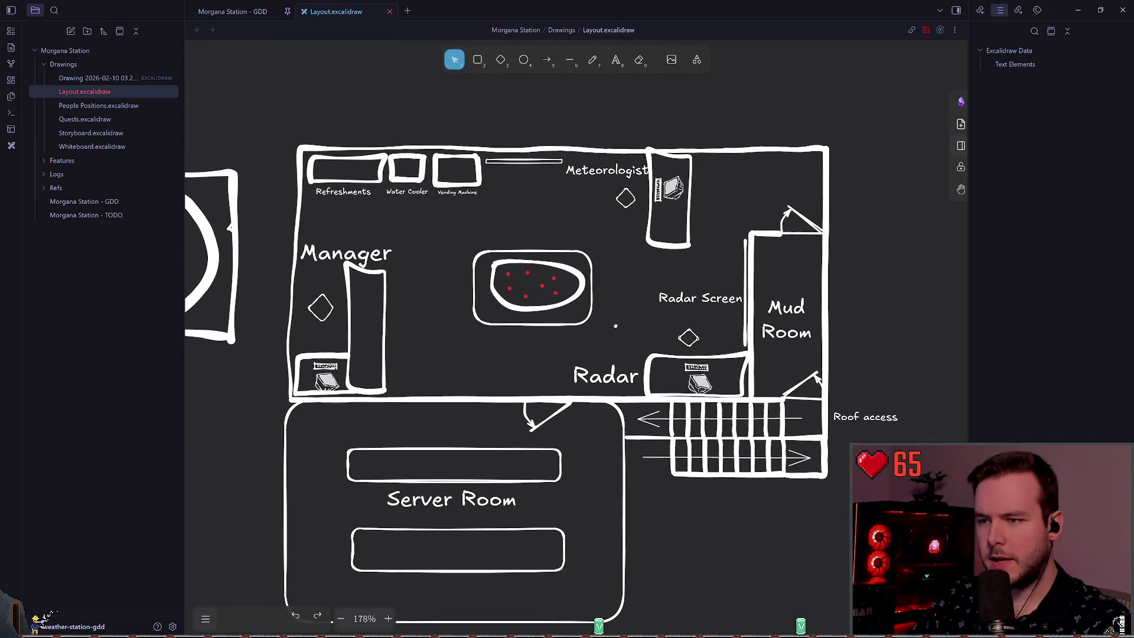
pyautogui.scroll(-2, 631, 325)
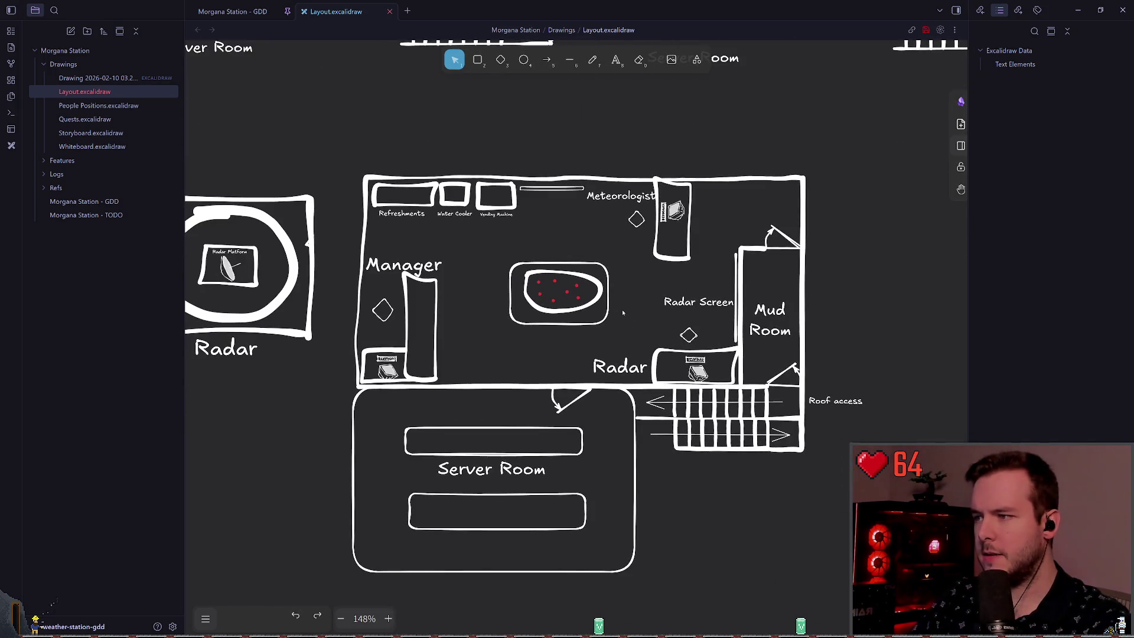
pyautogui.moveTo(386, 368)
pyautogui.mouseDown()
pyautogui.moveTo(424, 311)
pyautogui.moveTo(382, 316)
pyautogui.mouseUp()
pyautogui.press('Up')
pyautogui.press('Up')
pyautogui.press('Up')
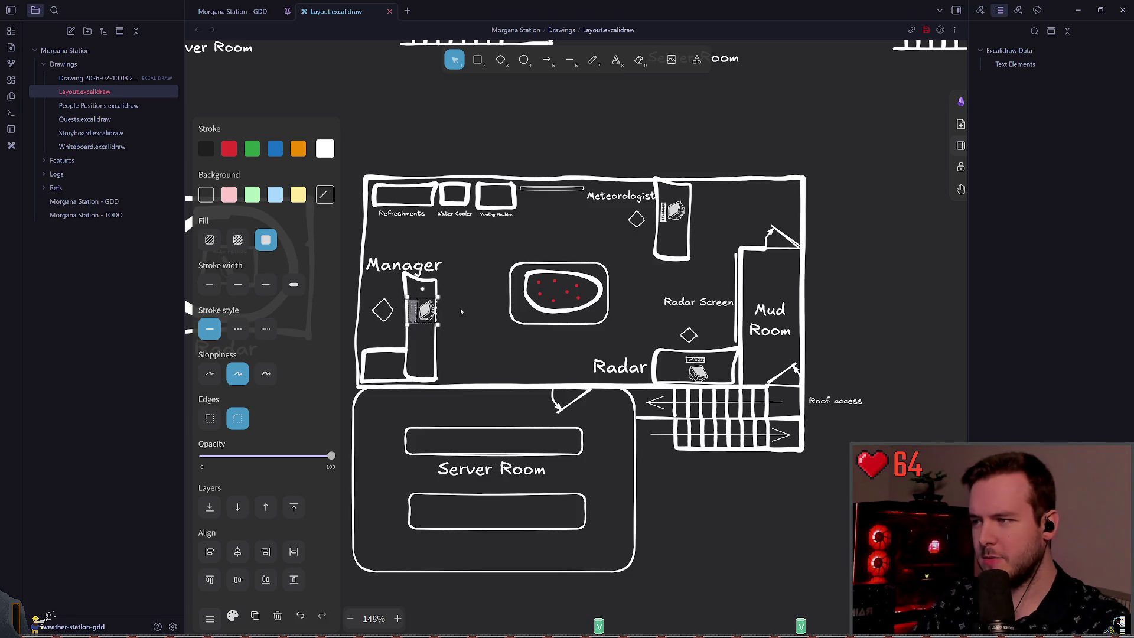
pyautogui.click(460, 311)
# Sketch red lines from Manager to Meteorologist and the radar desk, then undo both.
pyautogui.scroll(5, 511, 322)
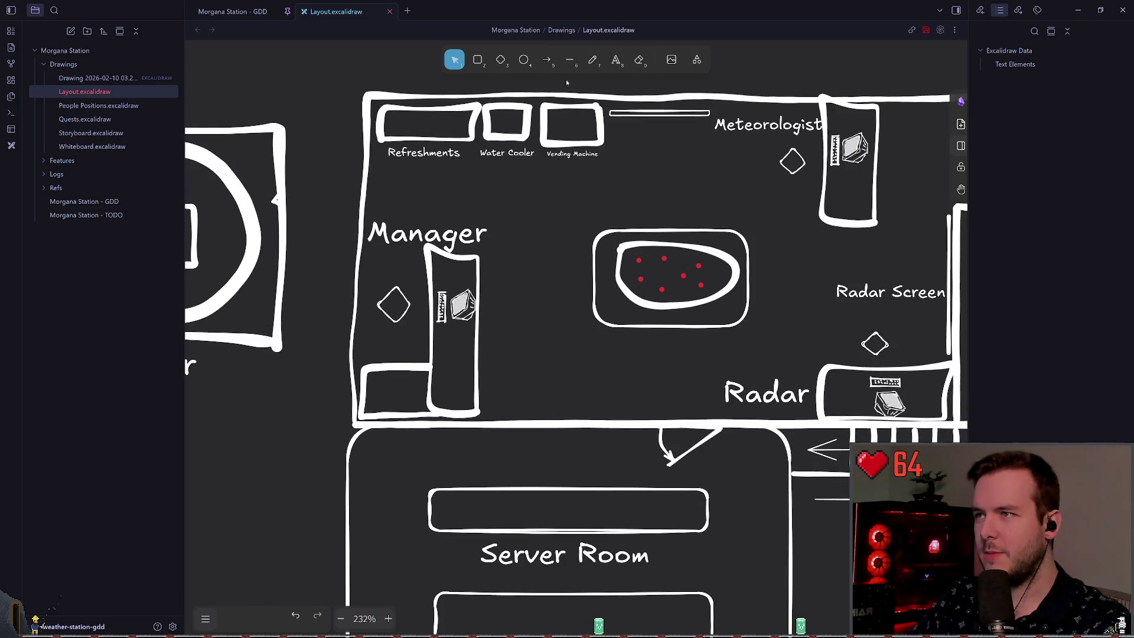
pyautogui.click(592, 59)
pyautogui.hscroll(3, 414, 266)
pyautogui.moveTo(313, 264); pyautogui.dragTo(687, 121)
pyautogui.moveTo(272, 321); pyautogui.dragTo(798, 378)
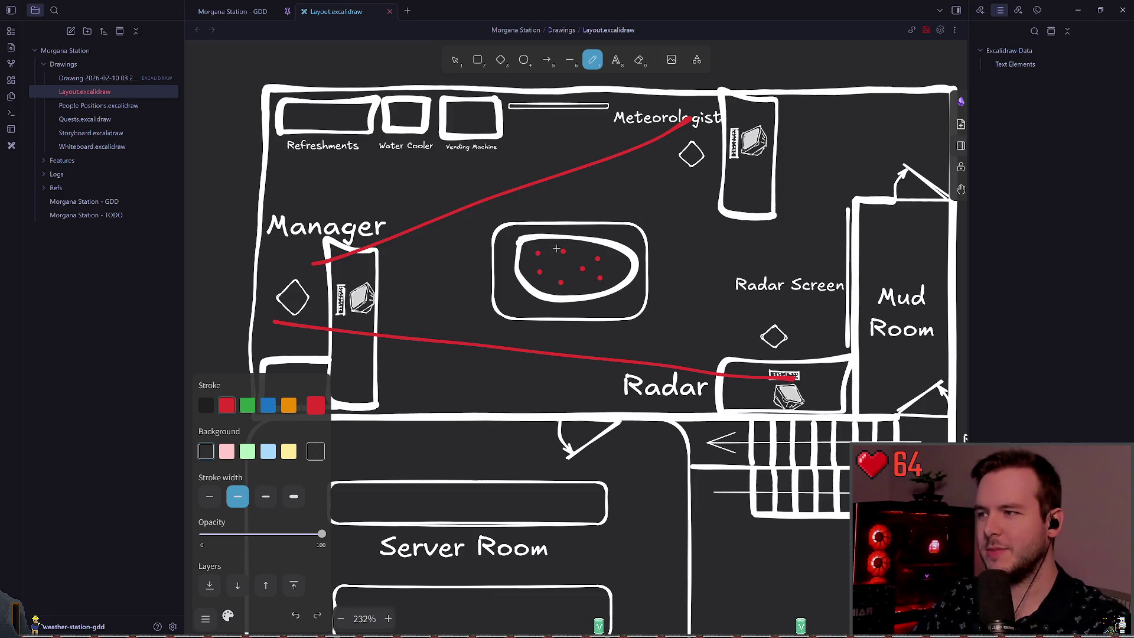
pyautogui.hotkey('ctrl', 'z')
pyautogui.hotkey('ctrl', 'z')
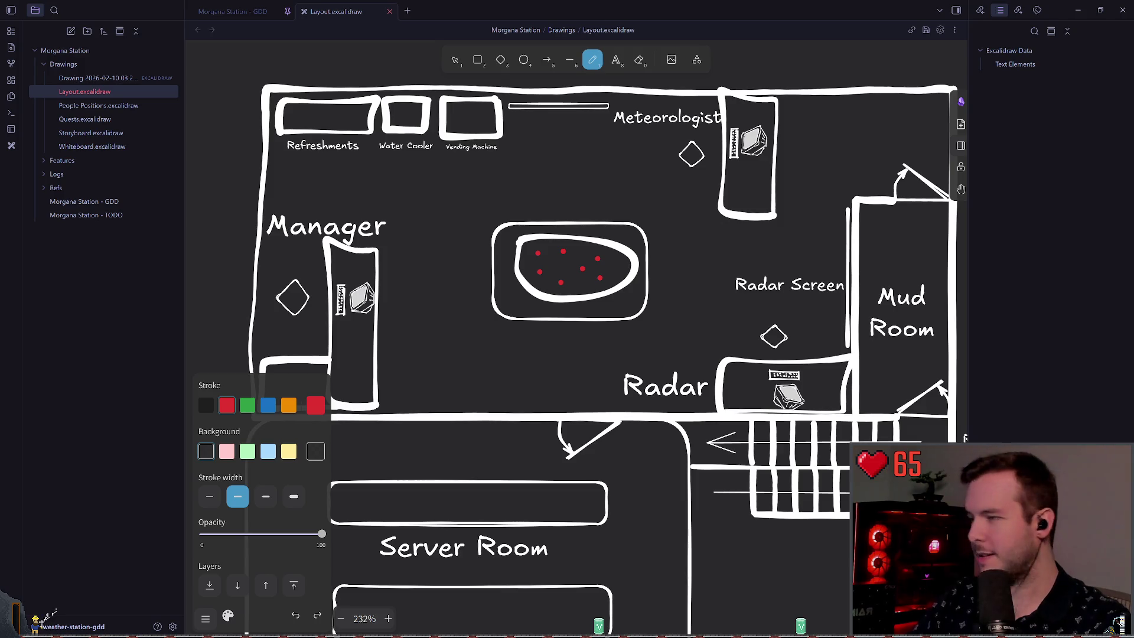
pyautogui.hotkey('alt', 'Tab')
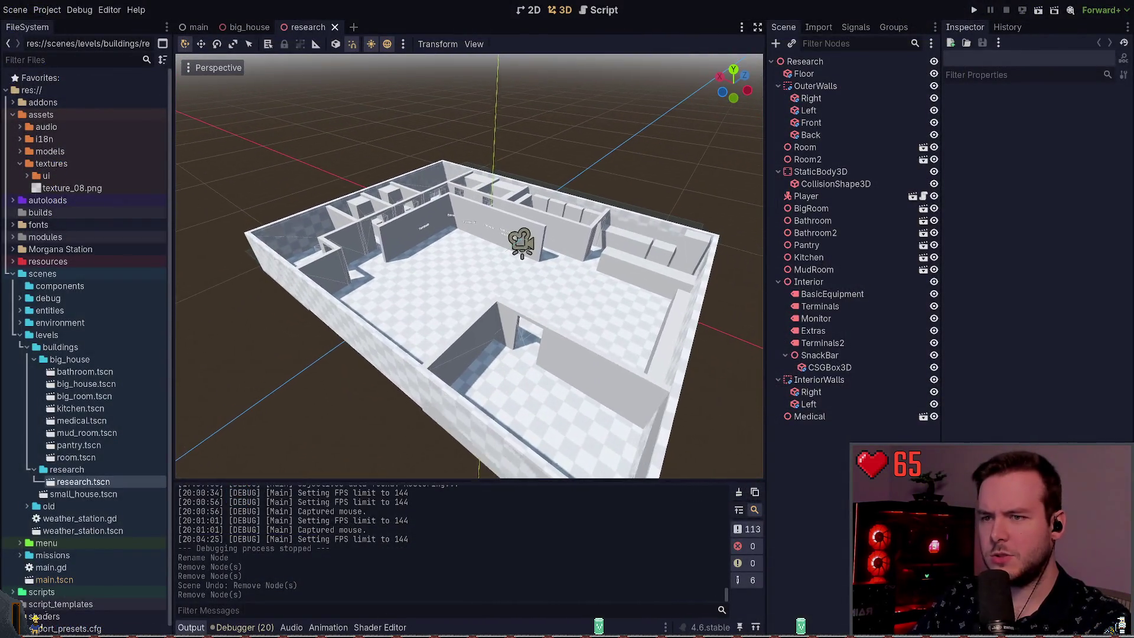
# Delete the Room2 and Room nodes from the research scene.
pyautogui.click(815, 86)
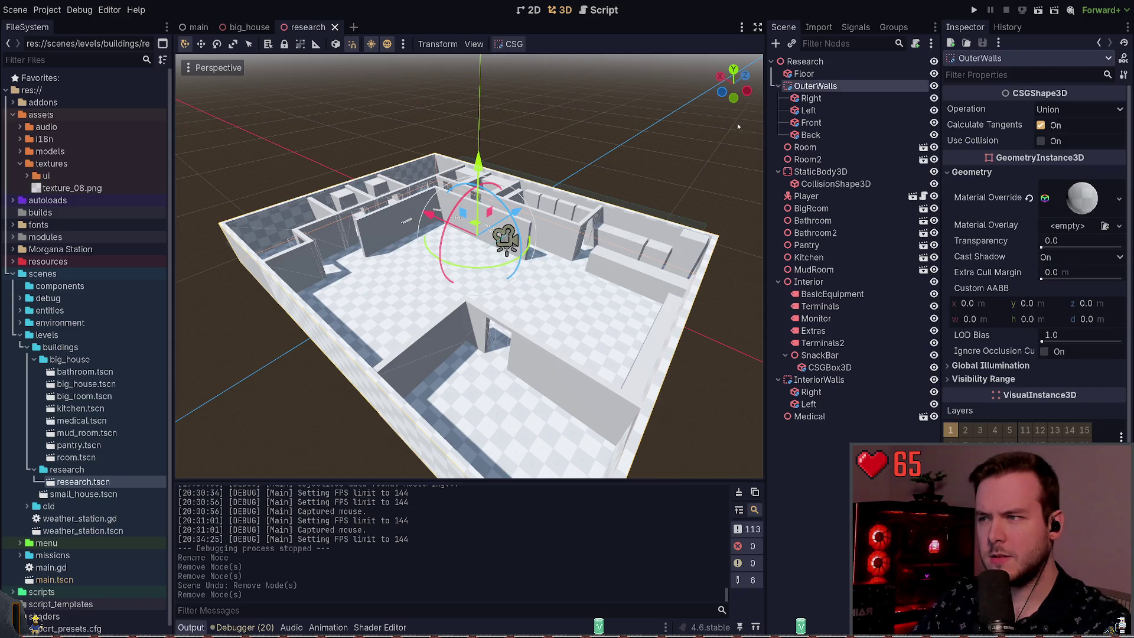
pyautogui.click(811, 98)
pyautogui.click(778, 86)
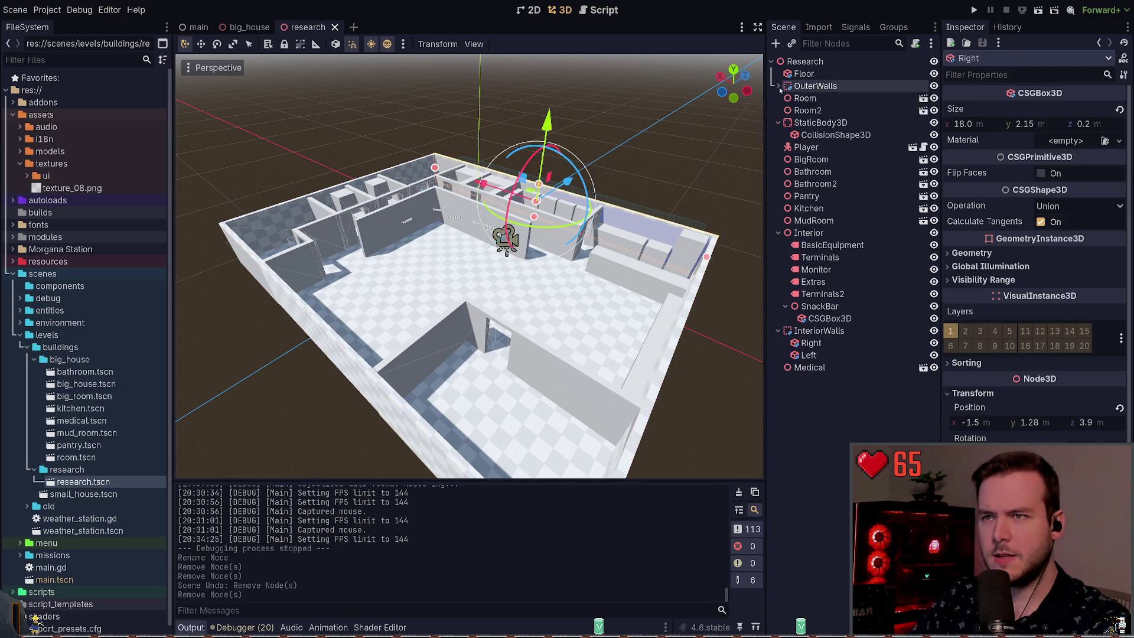
pyautogui.click(807, 110)
pyautogui.click(804, 98)
pyautogui.click(817, 110)
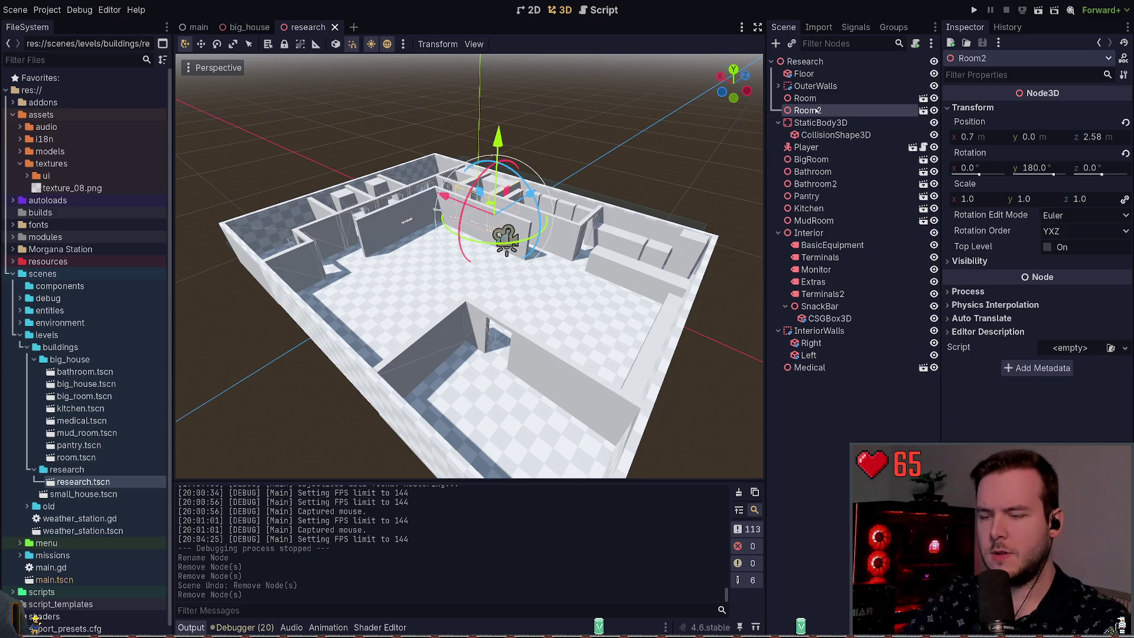
pyautogui.press('Delete')
pyautogui.click(804, 99)
pyautogui.press('Delete')
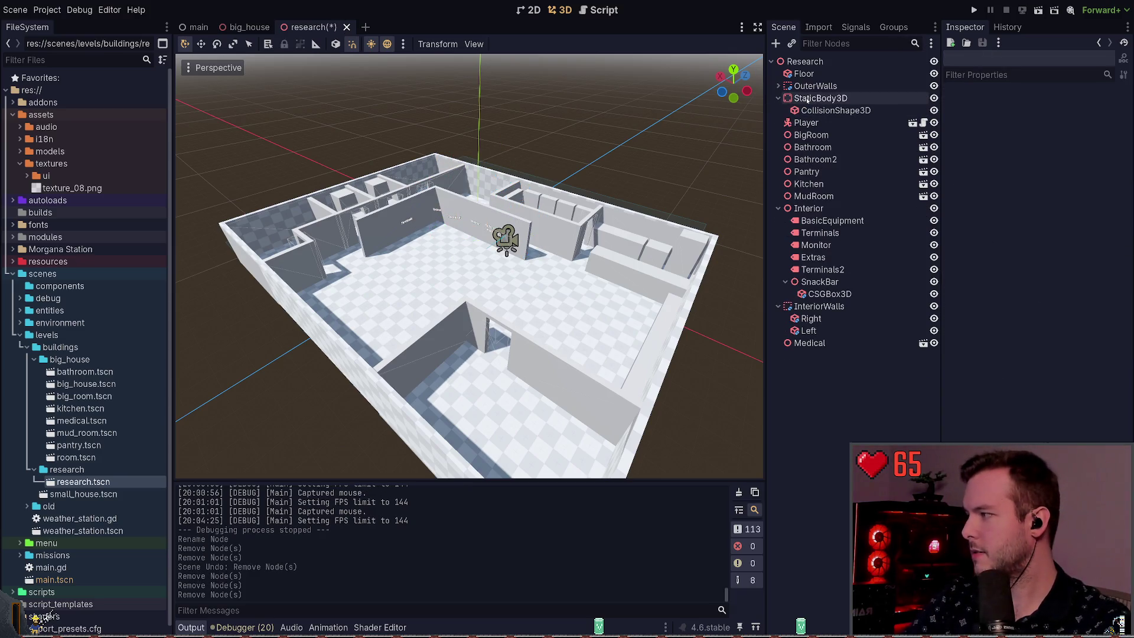
# Inspect the StaticBody3D and its CollisionShape3D, briefly comparing with the big_house scene.
pyautogui.click(806, 99)
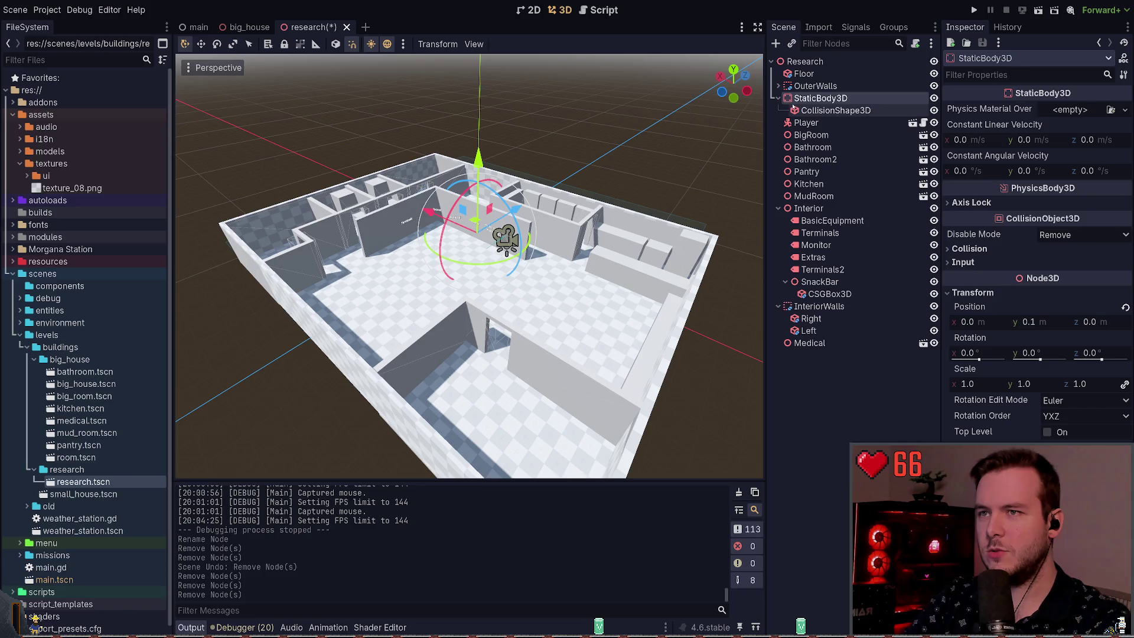
pyautogui.click(807, 111)
pyautogui.click(779, 98)
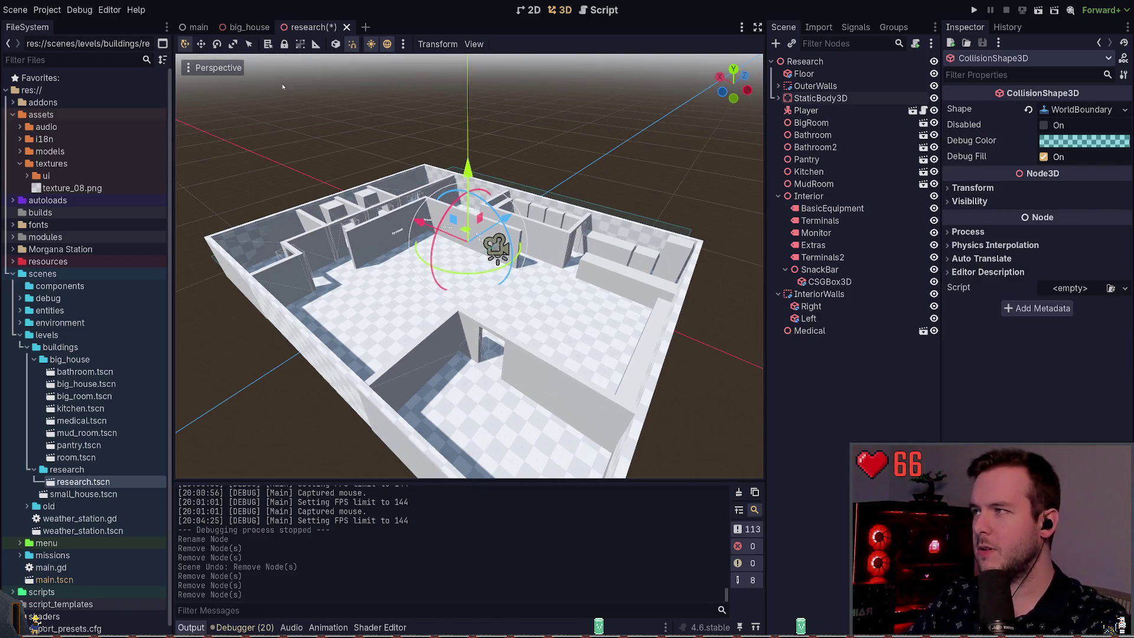
pyautogui.click(248, 27)
pyautogui.click(309, 27)
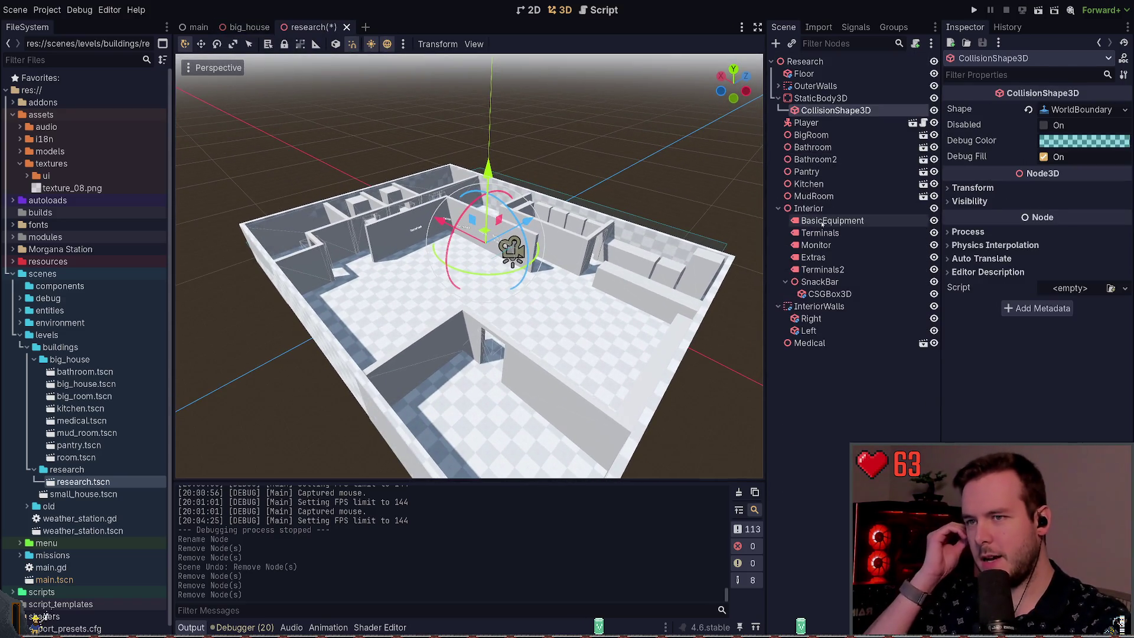
# Delete the Kitchen, Pantry, Bathroom2, Bathroom and BigRoom nodes and save the scene.
pyautogui.click(817, 195)
pyautogui.click(818, 187)
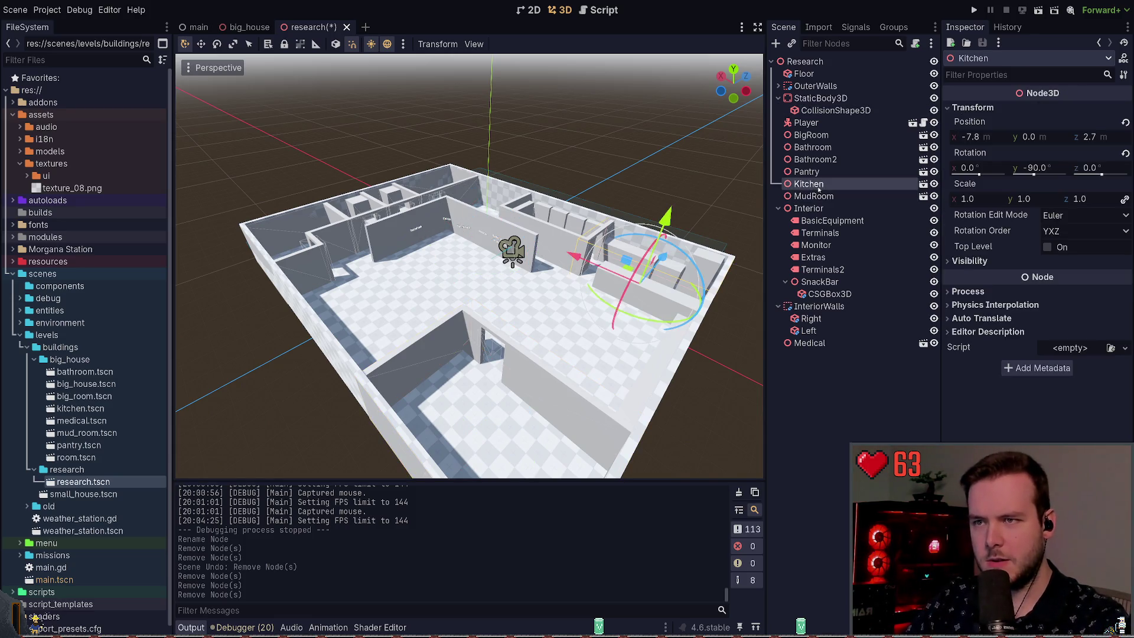
pyautogui.press('Delete')
pyautogui.press('Delete')
pyautogui.press('Delete')
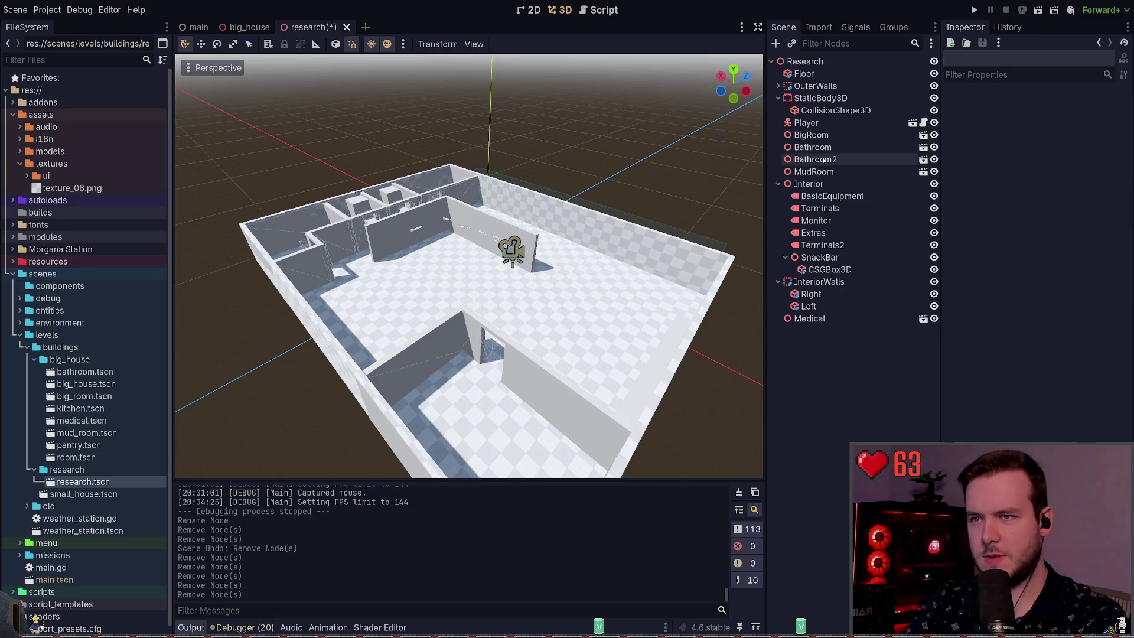
pyautogui.press('Delete')
pyautogui.click(822, 136)
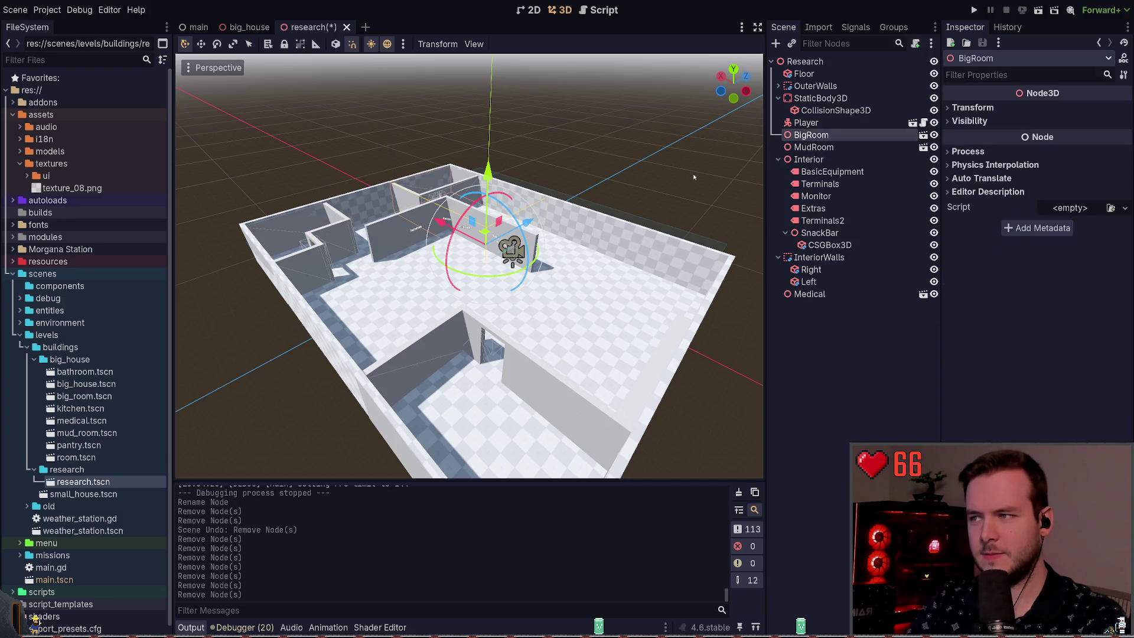
pyautogui.press('Delete')
pyautogui.click(779, 148)
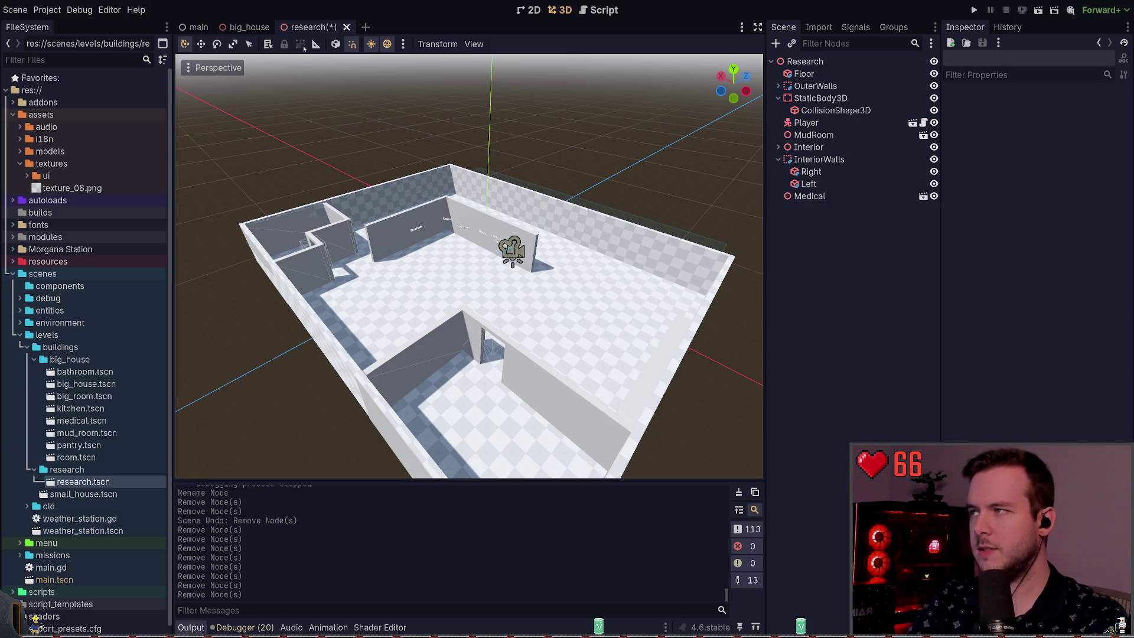
pyautogui.hotkey('ctrl', 's')
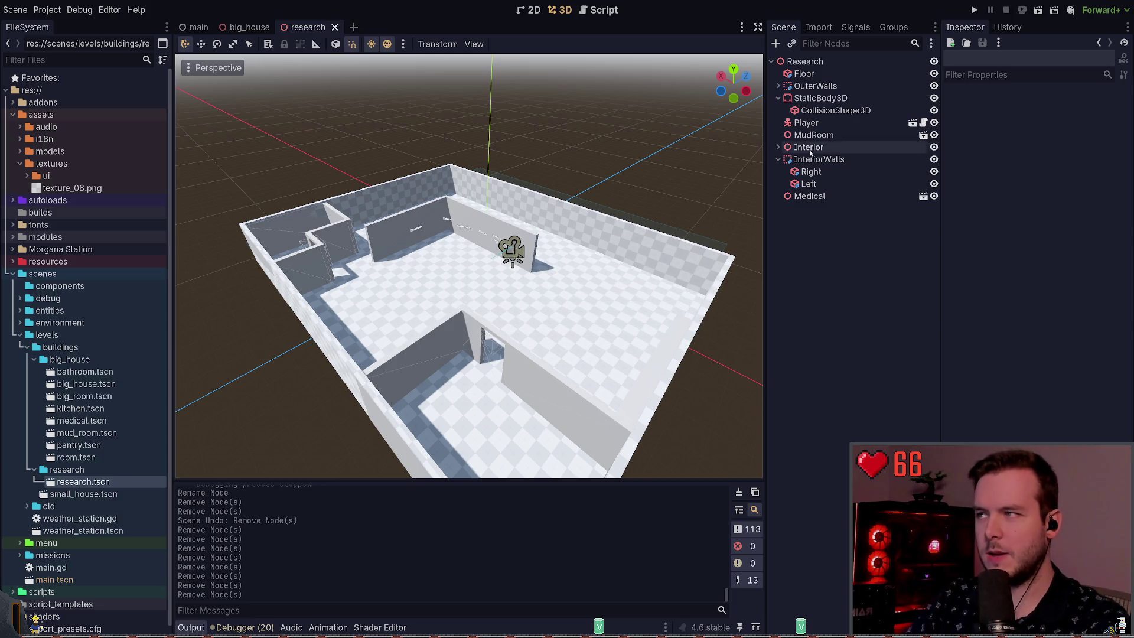
# Delete the Medical node and the InteriorWalls node with its walls.
pyautogui.click(267, 27)
pyautogui.click(313, 27)
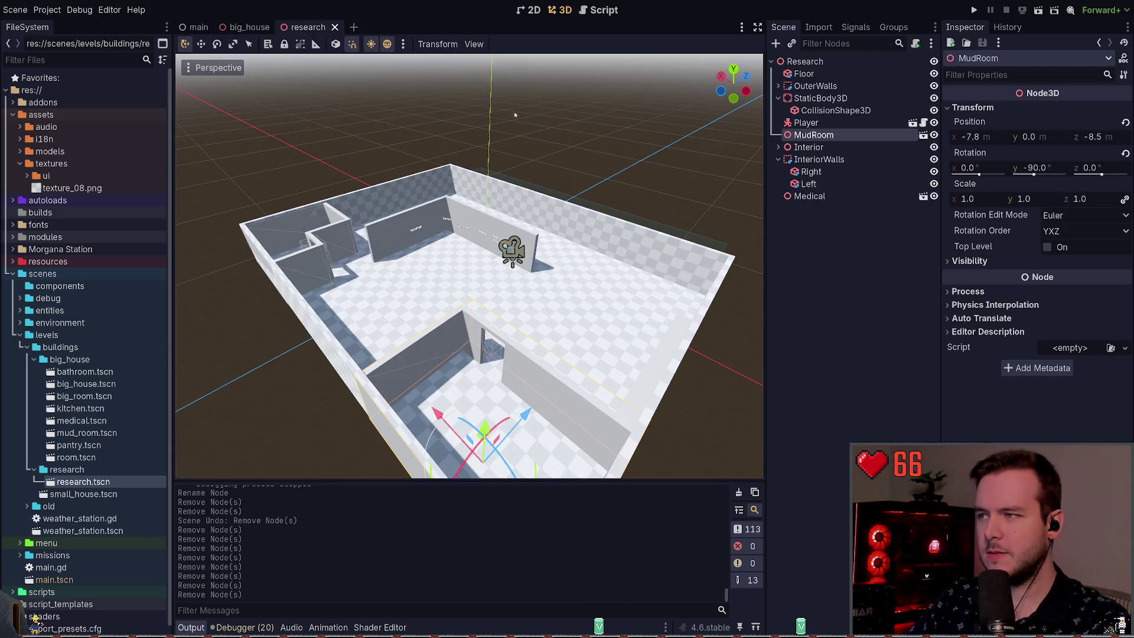
pyautogui.click(481, 218)
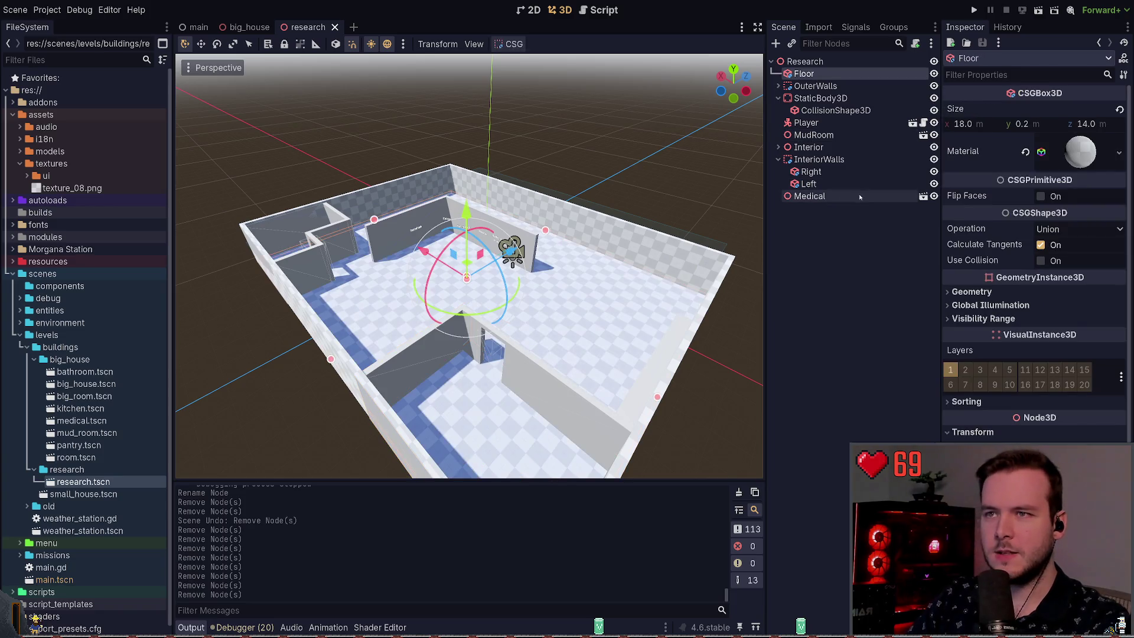
pyautogui.click(821, 98)
pyautogui.click(805, 123)
pyautogui.click(809, 148)
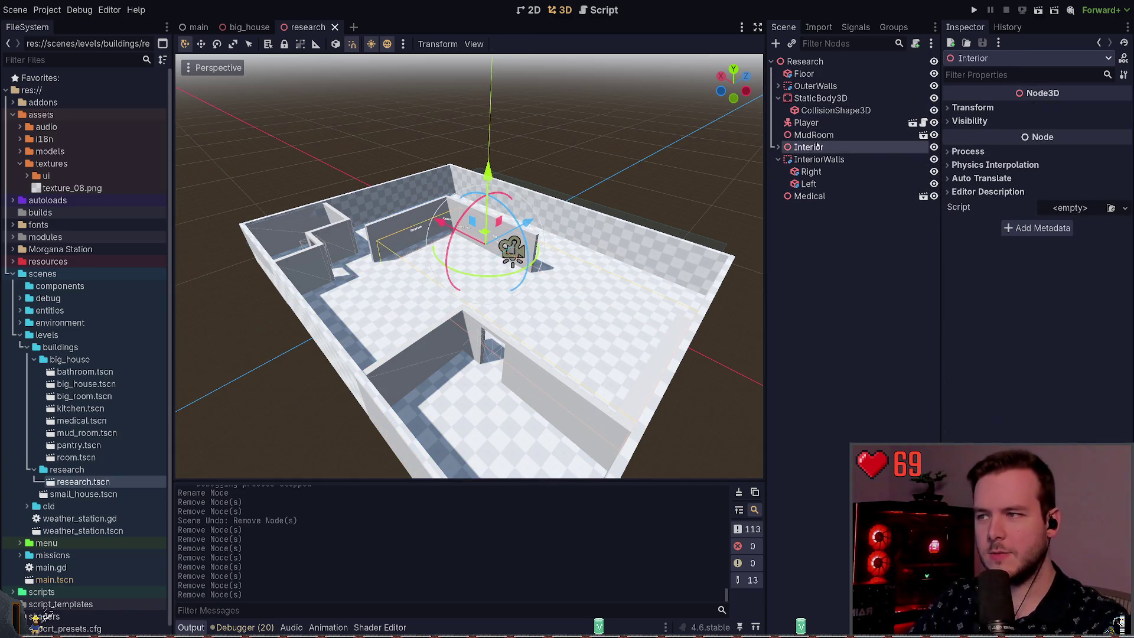
pyautogui.press('Up')
pyautogui.click(818, 157)
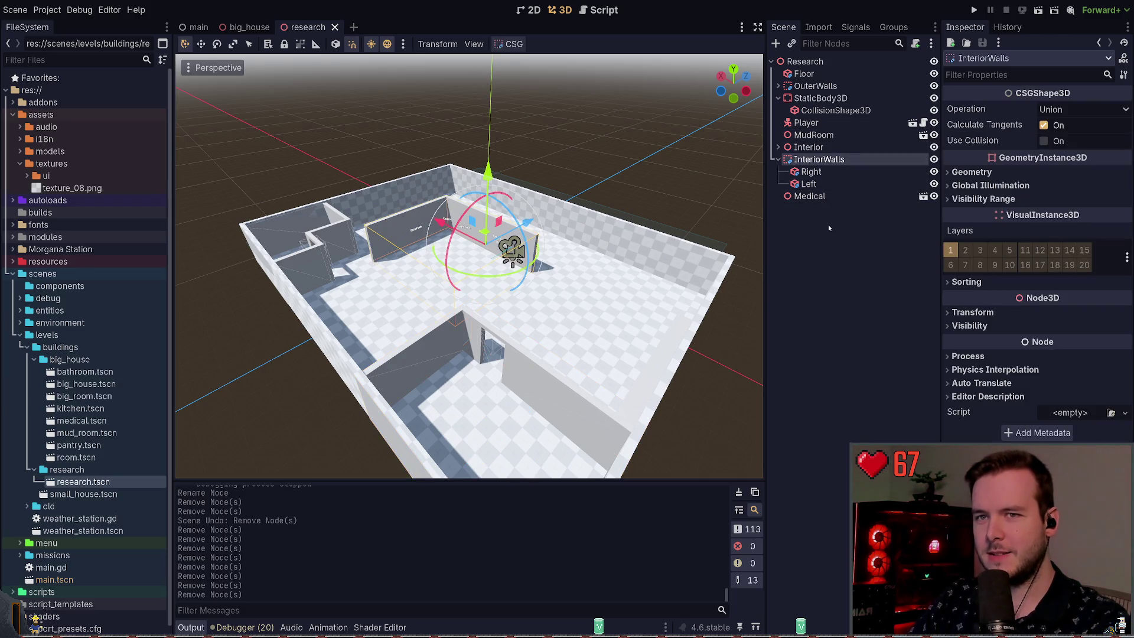
pyautogui.press('Down')
pyautogui.press('Down')
pyautogui.press('Down')
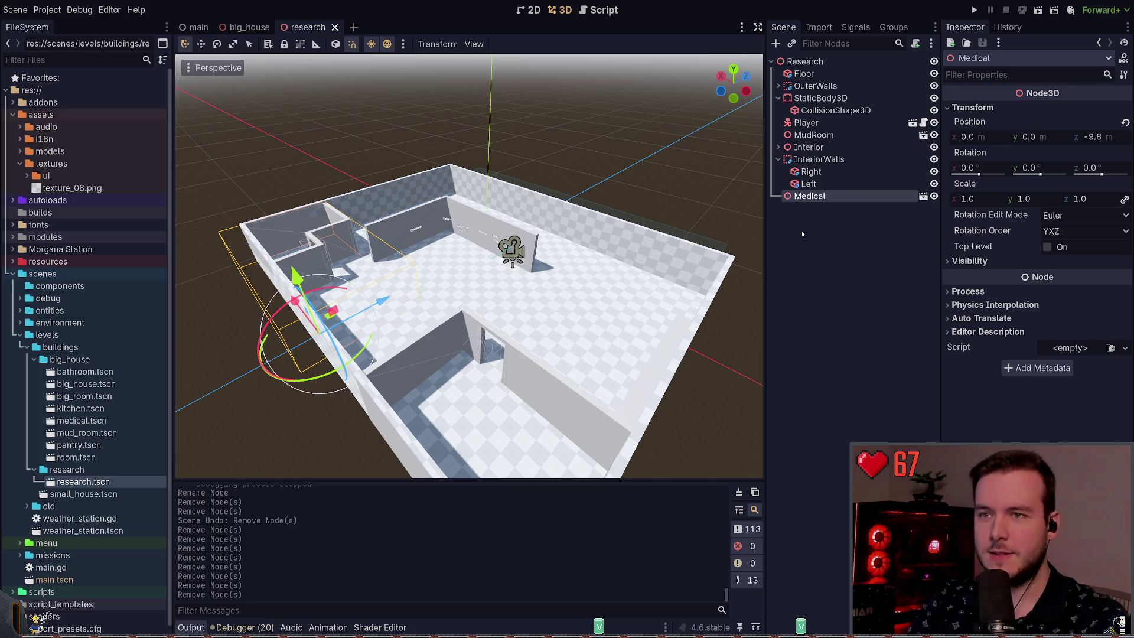
pyautogui.press('Delete')
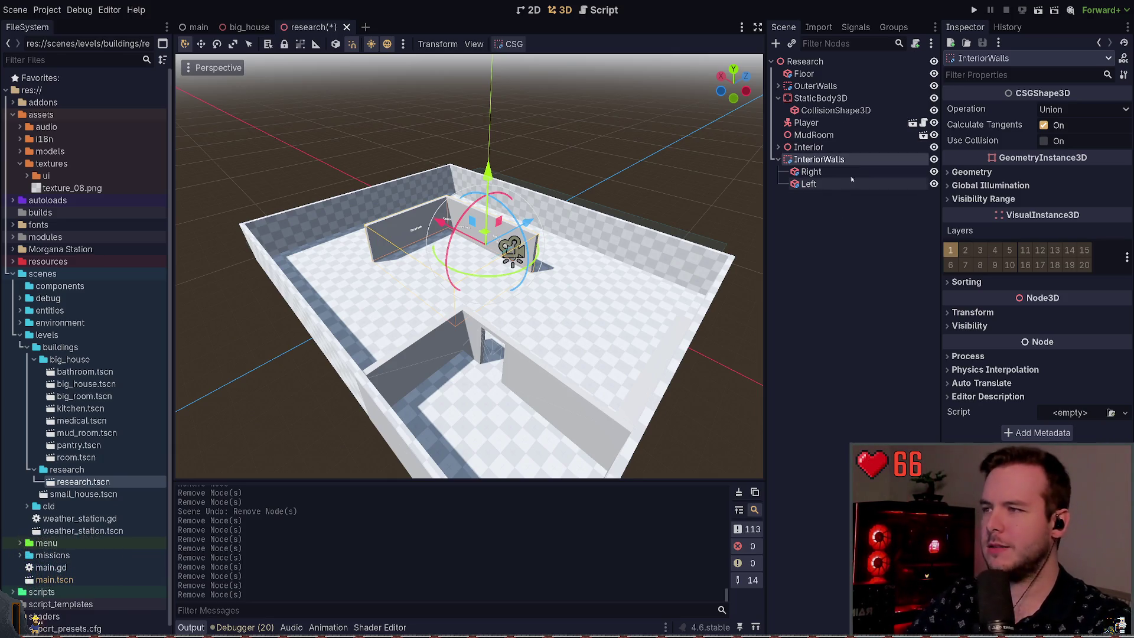
pyautogui.press('Delete')
# Copy the whole Excalidraw floor plan as a PNG image.
pyautogui.hotkey('alt', 'Tab')
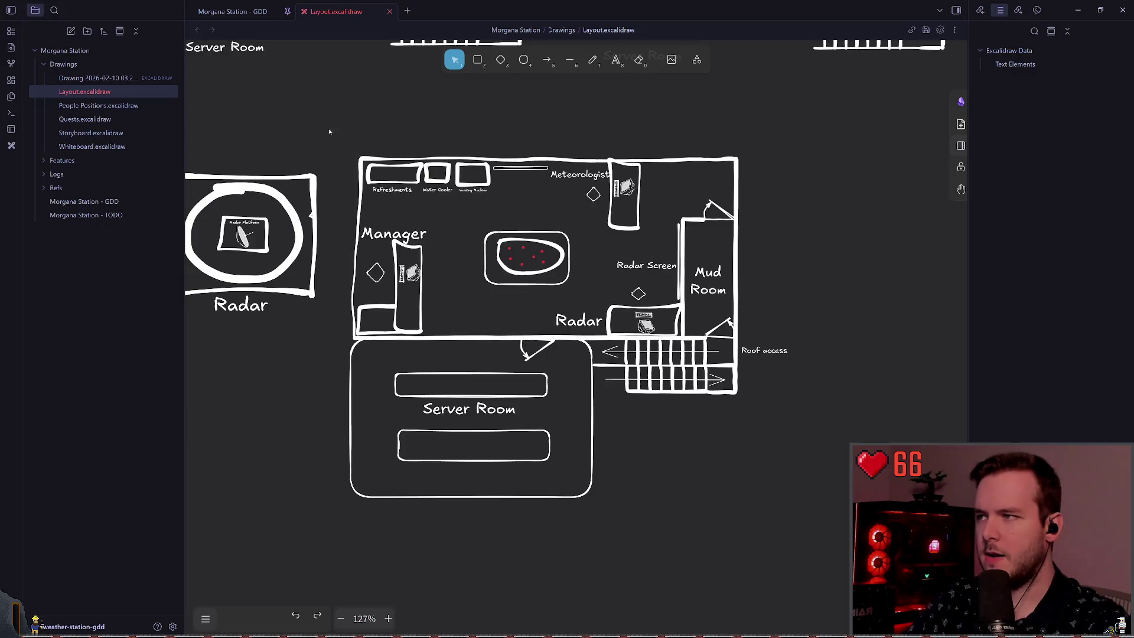
pyautogui.click(606, 323)
pyautogui.rightClick(607, 324)
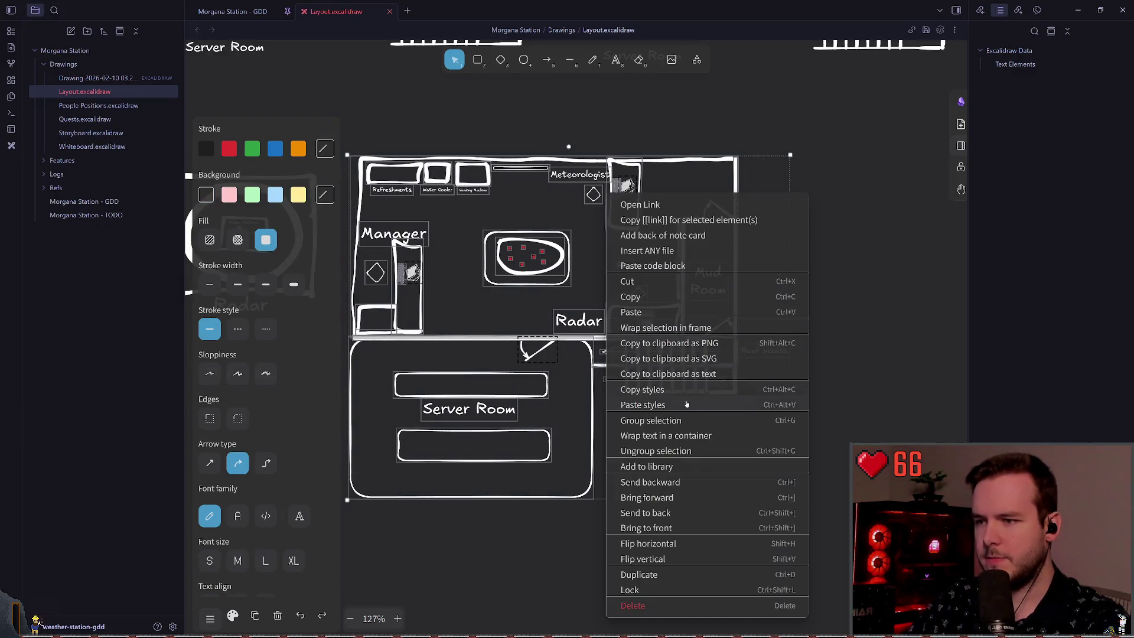
pyautogui.click(712, 347)
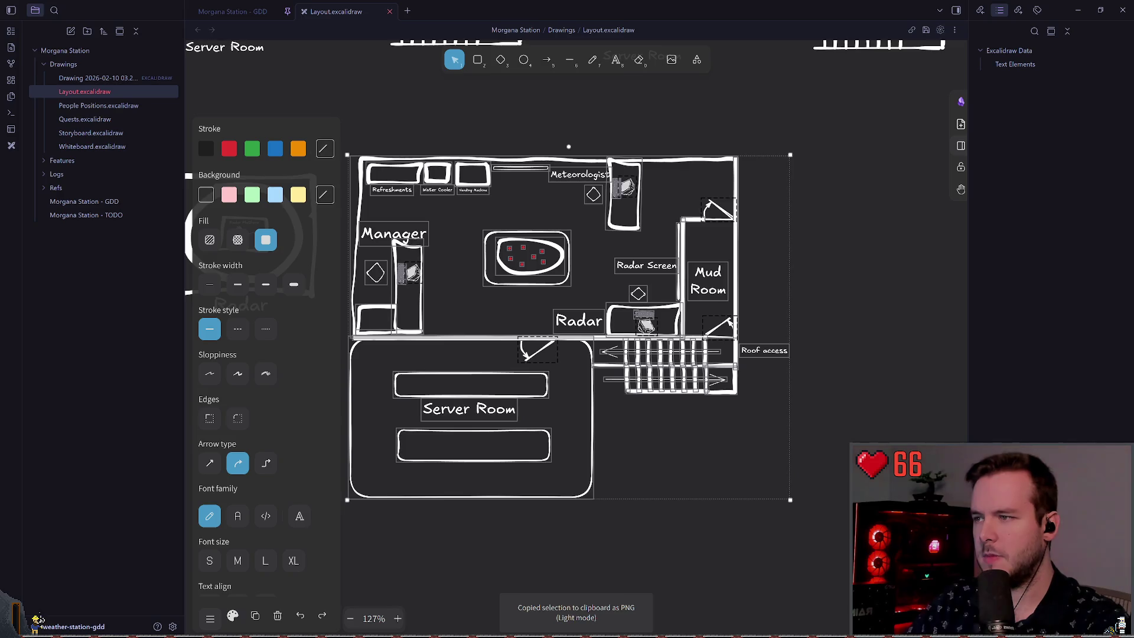
pyautogui.hotkey('alt', 'Tab')
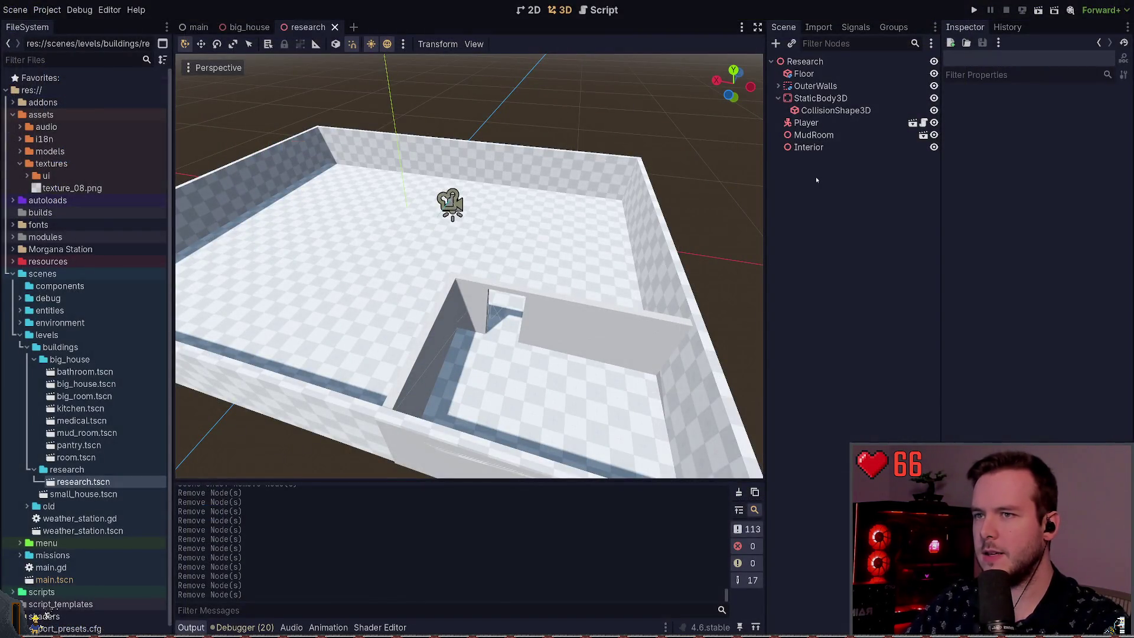
# Add a Sprite3D node, try pasting the plan into its Texture, and recopy the plan as PNG.
pyautogui.hotkey('alt', 'Tab')
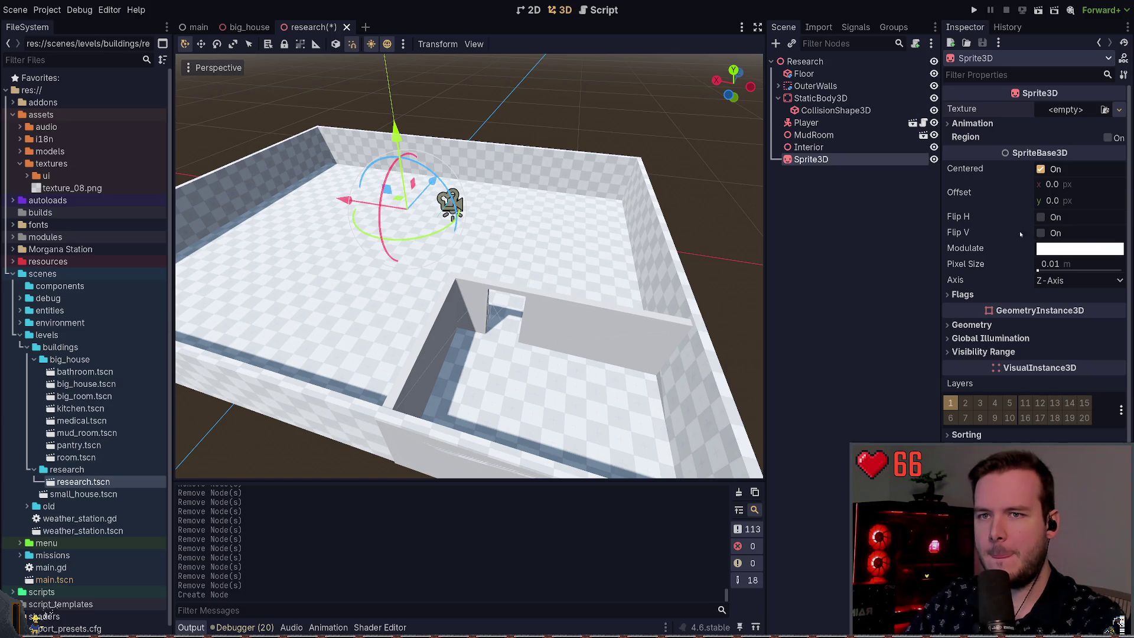
pyautogui.hotkey('ctrl', 'v')
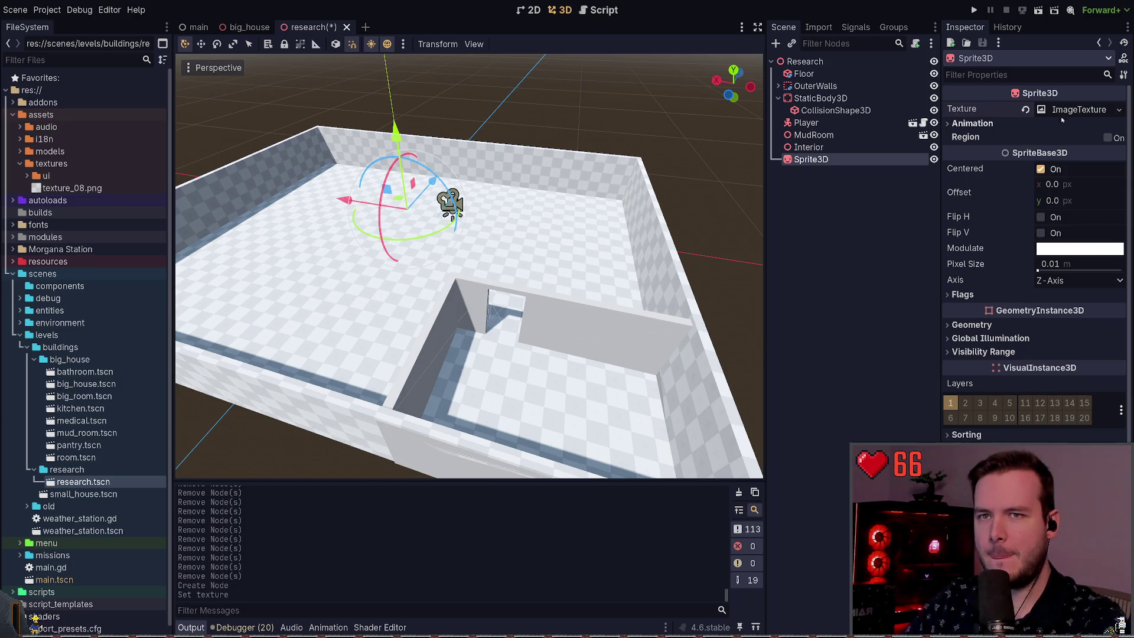
pyautogui.click(1067, 110)
pyautogui.press('Delete')
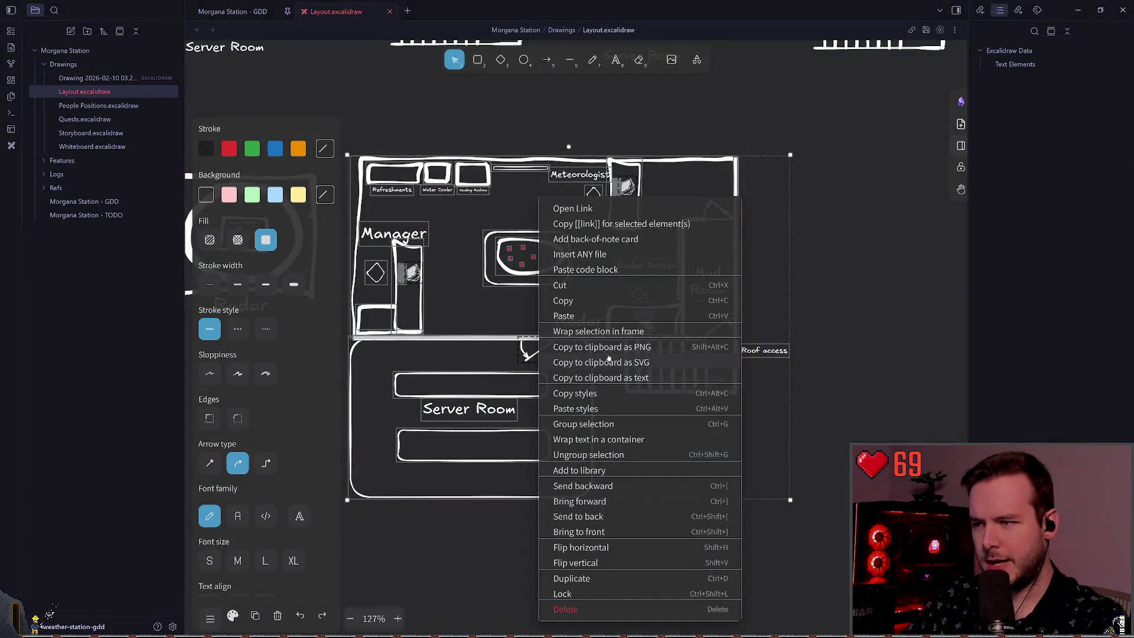
pyautogui.click(628, 348)
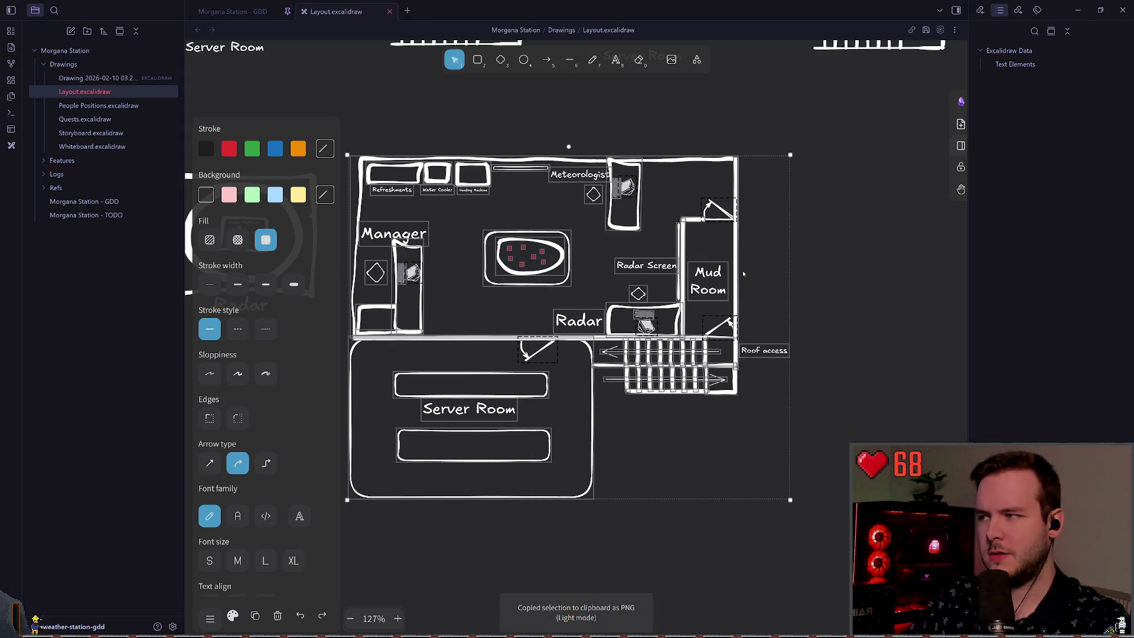
pyautogui.hotkey('alt', 'Tab')
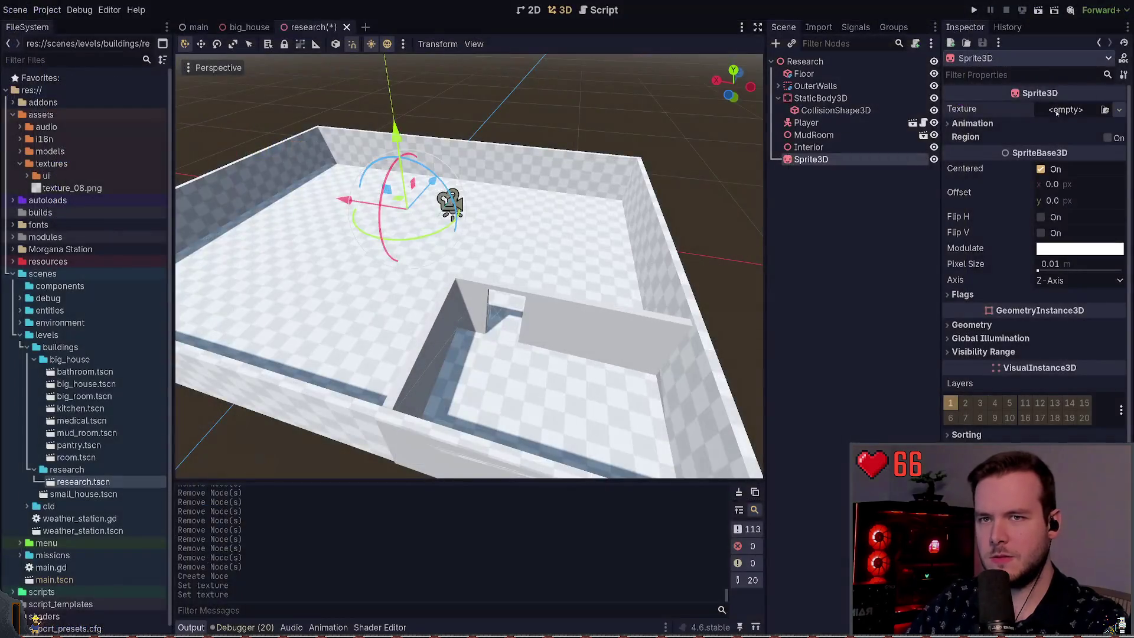
# Try pasting the floor-plan image into the Sprite3D texture, then revert the texture to empty.
pyautogui.hotkey('ctrl', 'v')
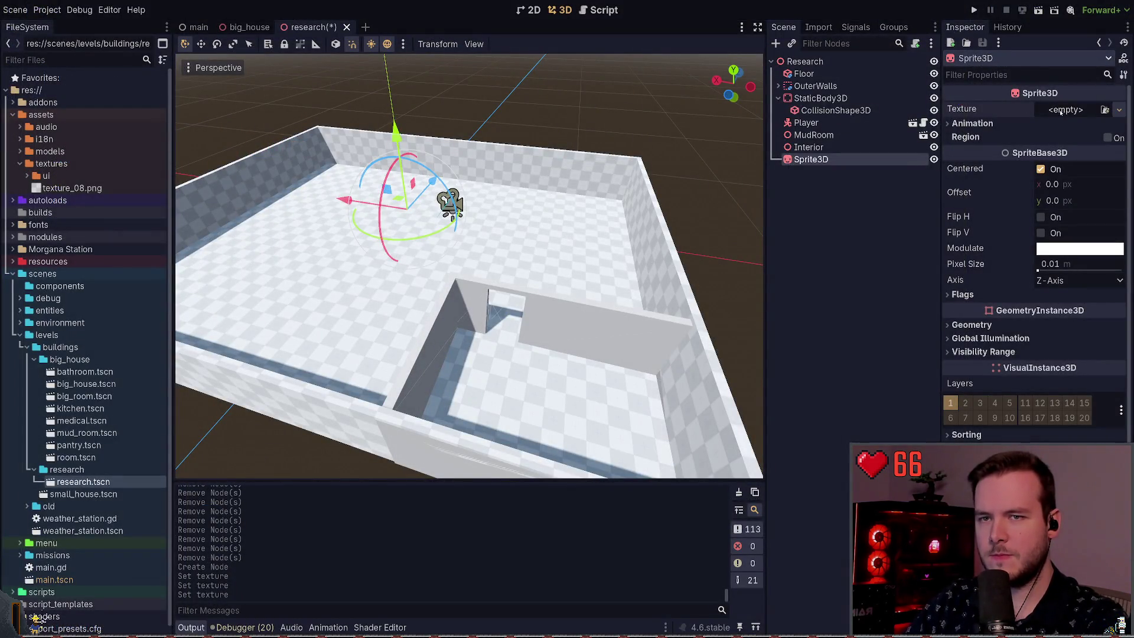
pyautogui.hotkey('ctrl', 'v')
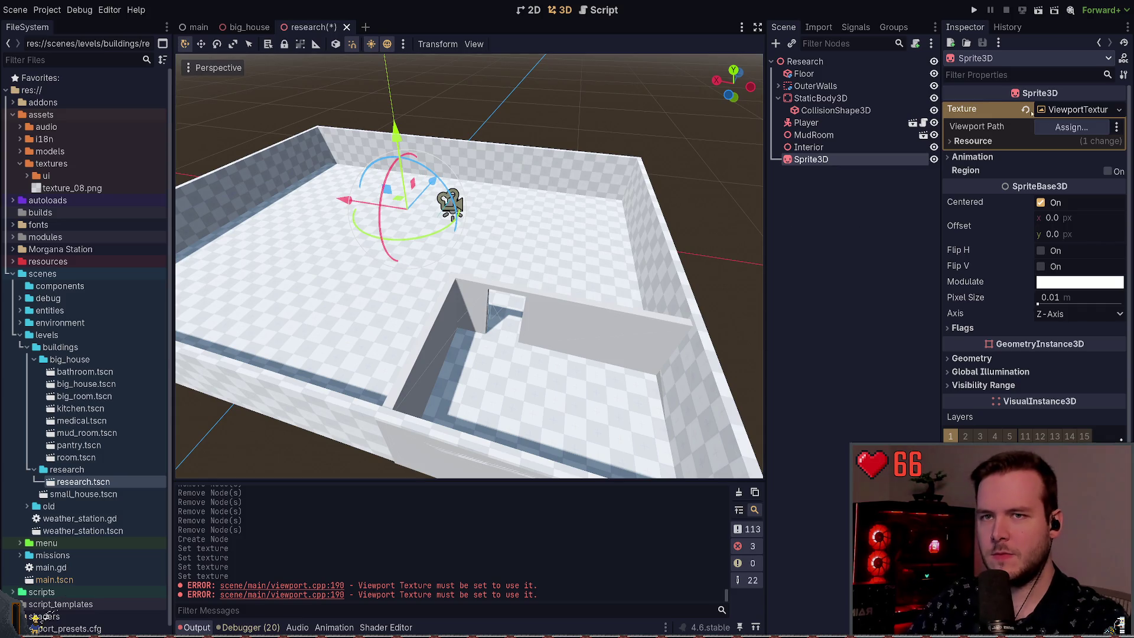
pyautogui.click(1026, 112)
pyautogui.hotkey('ctrl', 'z')
pyautogui.click(1026, 111)
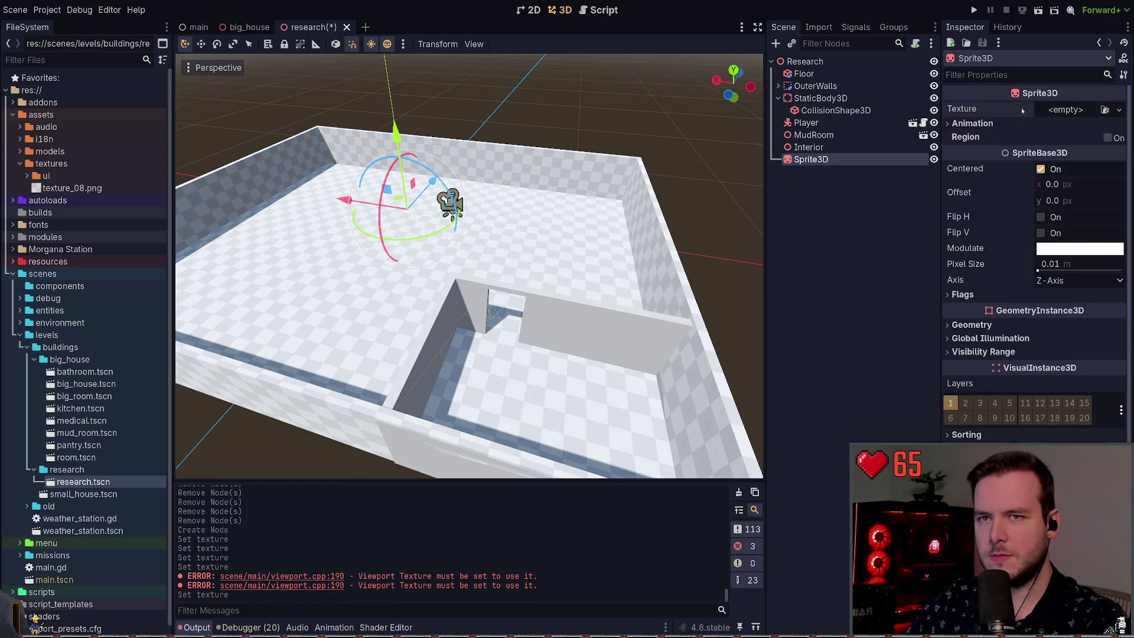
pyautogui.hotkey('ctrl', 'z')
pyautogui.hotkey('ctrl', 'shift', 'z')
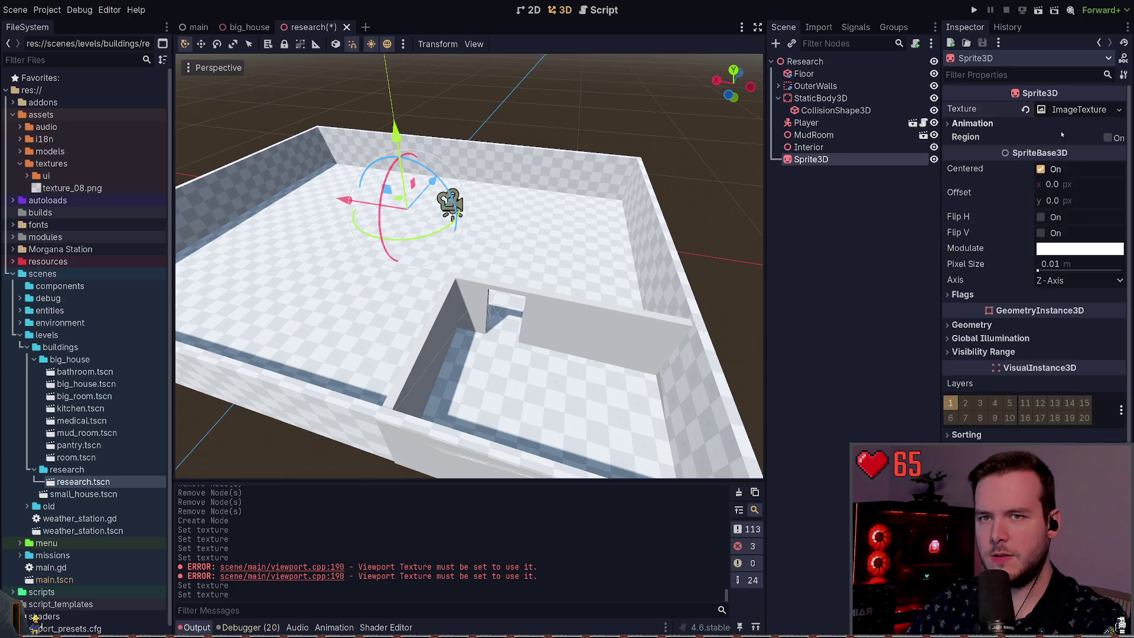
pyautogui.hotkey('ctrl', 'z')
pyautogui.hotkey('ctrl', 'shift', 'z')
# Go back to the Excalidraw floor plan and bring up its context menu.
pyautogui.click(972, 123)
pyautogui.click(972, 122)
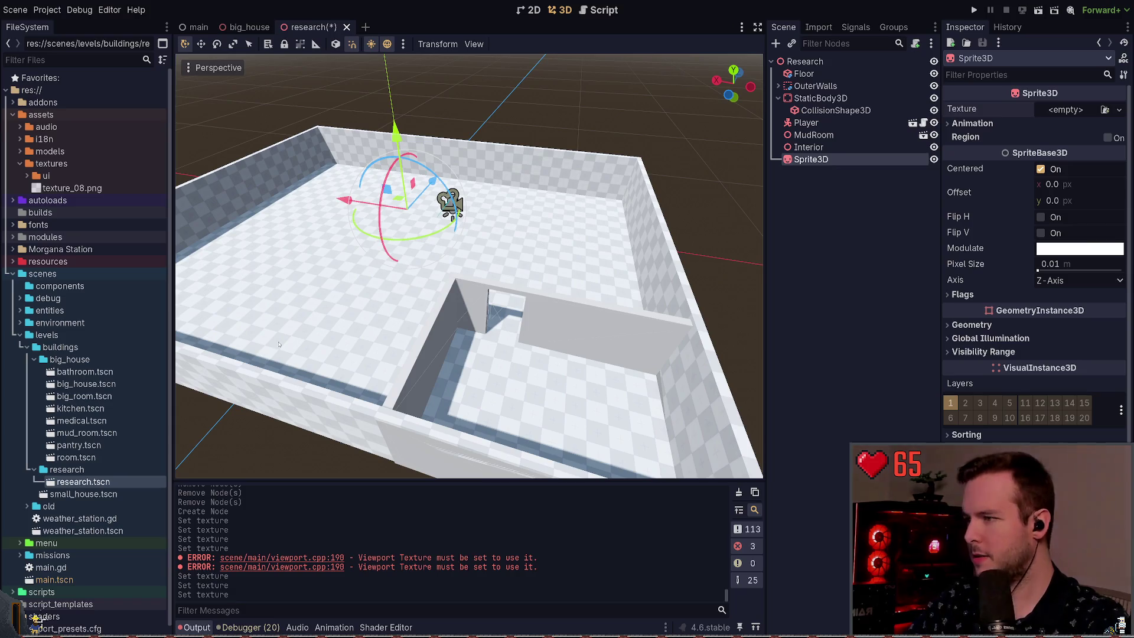
pyautogui.hotkey('alt', 'Tab')
pyautogui.rightClick(561, 283)
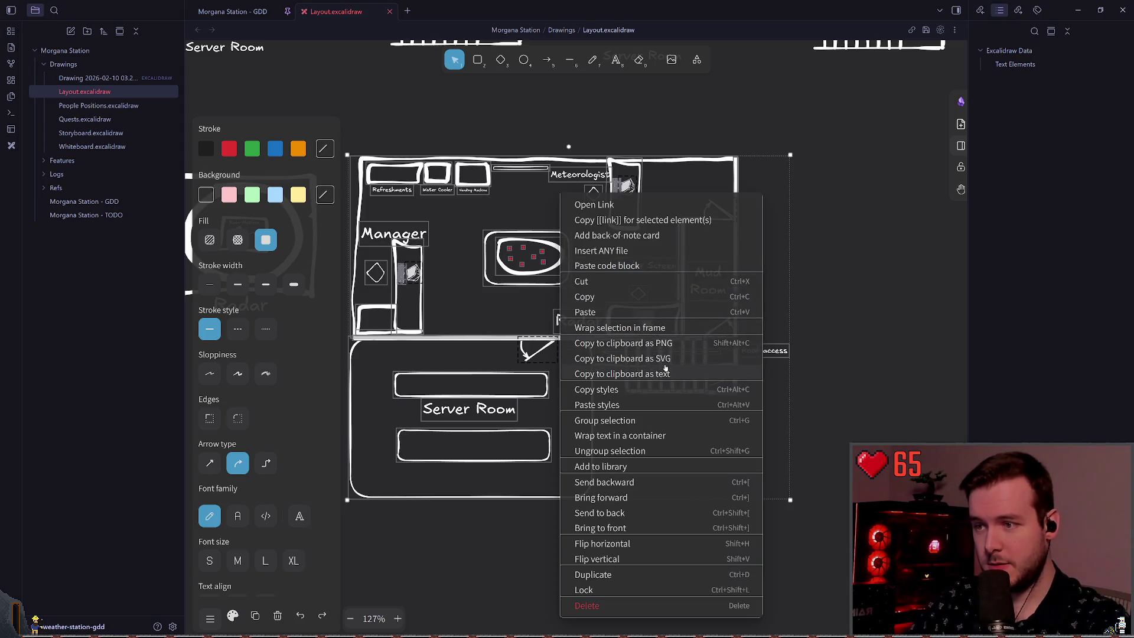
# Copy the floor plan to the clipboard as SVG and return to Godot.
pyautogui.click(583, 359)
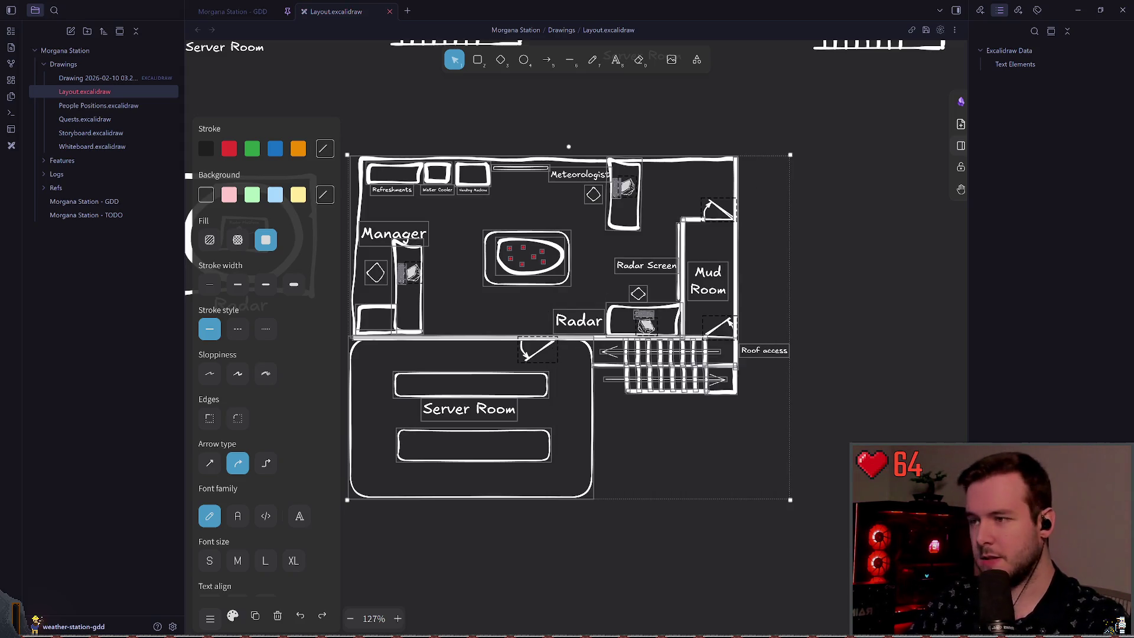
pyautogui.hotkey('alt', 'Tab')
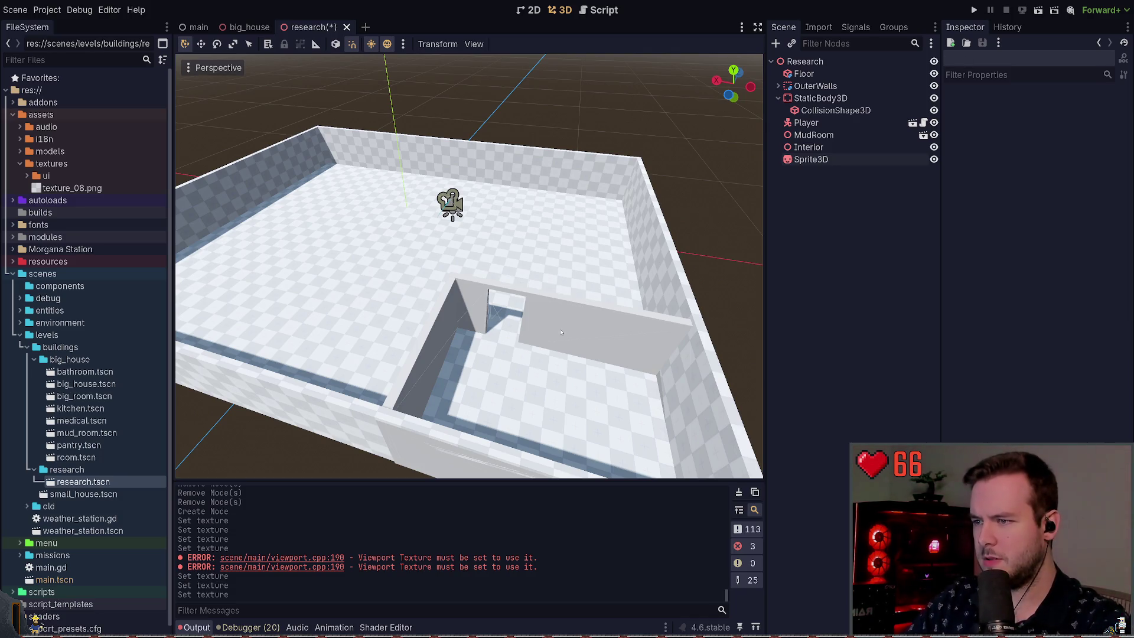
# Save the floor plan as Untitled.png in res://assets/textures, then select the Sprite3D node.
pyautogui.click(822, 159)
pyautogui.click(824, 194)
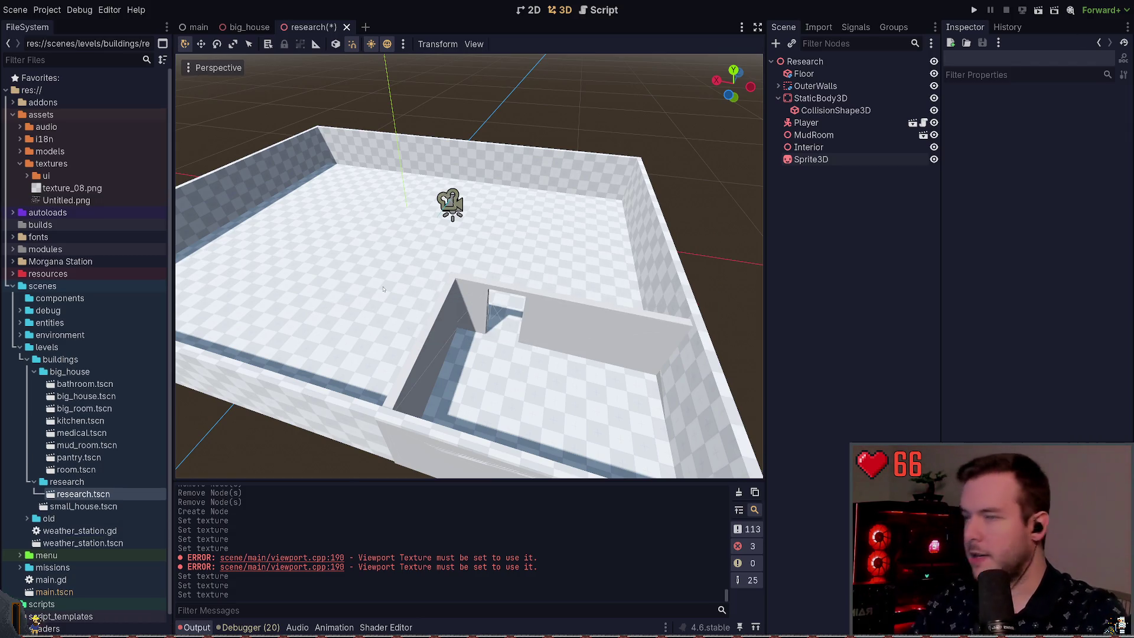
pyautogui.click(810, 159)
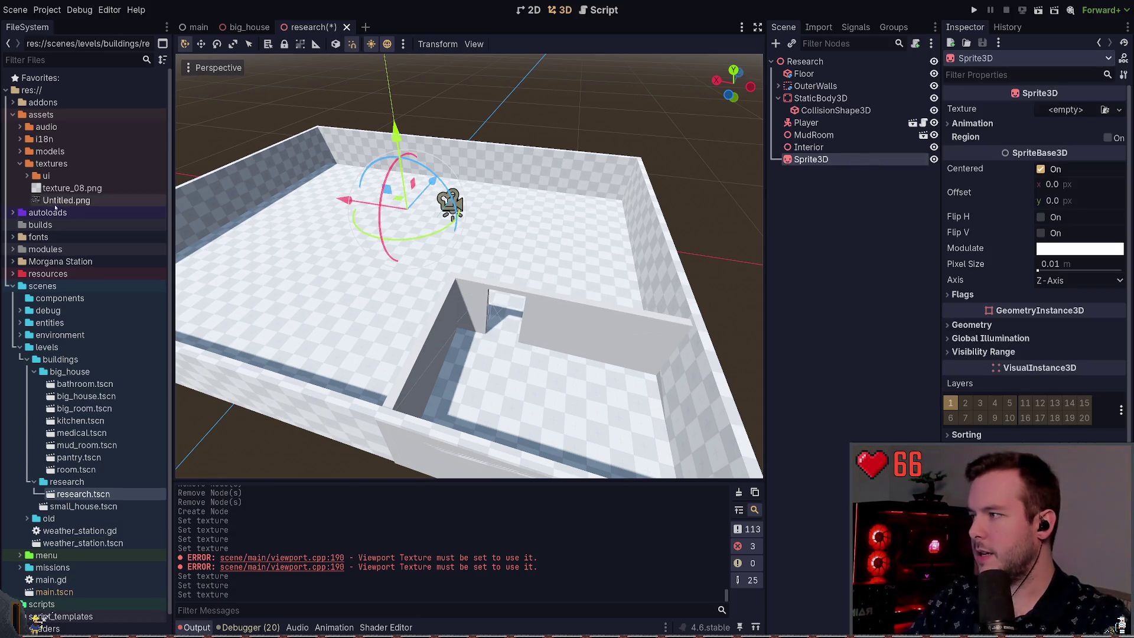
# Assign Untitled.png as the Sprite3D texture and rotate the sprite to lie flat.
pyautogui.moveTo(66, 200); pyautogui.dragTo(363, 226)
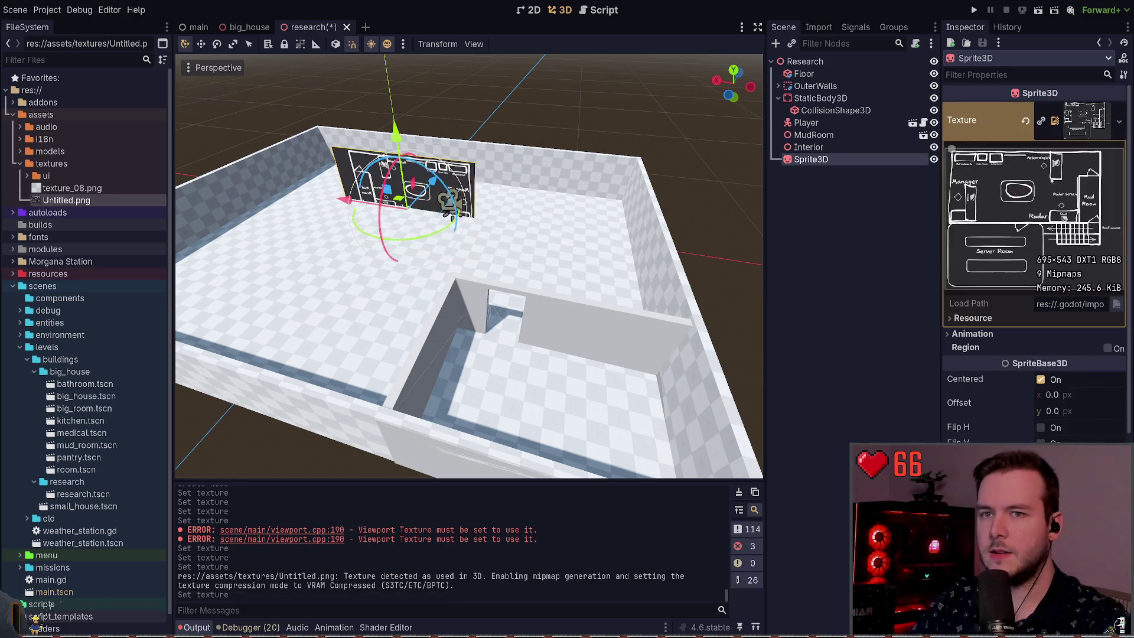
pyautogui.press('f')
pyautogui.scroll(3, 480, 342)
pyautogui.moveTo(468, 327)
pyautogui.mouseDown()
pyautogui.moveTo(547, 177)
pyautogui.moveTo(520, 177)
pyautogui.mouseUp()
pyautogui.press('w')
pyautogui.scroll(-4, 582, 217)
# In top-down view, rotate the floor-plan sprite until it lines up with the grid.
pyautogui.press('KP_7')
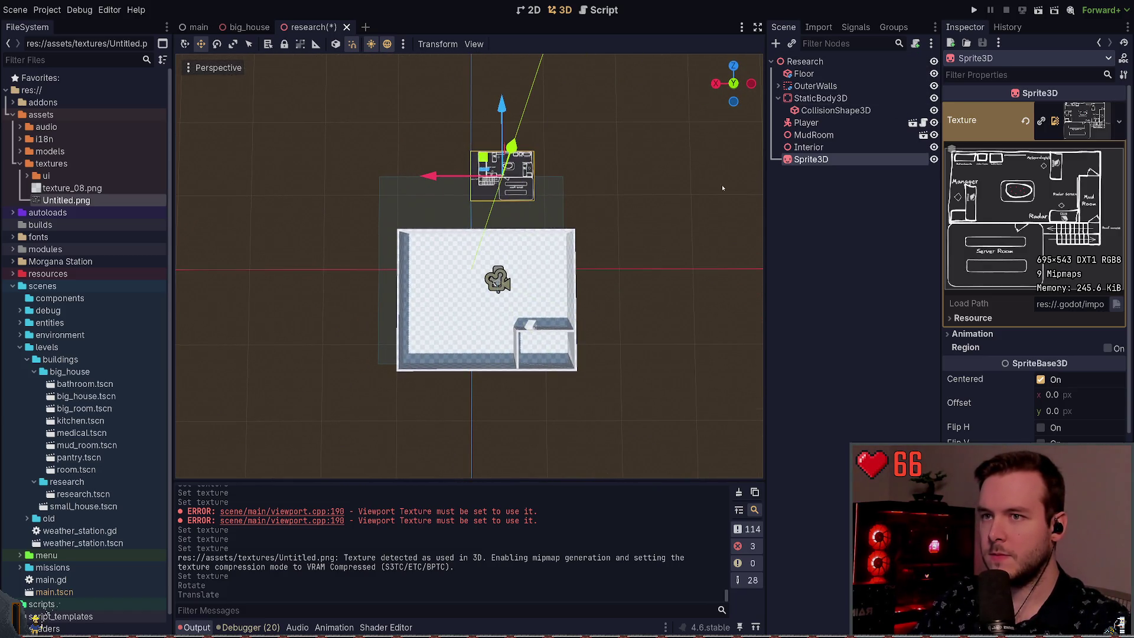
pyautogui.click(733, 83)
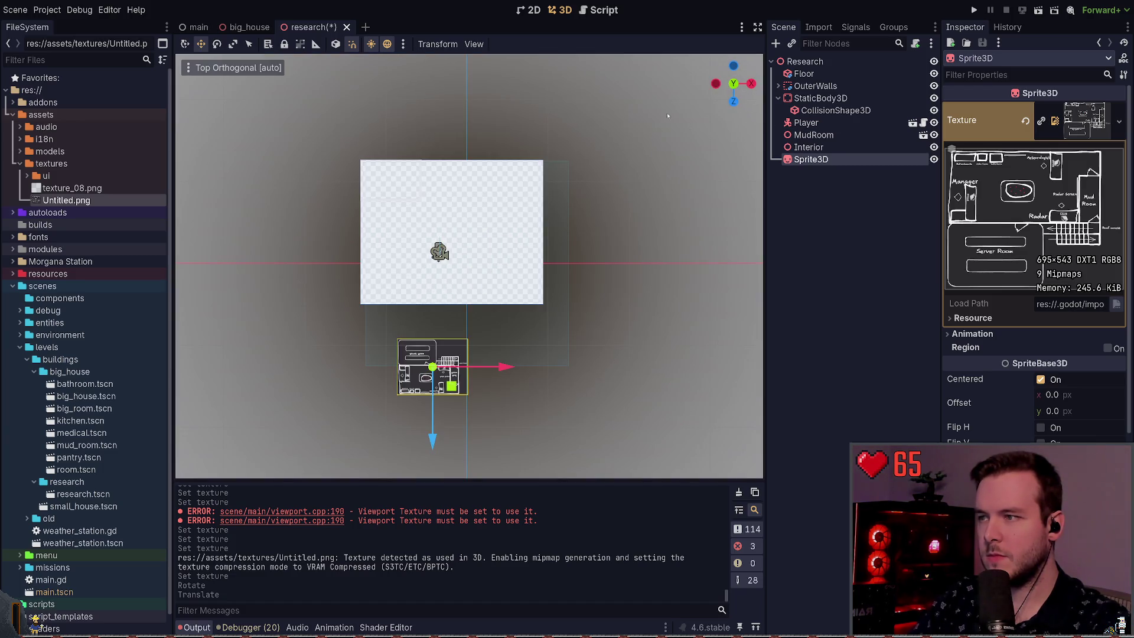
pyautogui.moveTo(336, 131)
pyautogui.mouseDown()
pyautogui.moveTo(285, 132)
pyautogui.moveTo(628, 114)
pyautogui.mouseUp()
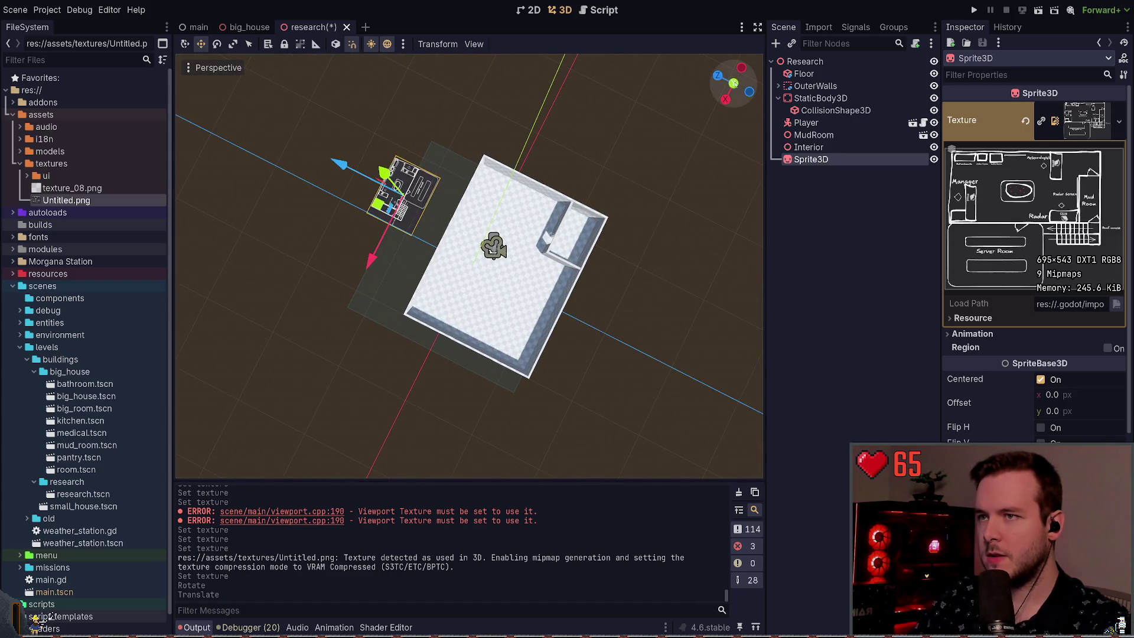
pyautogui.click(733, 84)
pyautogui.click(715, 83)
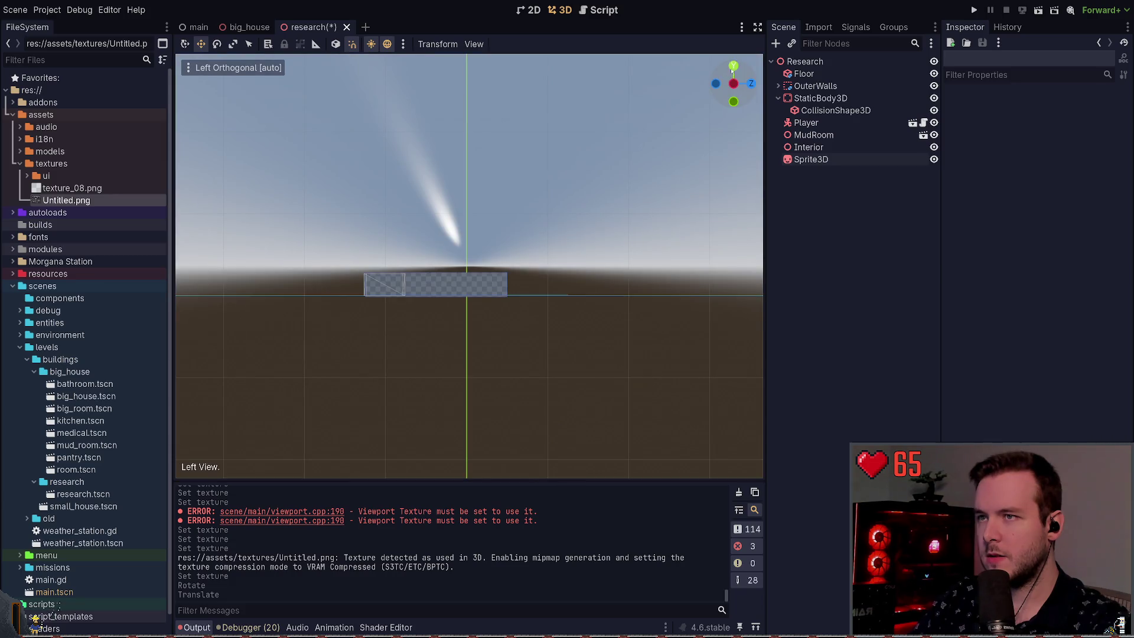
pyautogui.click(732, 67)
pyautogui.click(440, 367)
pyautogui.press('e')
pyautogui.moveTo(456, 320)
pyautogui.mouseDown()
pyautogui.moveTo(476, 336)
pyautogui.moveTo(455, 368)
pyautogui.moveTo(406, 100)
pyautogui.moveTo(463, 118)
pyautogui.moveTo(501, 151)
pyautogui.mouseUp()
pyautogui.press('w')
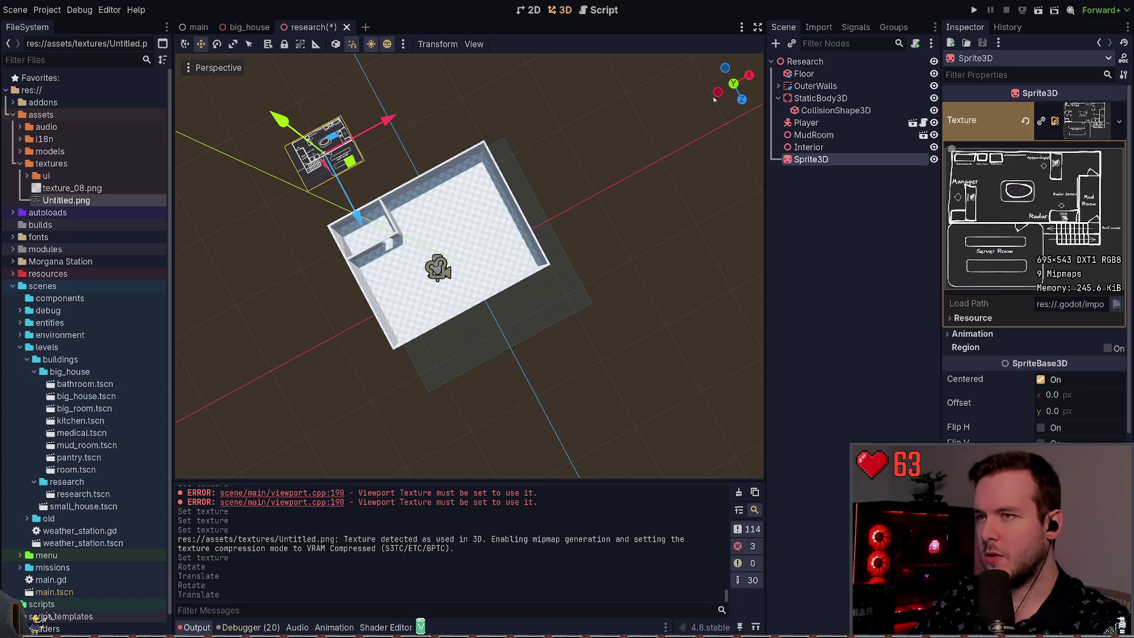
pyautogui.click(734, 83)
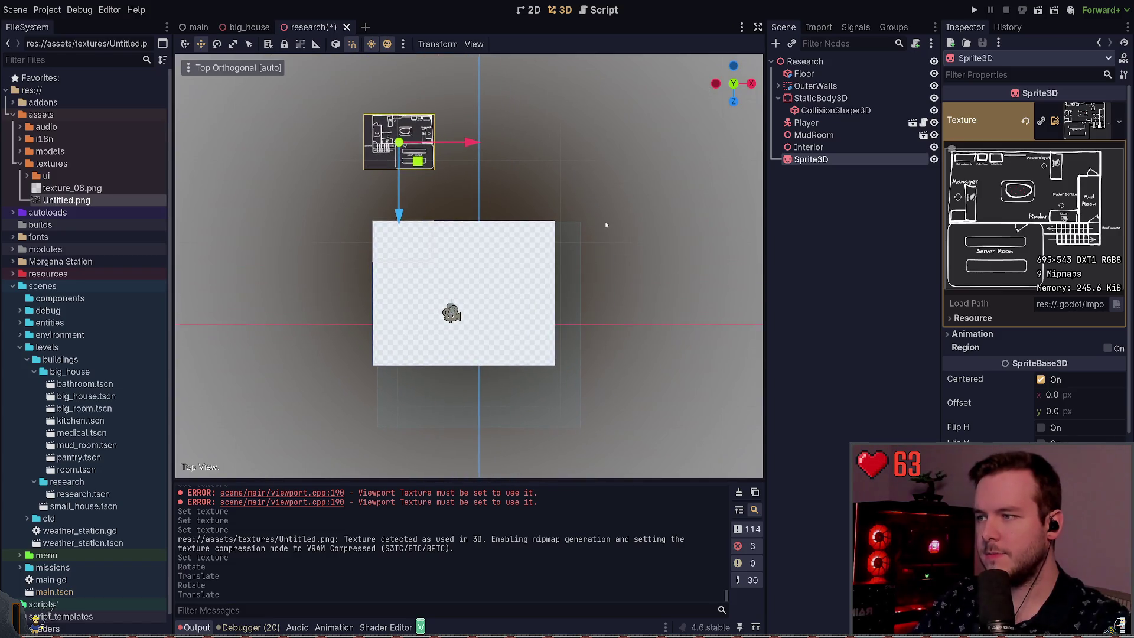
# Try moving, scaling and rotating the floor-plan sprite, undoing each change.
pyautogui.scroll(4, 475, 255)
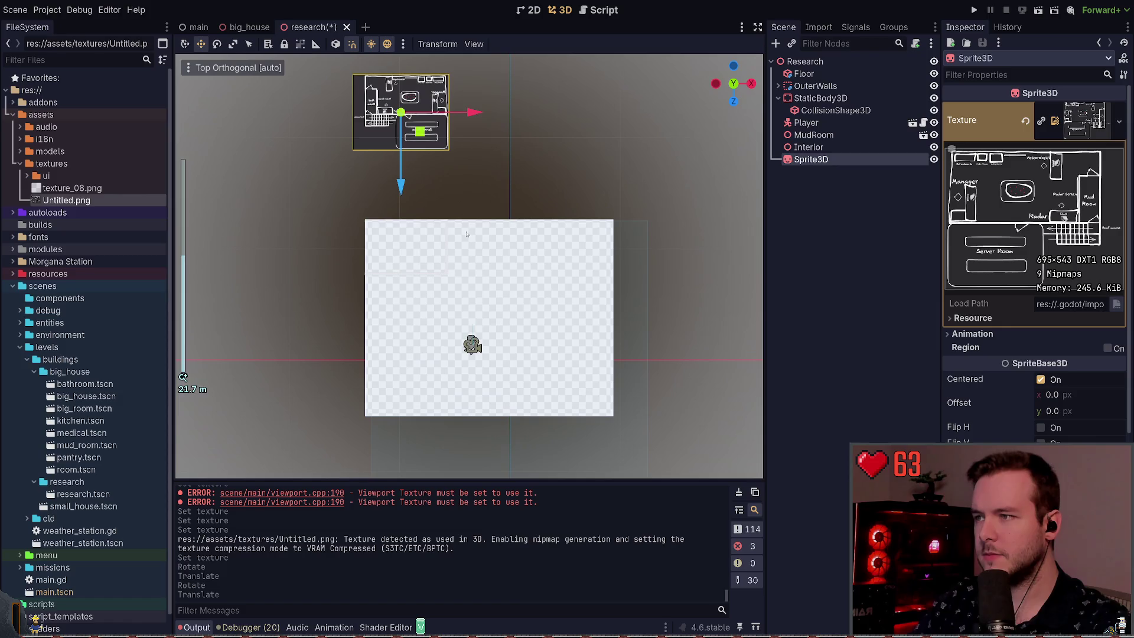
pyautogui.scroll(-2, 496, 219)
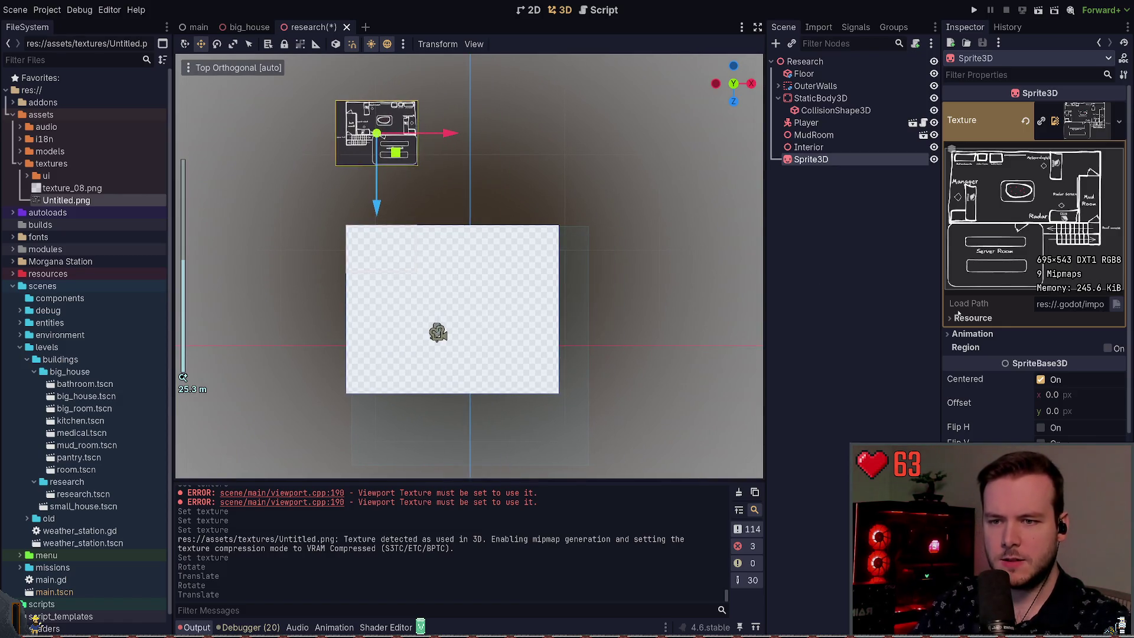
pyautogui.press('q')
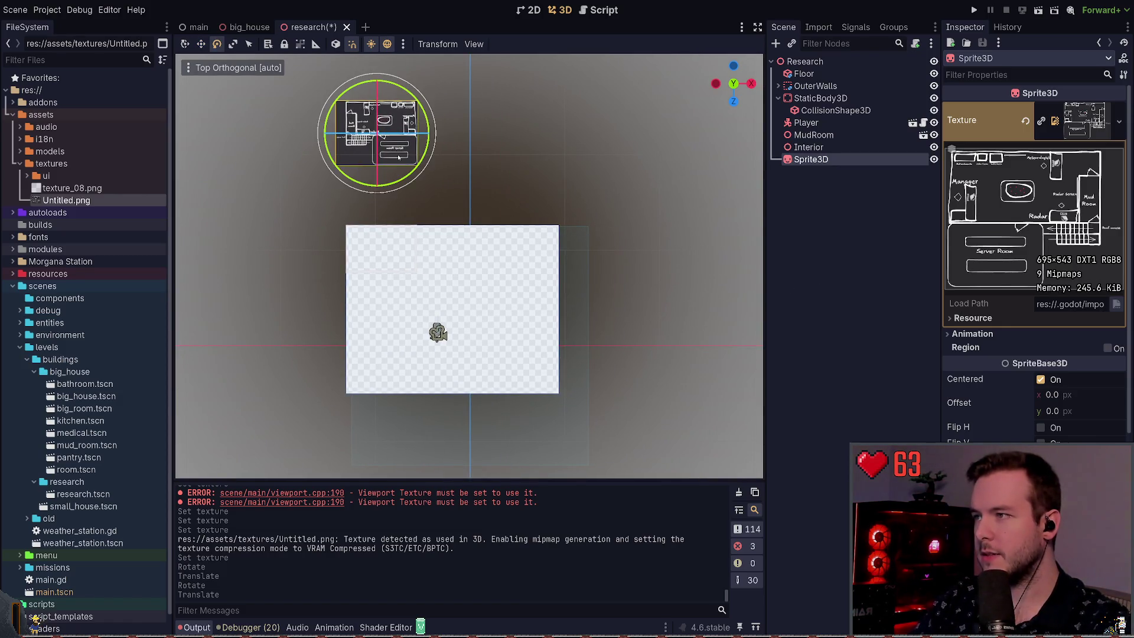
pyautogui.moveTo(397, 154)
pyautogui.mouseDown()
pyautogui.moveTo(426, 180)
pyautogui.moveTo(417, 172)
pyautogui.mouseUp()
pyautogui.hotkey('ctrl', 'z')
pyautogui.click(216, 44)
pyautogui.press('r')
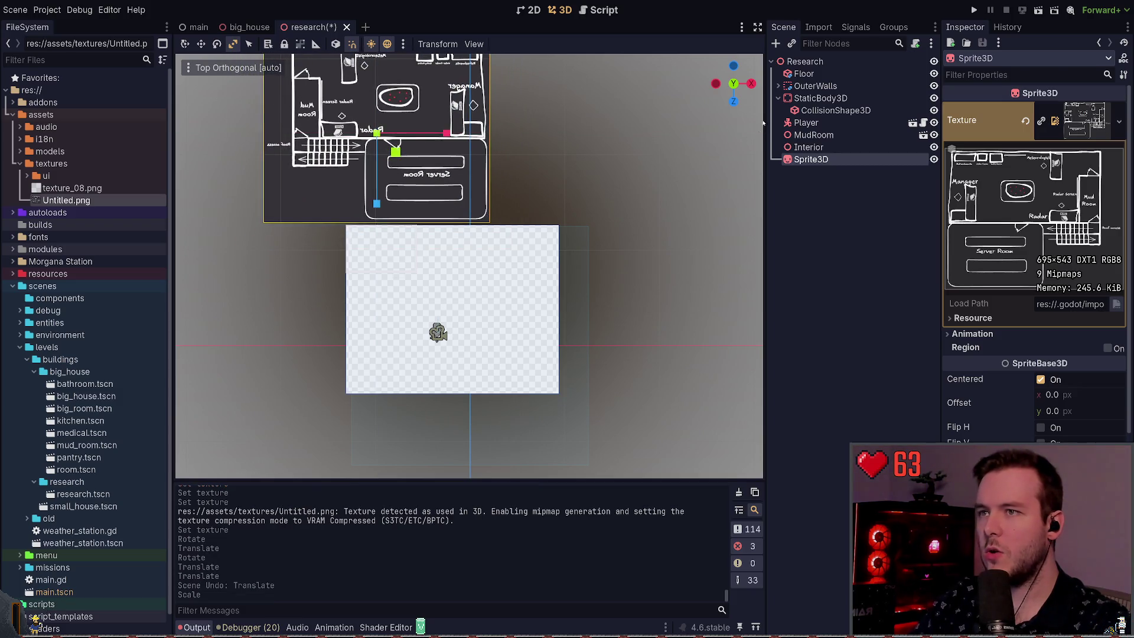
pyautogui.hotkey('ctrl', 'z')
pyautogui.hotkey('ctrl', 'z')
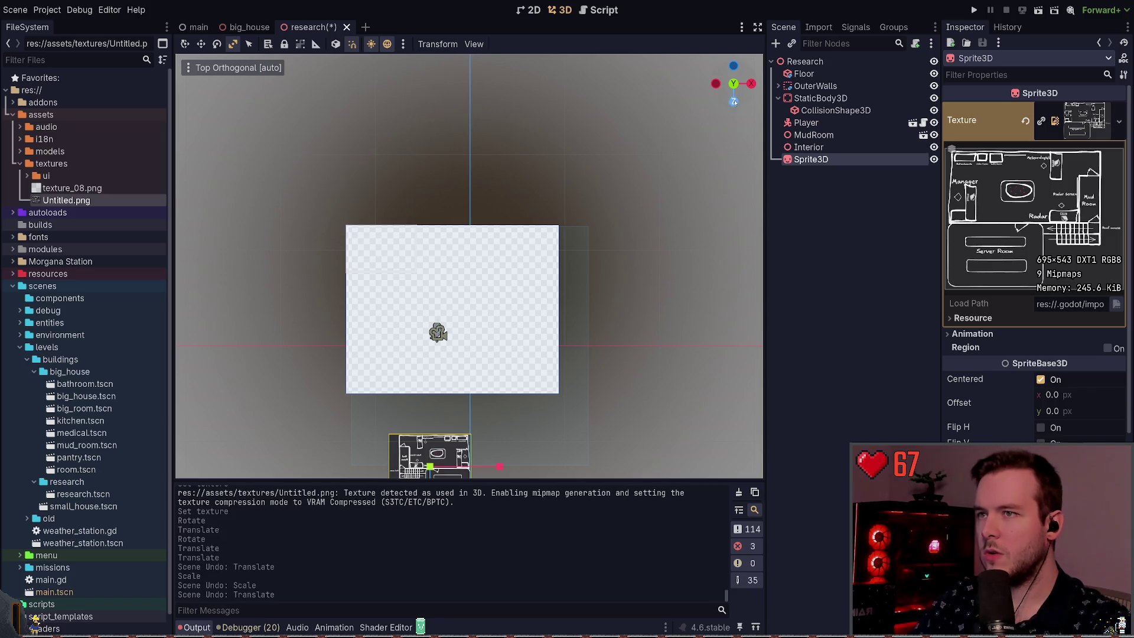
pyautogui.press('ctrl+KP_7')
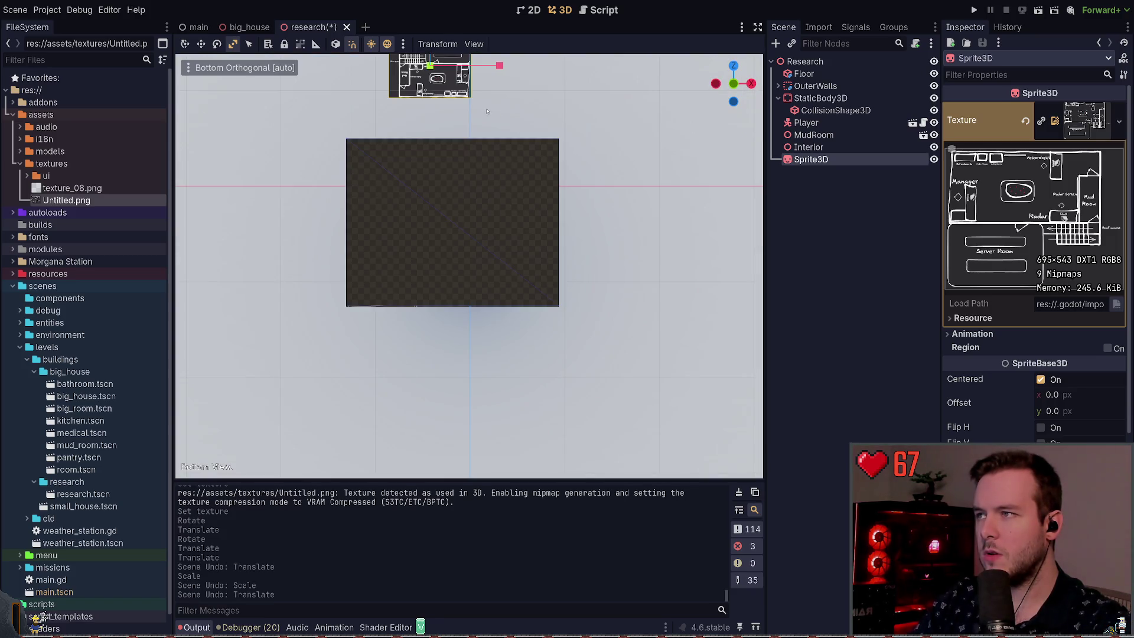
pyautogui.press('KP_5')
pyautogui.hotkey('ctrl', 'z')
pyautogui.moveTo(733, 94)
pyautogui.mouseDown()
pyautogui.moveTo(717, 137)
pyautogui.moveTo(685, 137)
pyautogui.moveTo(528, 94)
pyautogui.mouseUp()
# Turn the floor-plan sprite around 180 degrees from the top-down view.
pyautogui.press('e')
pyautogui.moveTo(495, 231); pyautogui.dragTo(430, 265)
pyautogui.press('q')
pyautogui.moveTo(595, 189)
pyautogui.mouseDown()
pyautogui.moveTo(567, 213)
pyautogui.moveTo(585, 195)
pyautogui.mouseUp()
pyautogui.click(733, 83)
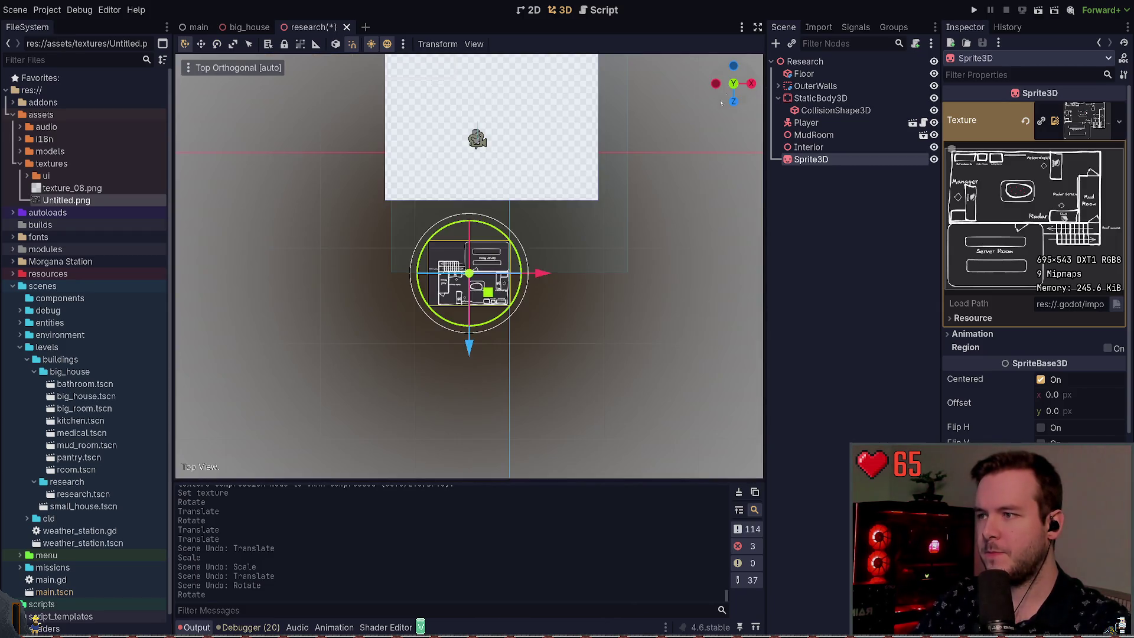
pyautogui.moveTo(487, 241)
pyautogui.mouseDown()
pyautogui.moveTo(449, 227)
pyautogui.moveTo(369, 301)
pyautogui.moveTo(430, 332)
pyautogui.moveTo(485, 299)
pyautogui.mouseUp()
pyautogui.scroll(4, 484, 300)
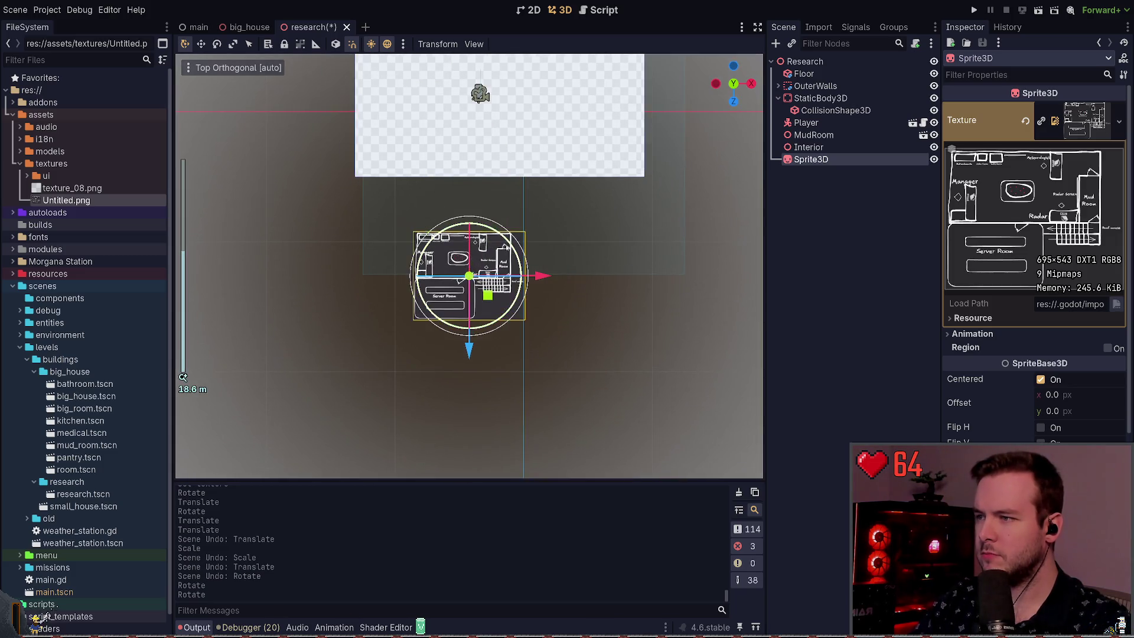
pyautogui.scroll(-2, 523, 279)
# Set the floor-plan sprite's Transform Scale to 2 in the Inspector.
pyautogui.press('w')
pyautogui.press('e')
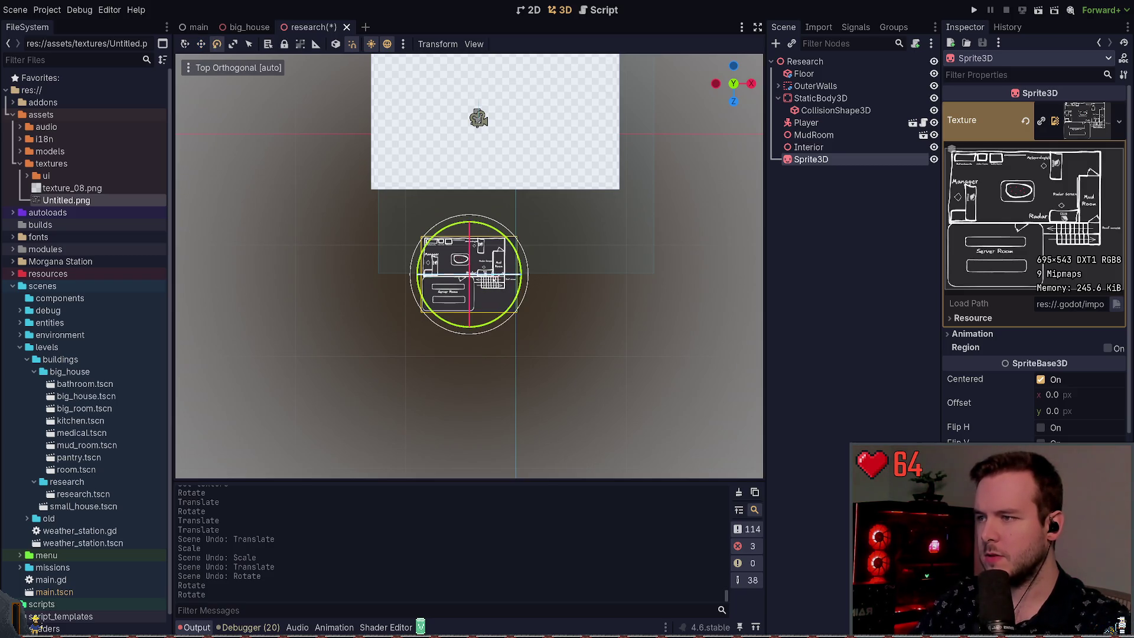
pyautogui.press('r')
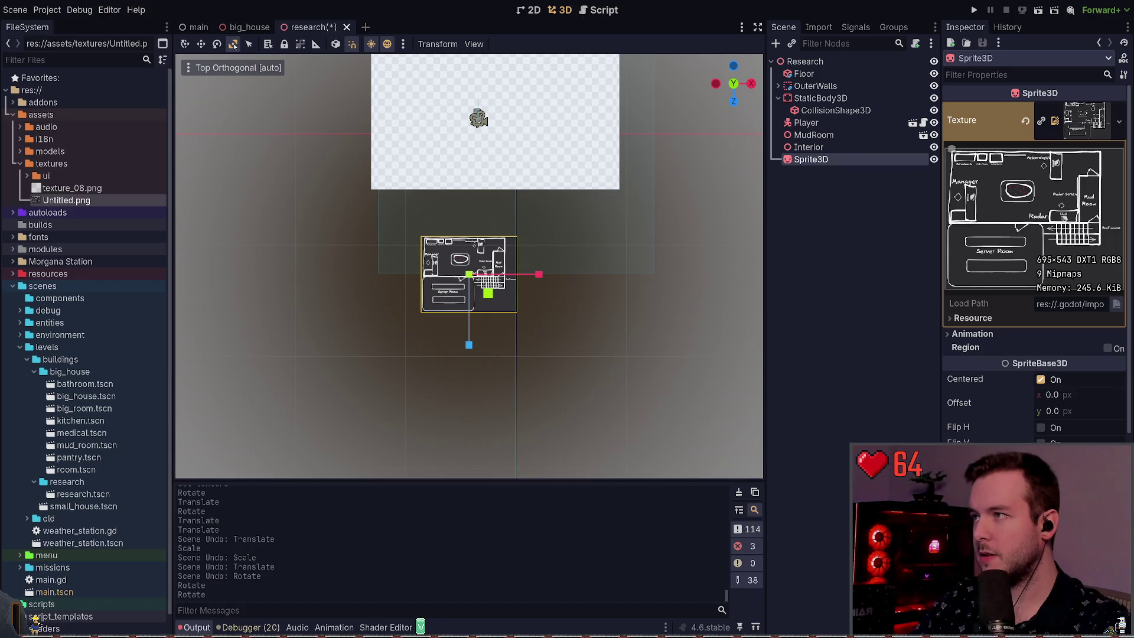
pyautogui.moveTo(491, 300)
pyautogui.mouseDown()
pyautogui.moveTo(504, 311)
pyautogui.moveTo(500, 301)
pyautogui.moveTo(453, 311)
pyautogui.moveTo(486, 290)
pyautogui.moveTo(614, 366)
pyautogui.moveTo(530, 320)
pyautogui.moveTo(454, 329)
pyautogui.moveTo(432, 344)
pyautogui.moveTo(508, 212)
pyautogui.moveTo(536, 197)
pyautogui.moveTo(562, 273)
pyautogui.moveTo(588, 263)
pyautogui.moveTo(577, 294)
pyautogui.moveTo(638, 354)
pyautogui.moveTo(561, 331)
pyautogui.moveTo(538, 300)
pyautogui.moveTo(549, 302)
pyautogui.moveTo(532, 304)
pyautogui.moveTo(638, 330)
pyautogui.moveTo(595, 282)
pyautogui.mouseUp()
pyautogui.click(594, 282)
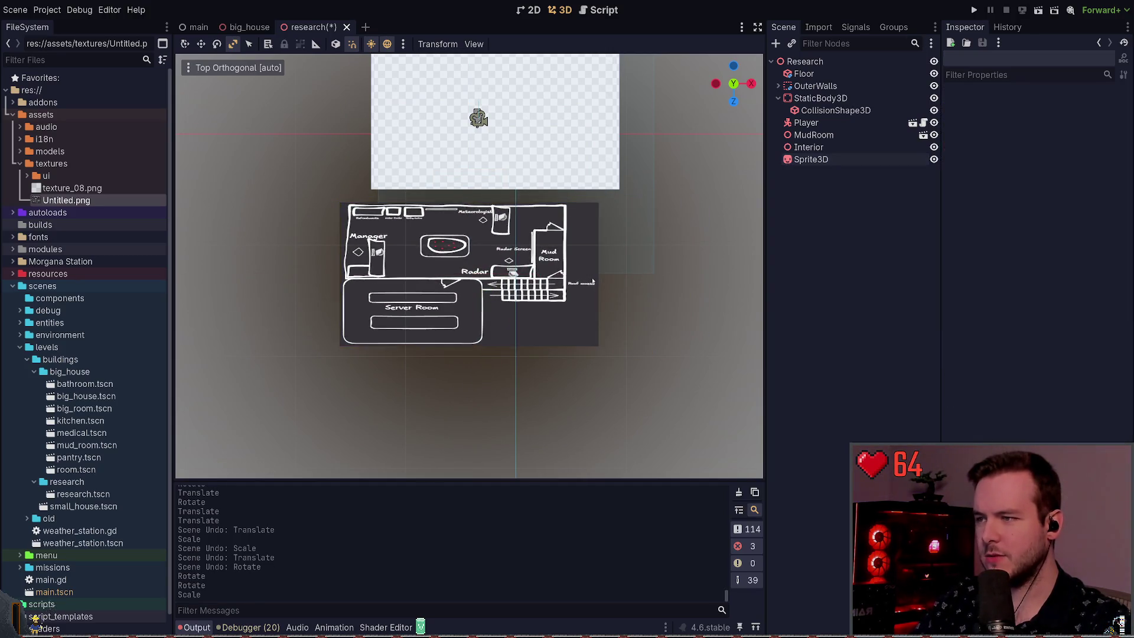
pyautogui.hotkey('ctrl', 'z')
pyautogui.scroll(-5, 1008, 437)
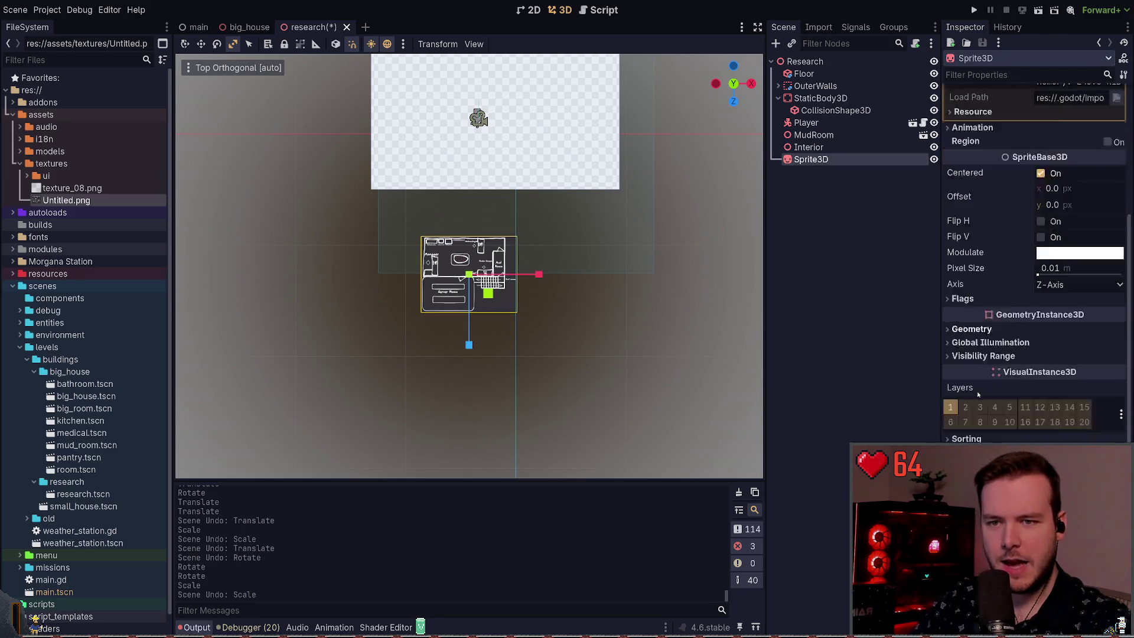
pyautogui.click(973, 351)
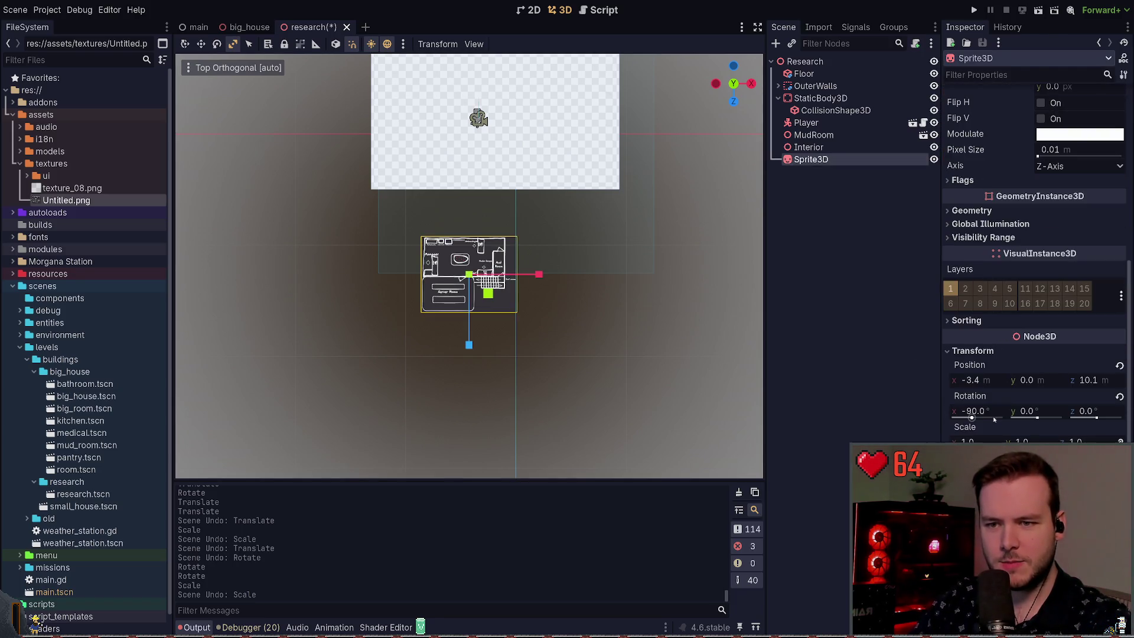
pyautogui.press('Tab')
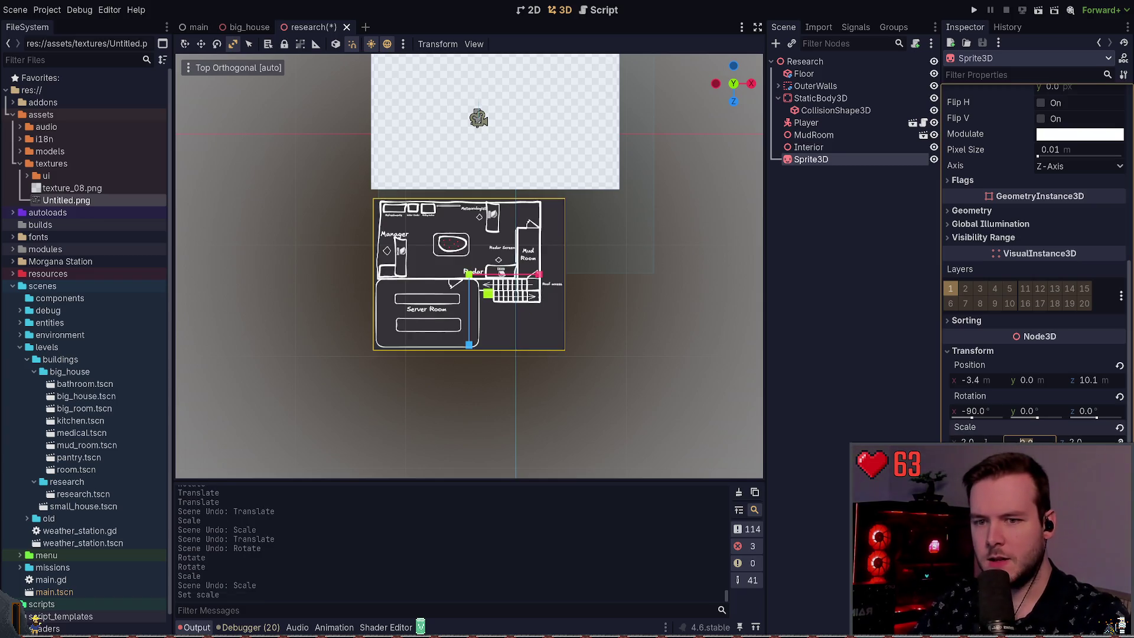
pyautogui.click(711, 266)
# Inspect the enlarged floor plan below the room and return to the top view.
pyautogui.click(638, 268)
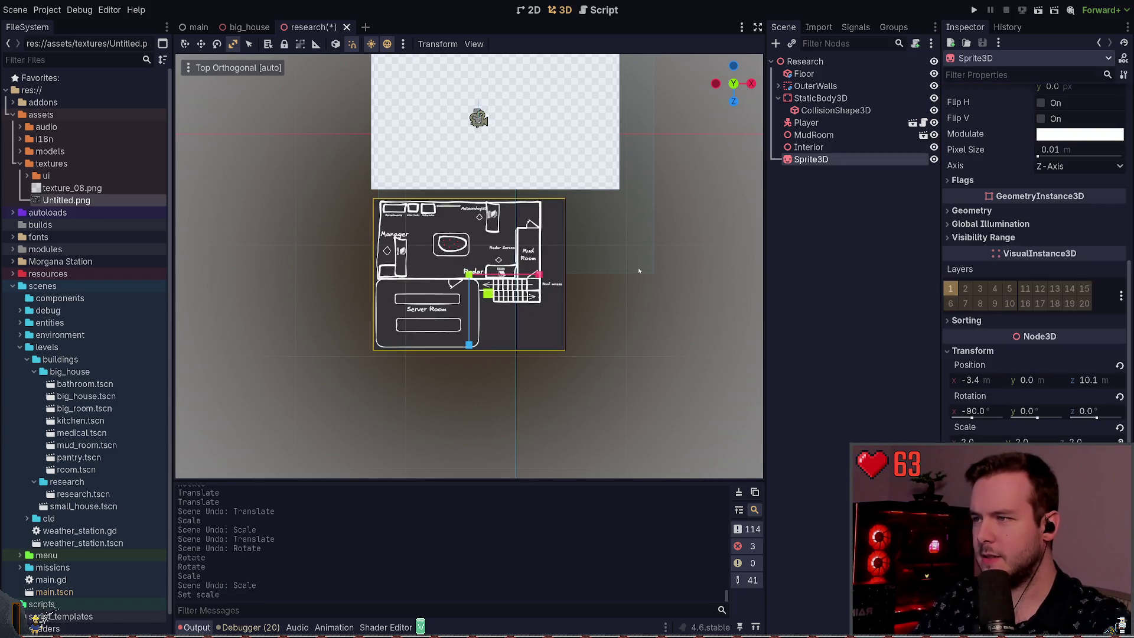
pyautogui.scroll(-2, 550, 191)
pyautogui.scroll(2, 528, 191)
pyautogui.moveTo(528, 191)
pyautogui.mouseDown()
pyautogui.moveTo(526, 179)
pyautogui.moveTo(514, 207)
pyautogui.mouseUp()
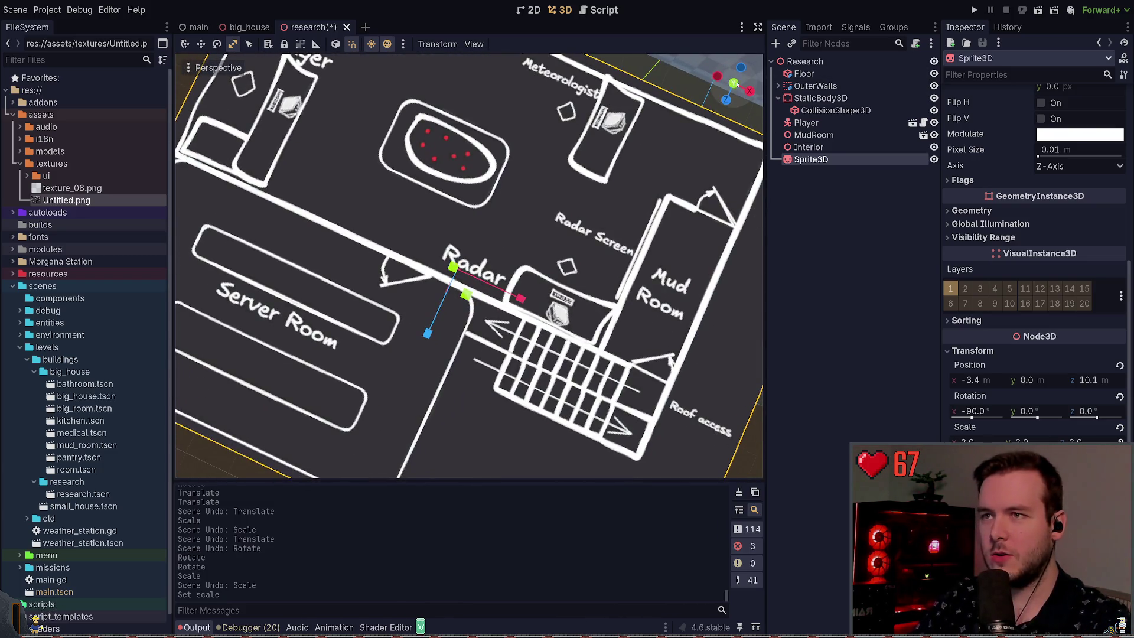
pyautogui.click(733, 82)
pyautogui.click(611, 156)
# Save the research scene and test a 180-degree flip of the floor plan, then undo it.
pyautogui.hotkey('ctrl', 's')
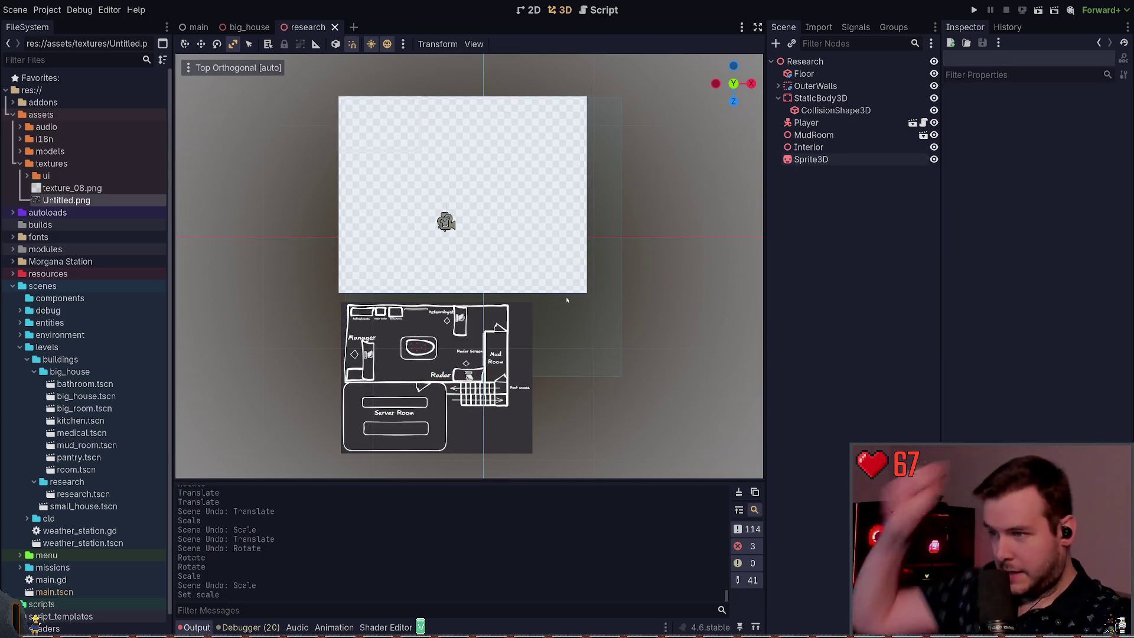
pyautogui.moveTo(513, 287)
pyautogui.mouseDown()
pyautogui.moveTo(584, 238)
pyautogui.moveTo(470, 230)
pyautogui.moveTo(470, 207)
pyautogui.moveTo(471, 241)
pyautogui.mouseUp()
pyautogui.scroll(-5, 491, 223)
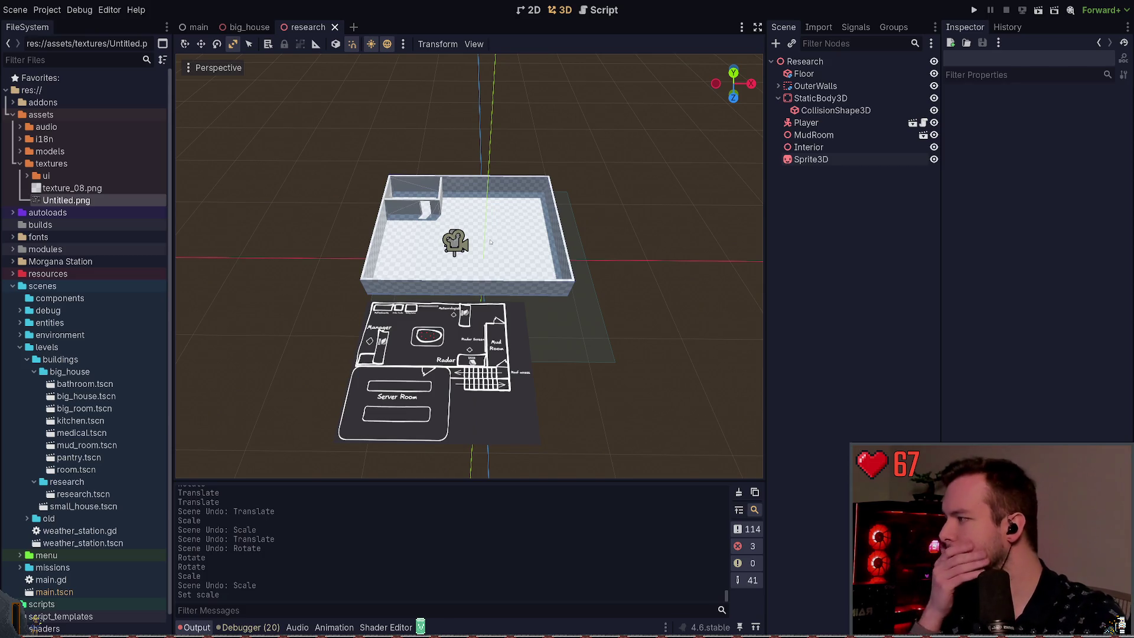
pyautogui.click(444, 332)
pyautogui.press('e')
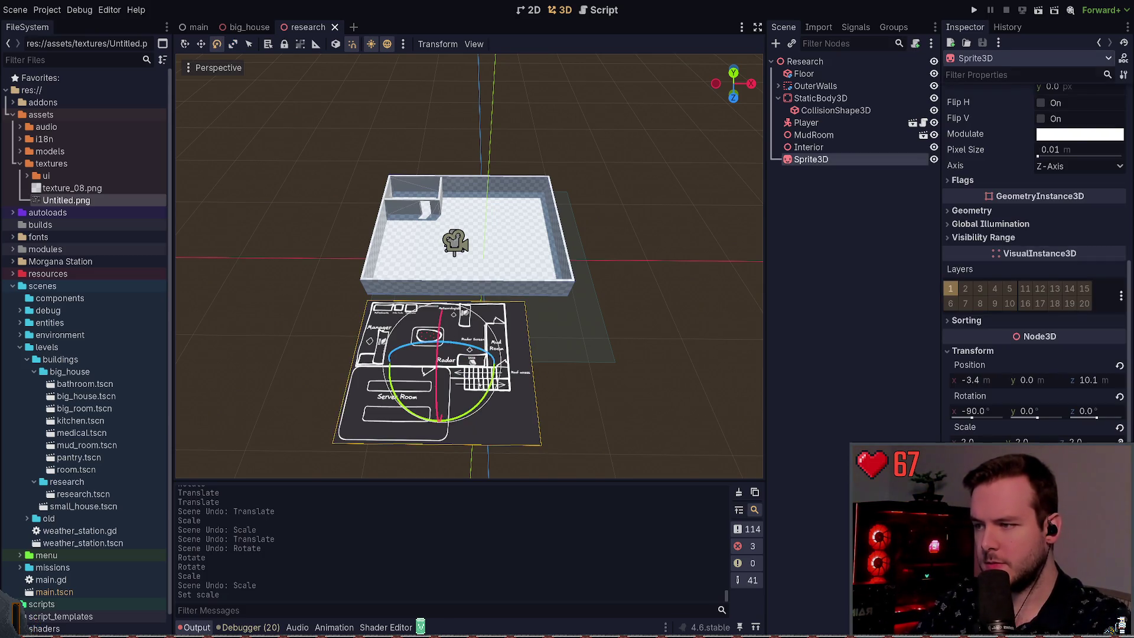
pyautogui.moveTo(496, 396)
pyautogui.mouseDown()
pyautogui.moveTo(472, 423)
pyautogui.moveTo(429, 425)
pyautogui.moveTo(392, 384)
pyautogui.moveTo(383, 329)
pyautogui.mouseUp()
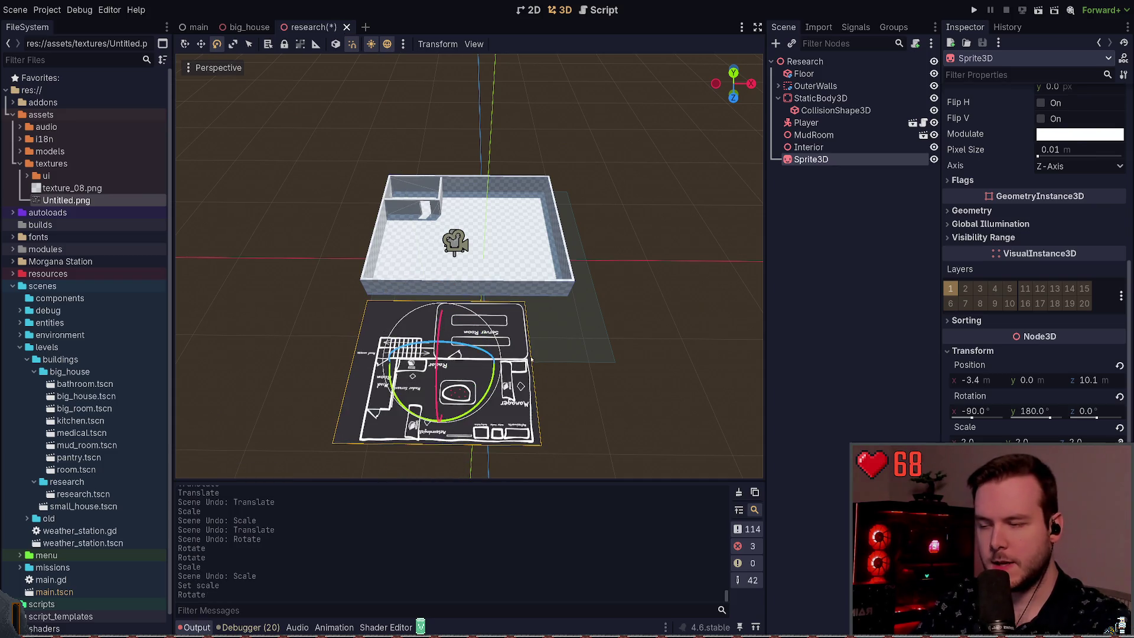
pyautogui.hotkey('ctrl', 'z')
# Select the MudRoom node in the Scene tree and delete it.
pyautogui.click(504, 246)
pyautogui.click(504, 246)
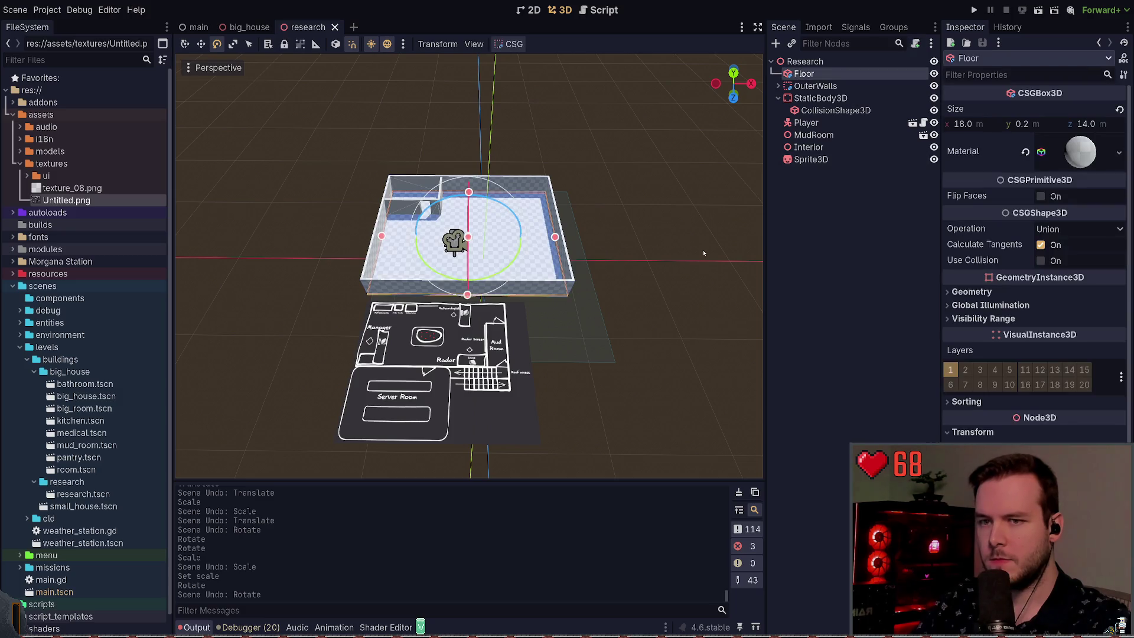
pyautogui.click(650, 206)
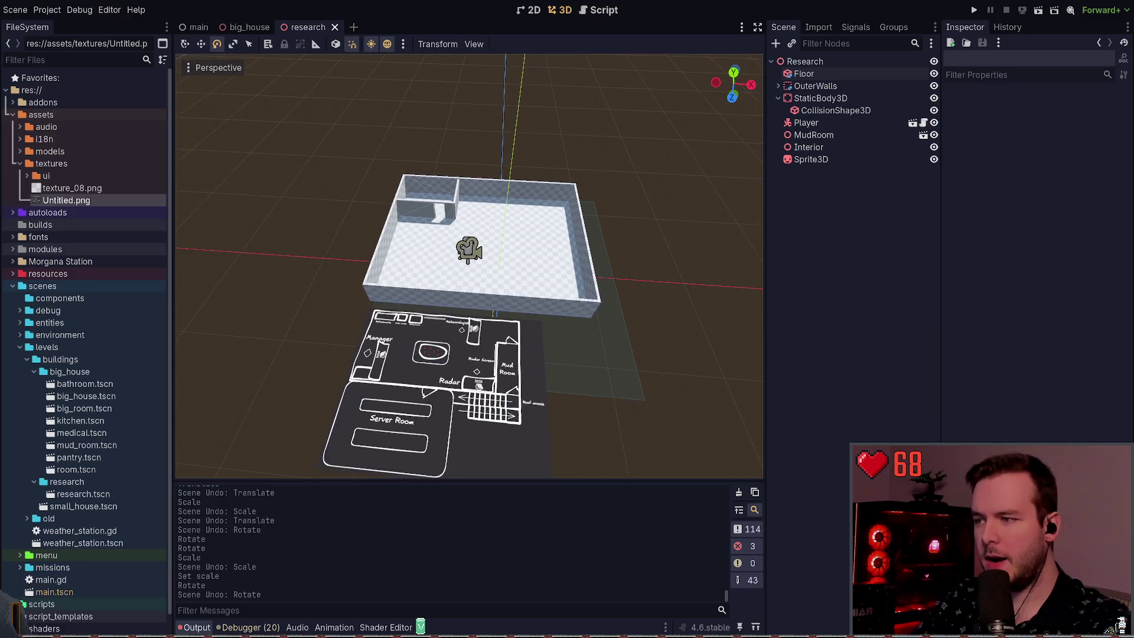
pyautogui.click(444, 208)
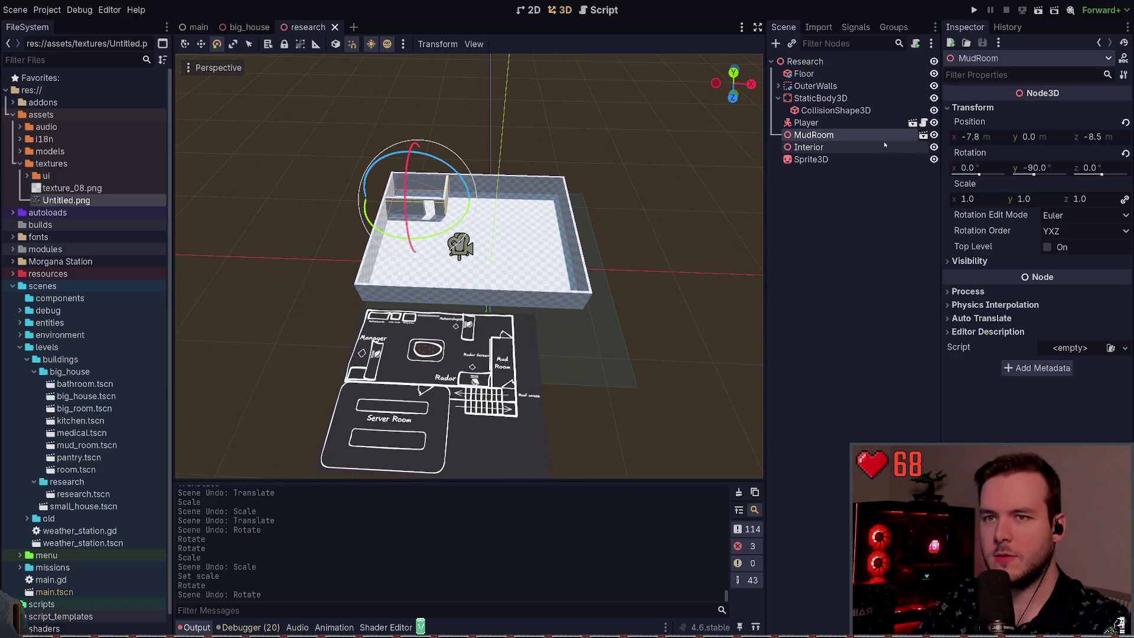
pyautogui.click(865, 182)
pyautogui.click(850, 136)
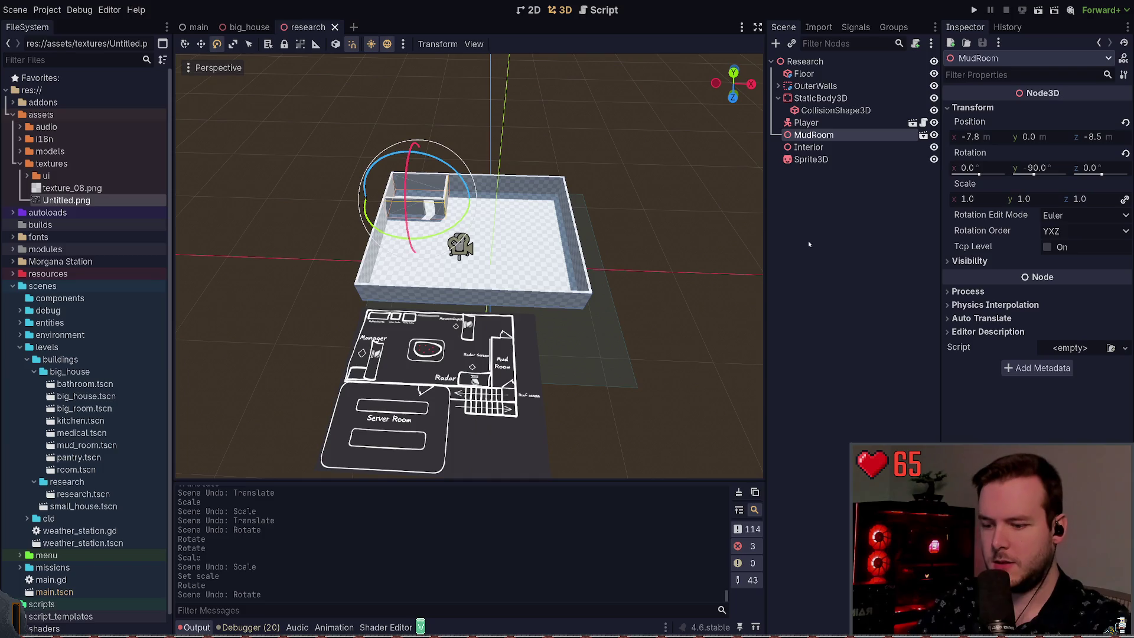
pyautogui.press('Delete')
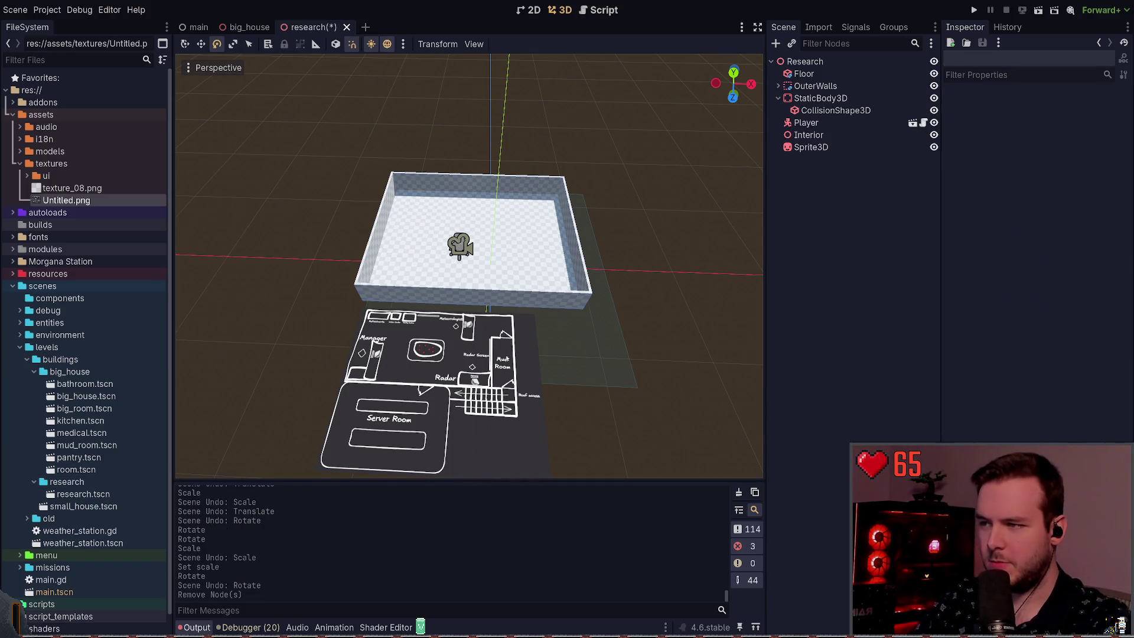
# Inspect the room's Right wall and the Floor box's size.
pyautogui.moveTo(658, 266)
pyautogui.mouseDown()
pyautogui.moveTo(652, 295)
pyautogui.moveTo(611, 294)
pyautogui.mouseUp()
pyautogui.click(608, 295)
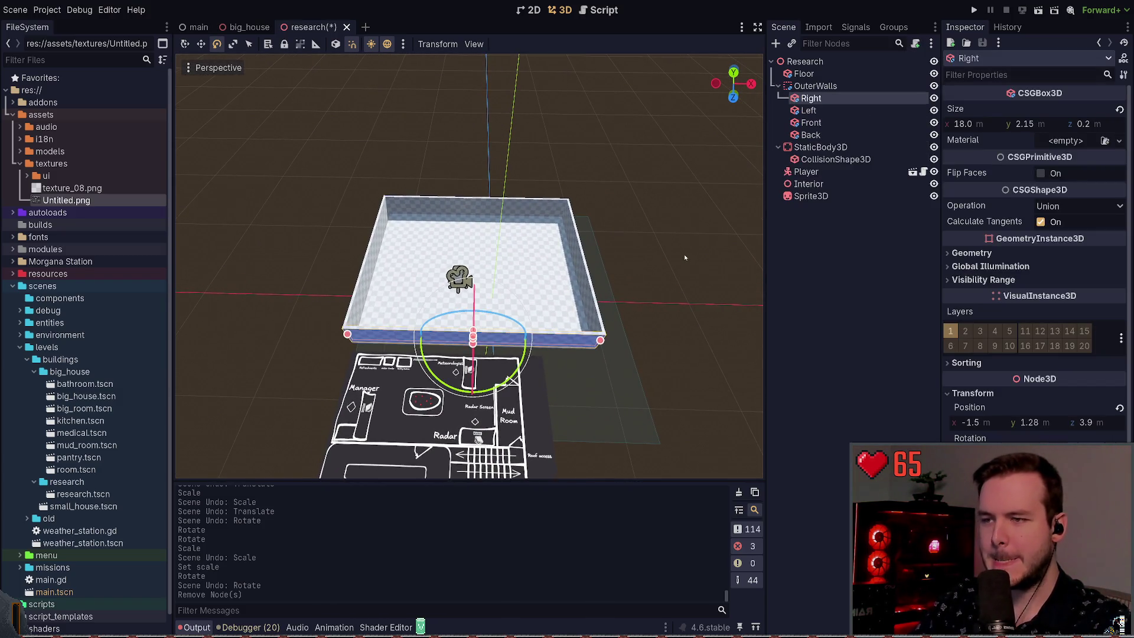
pyautogui.click(724, 218)
pyautogui.click(823, 75)
pyautogui.click(978, 124)
pyautogui.moveTo(643, 267)
pyautogui.mouseDown()
pyautogui.moveTo(643, 254)
pyautogui.moveTo(643, 284)
pyautogui.mouseUp()
pyautogui.scroll(5, 470, 265)
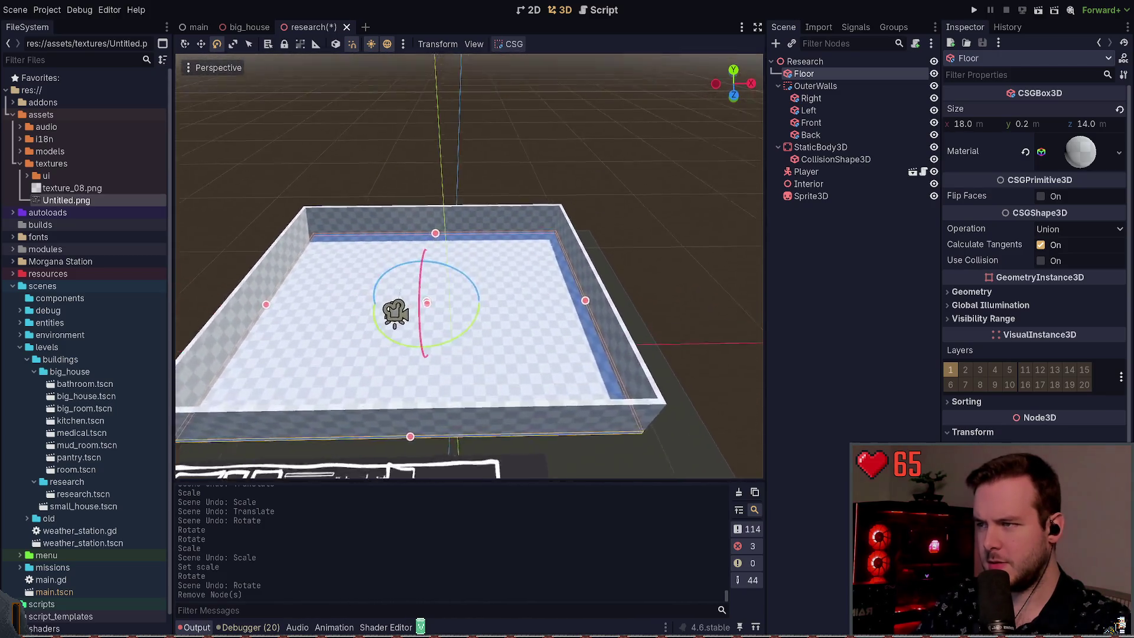
pyautogui.click(898, 225)
# Add a CSGBox3D node as a child of the Interior node.
pyautogui.click(829, 184)
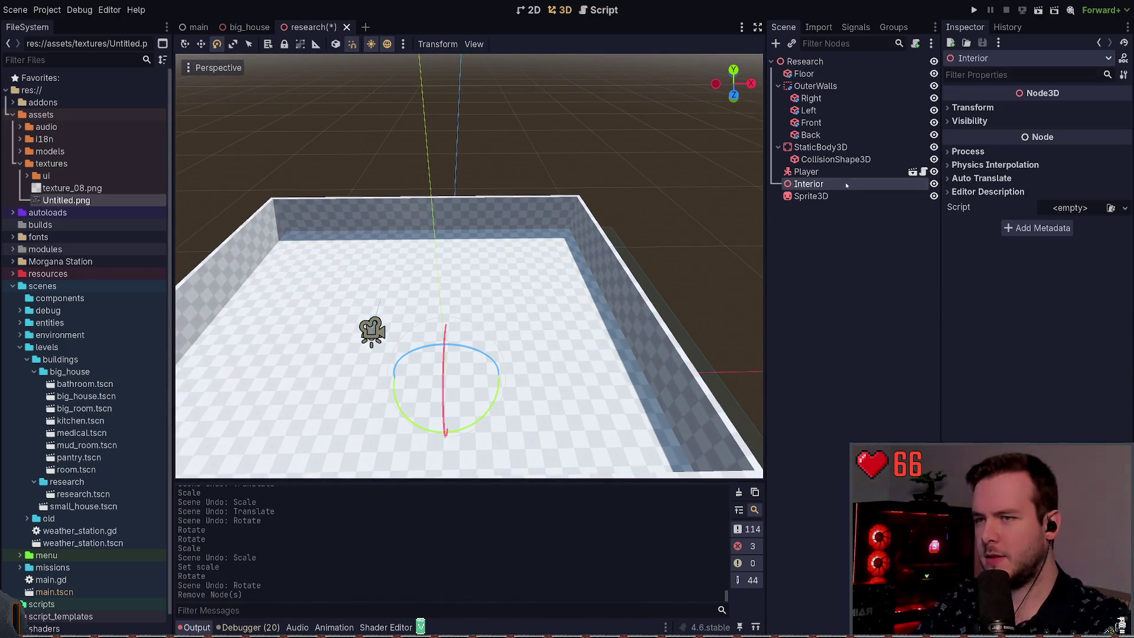
pyautogui.hotkey('ctrl', 'a')
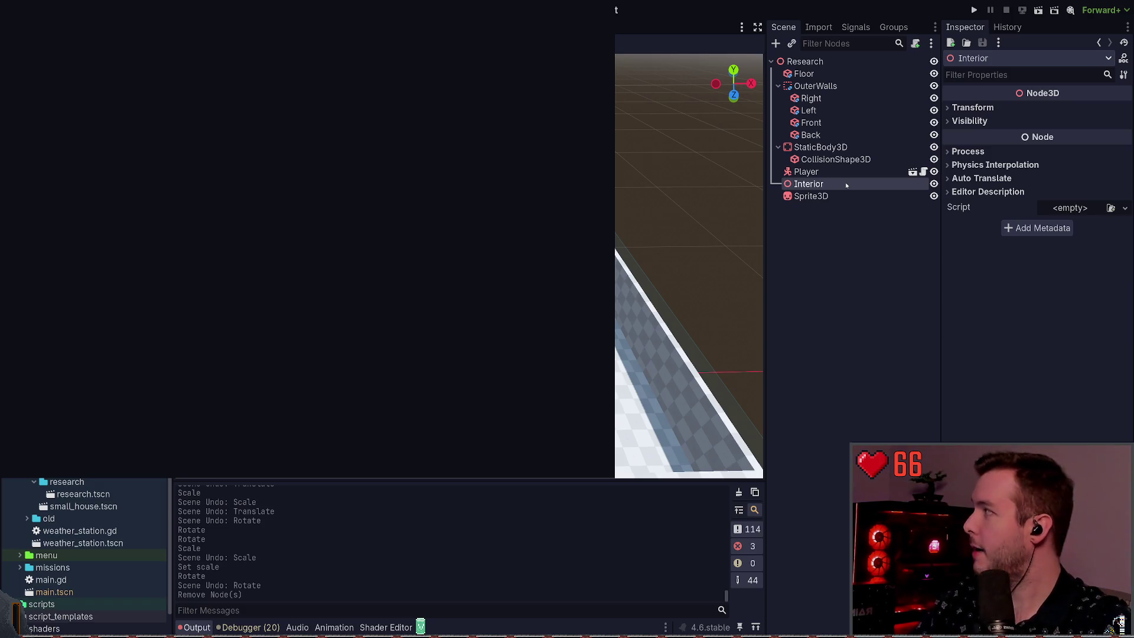
pyautogui.press('Return')
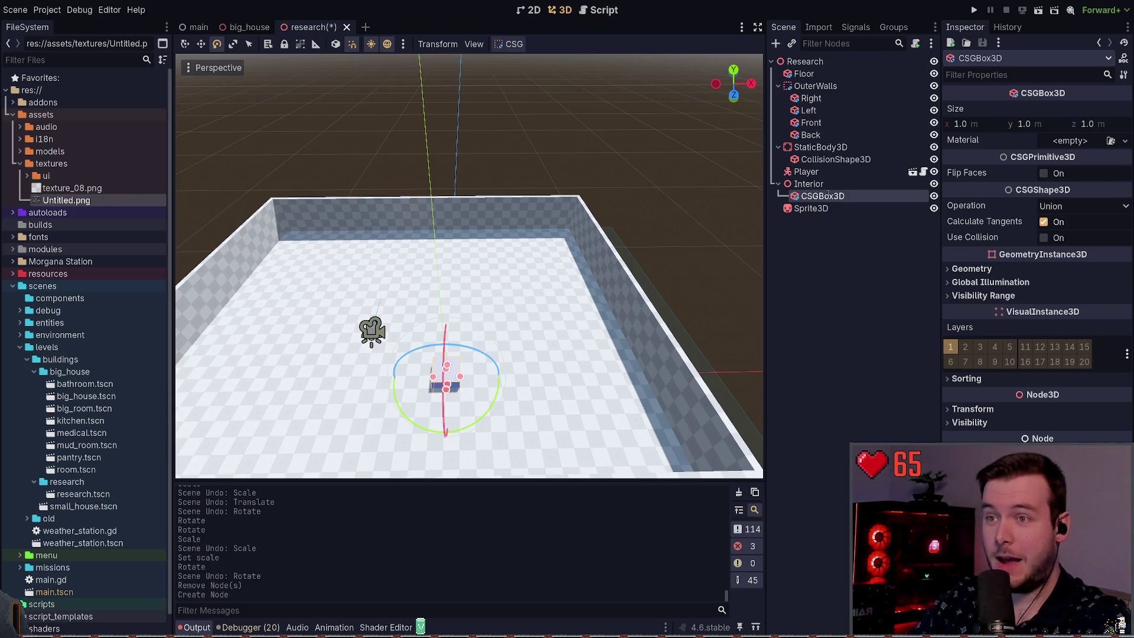
# Rename the box to Desk and lift it vertically to rest on the floor.
pyautogui.write('Desk')
pyautogui.press('Return')
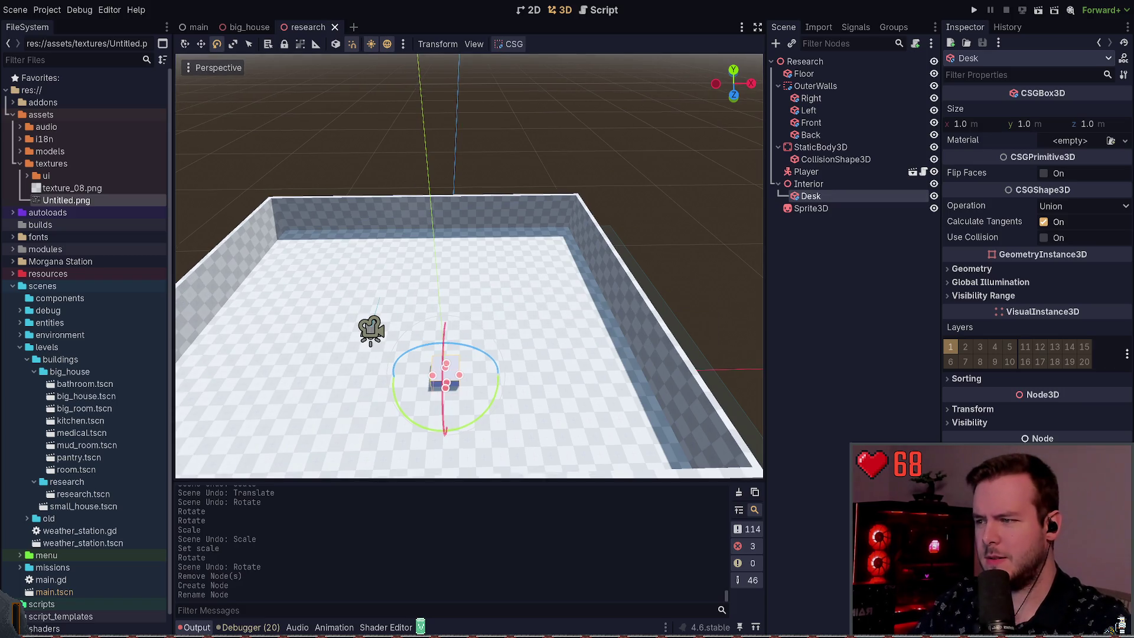
pyautogui.press('f')
pyautogui.press('q')
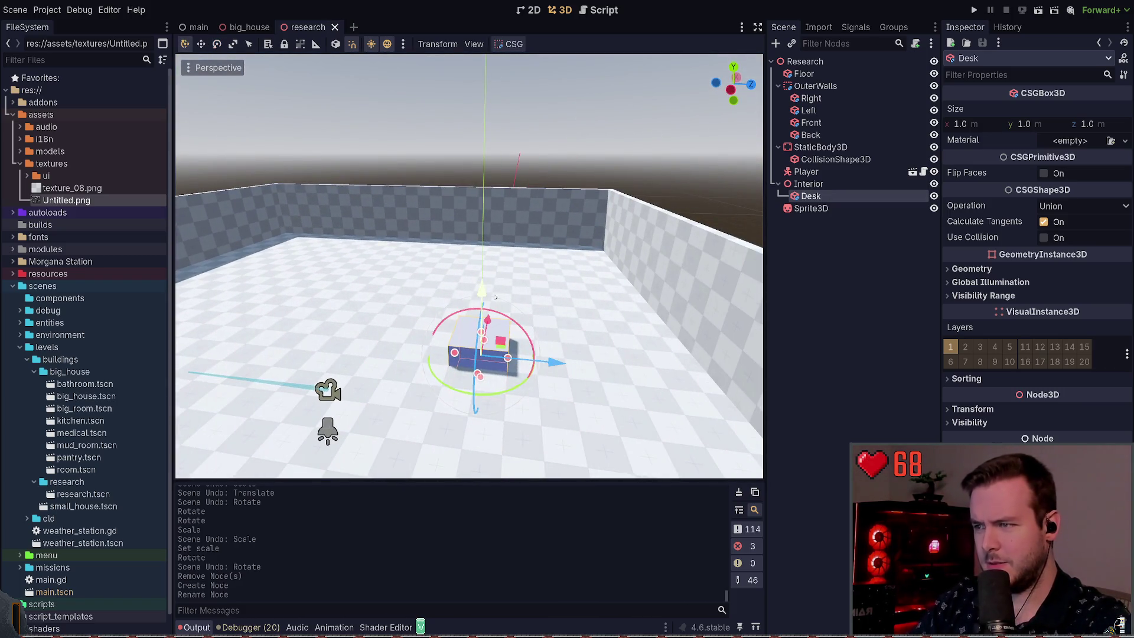
pyautogui.press('g')
pyautogui.press('y')
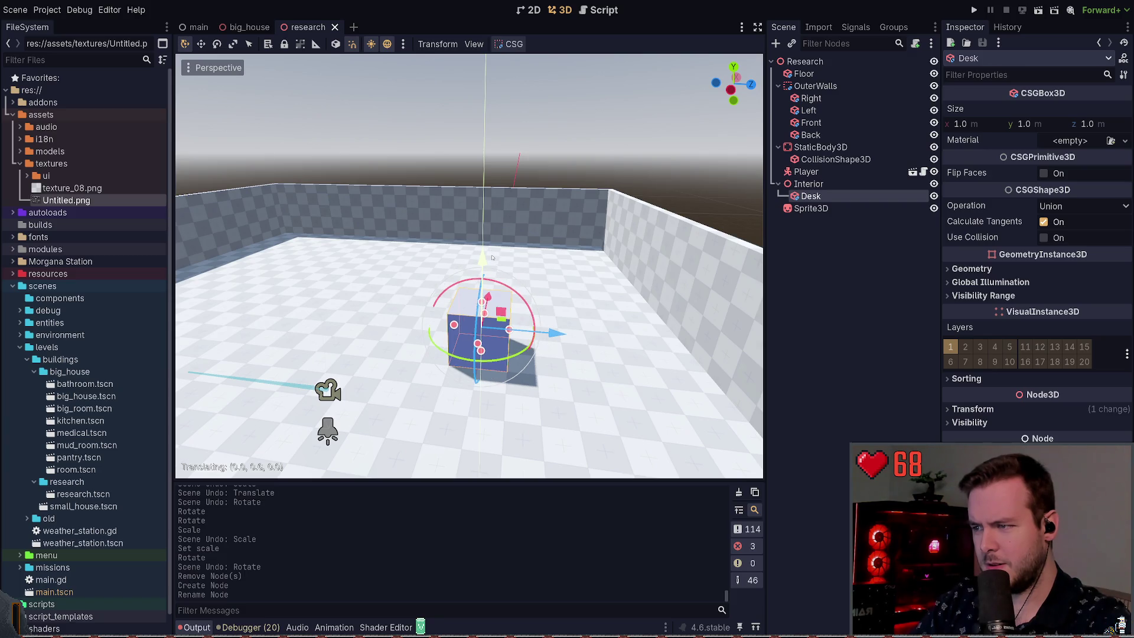
pyautogui.click(491, 253)
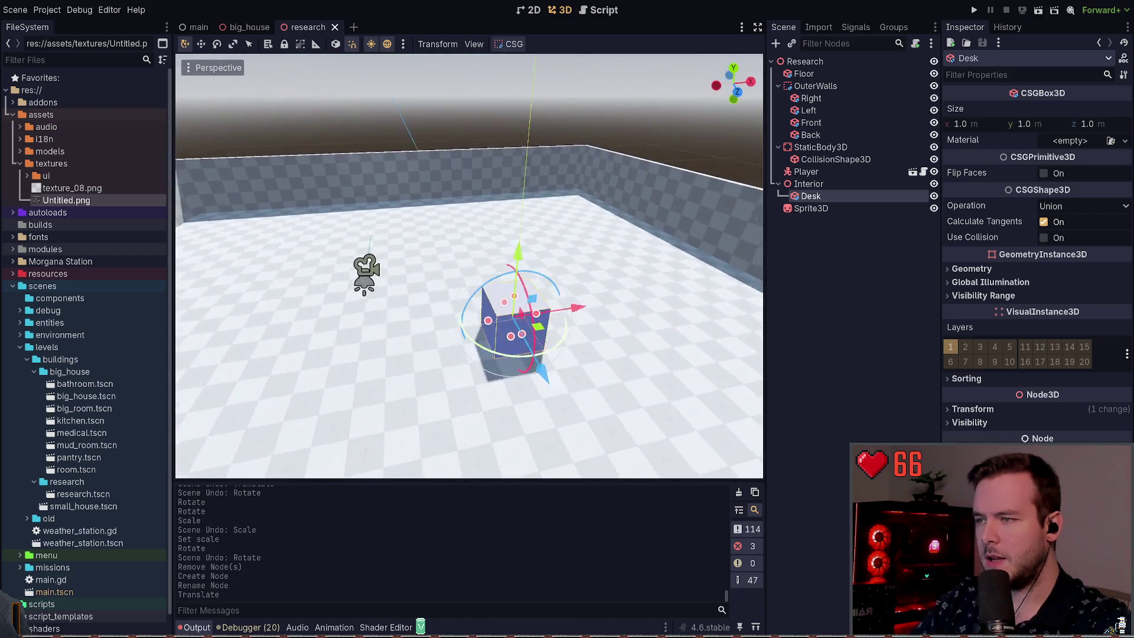
# Check the floor-plan drawing for reference, then orbit the view around the Desk.
pyautogui.hotkey('alt', 'Tab')
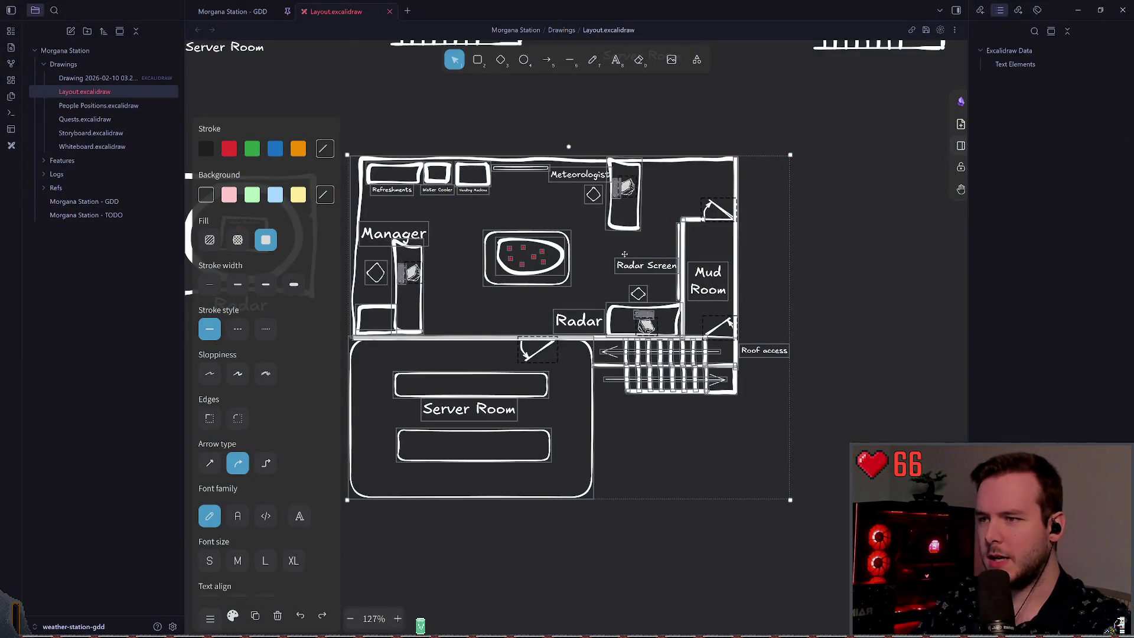
pyautogui.hotkey('alt', 'Tab')
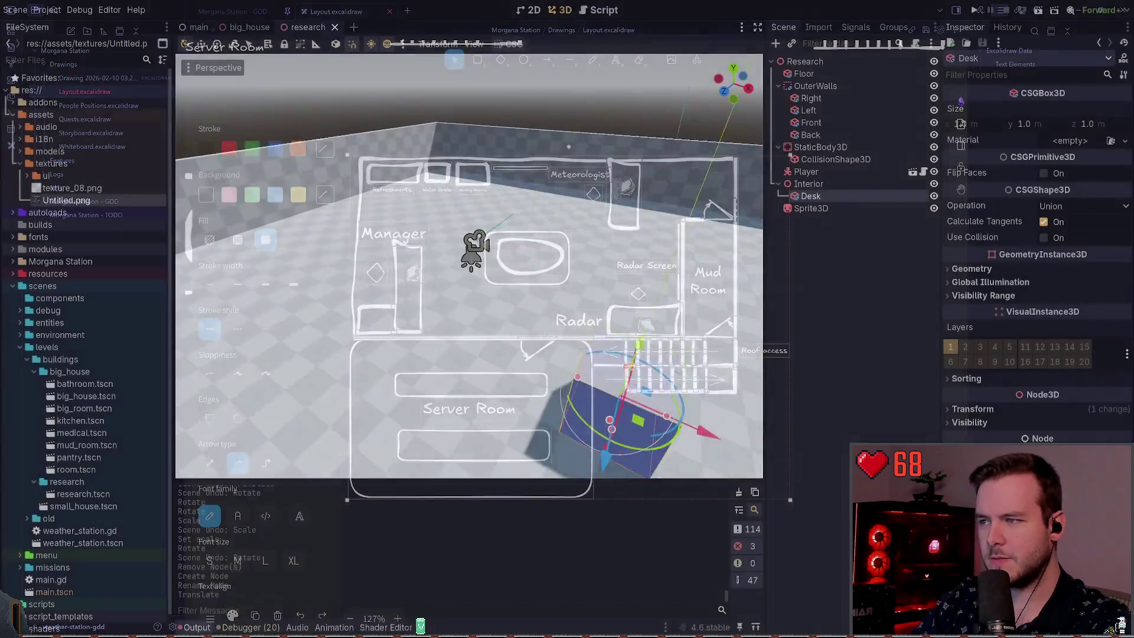
pyautogui.scroll(-5, 581, 258)
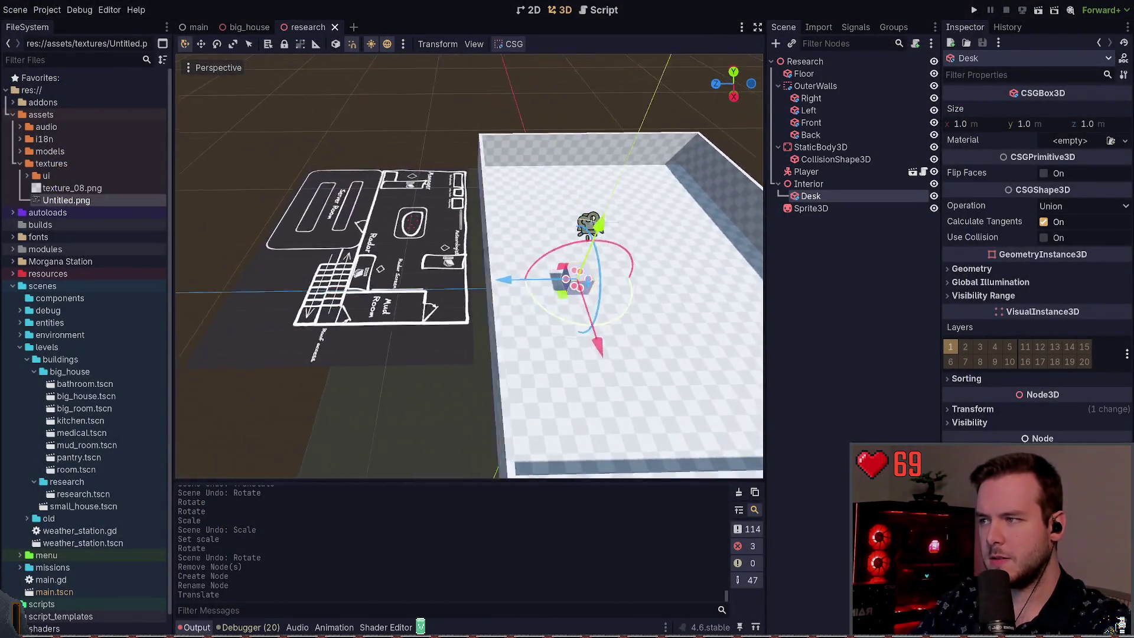
pyautogui.moveTo(461, 248)
pyautogui.mouseDown()
pyautogui.moveTo(511, 226)
pyautogui.moveTo(518, 115)
pyautogui.mouseUp()
pyautogui.scroll(5, 518, 115)
pyautogui.moveTo(519, 236)
pyautogui.mouseDown()
pyautogui.moveTo(449, 242)
pyautogui.moveTo(505, 260)
pyautogui.moveTo(472, 283)
pyautogui.mouseUp()
pyautogui.moveTo(614, 259); pyautogui.dragTo(600, 270)
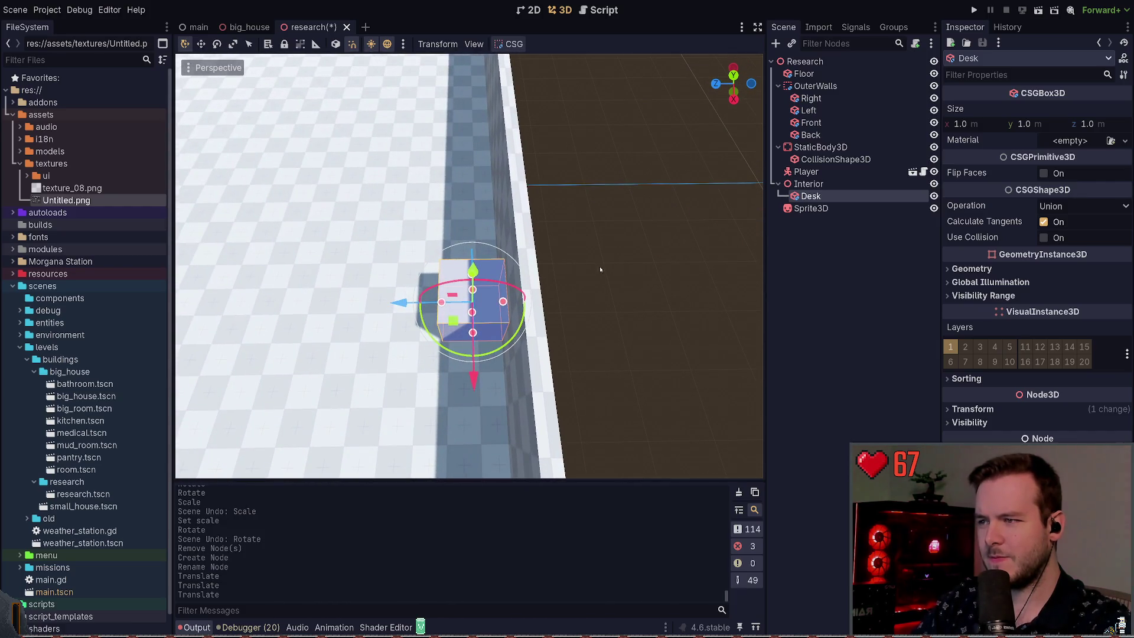
# Try dragging the Desk's length to about 2.7 m and 3.0 m, undoing a stray move.
pyautogui.press('w')
pyautogui.press('q')
pyautogui.moveTo(442, 303); pyautogui.dragTo(326, 303)
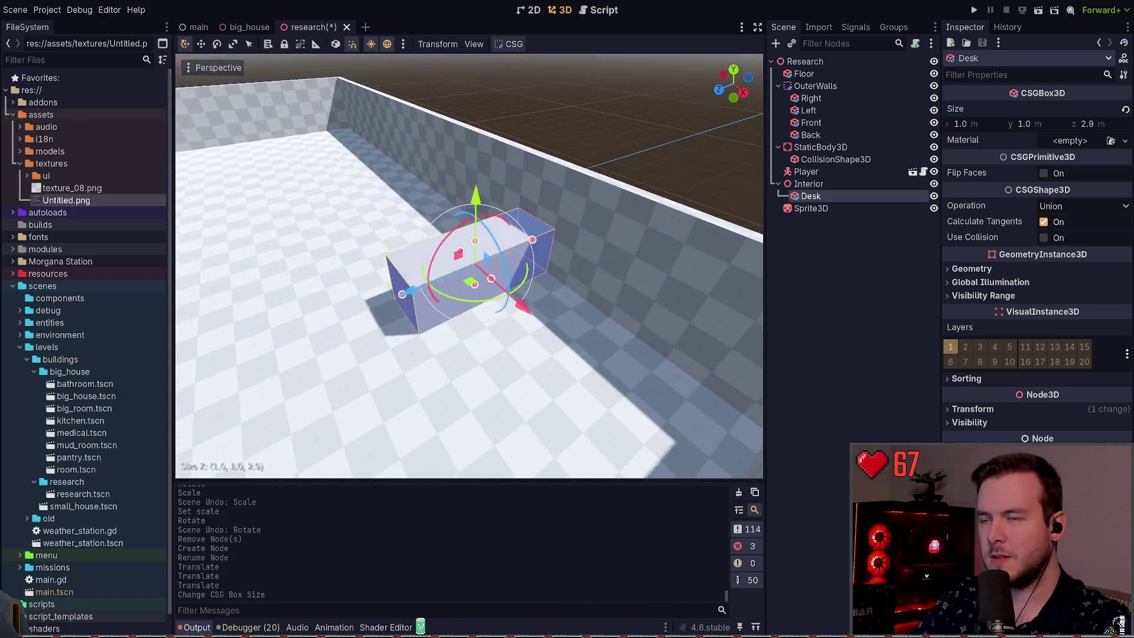
pyautogui.scroll(3, 469, 265)
pyautogui.moveTo(470, 266); pyautogui.dragTo(408, 272)
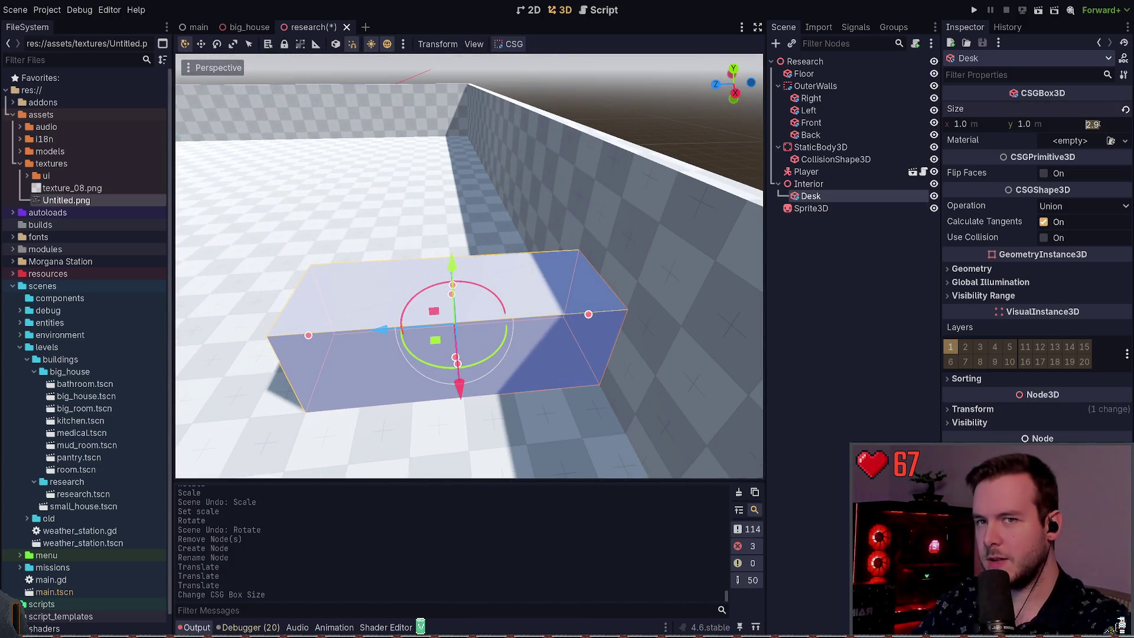
pyautogui.moveTo(1089, 123); pyautogui.dragTo(1101, 123)
pyautogui.moveTo(438, 343); pyautogui.dragTo(420, 337)
pyautogui.hotkey('ctrl', 'z')
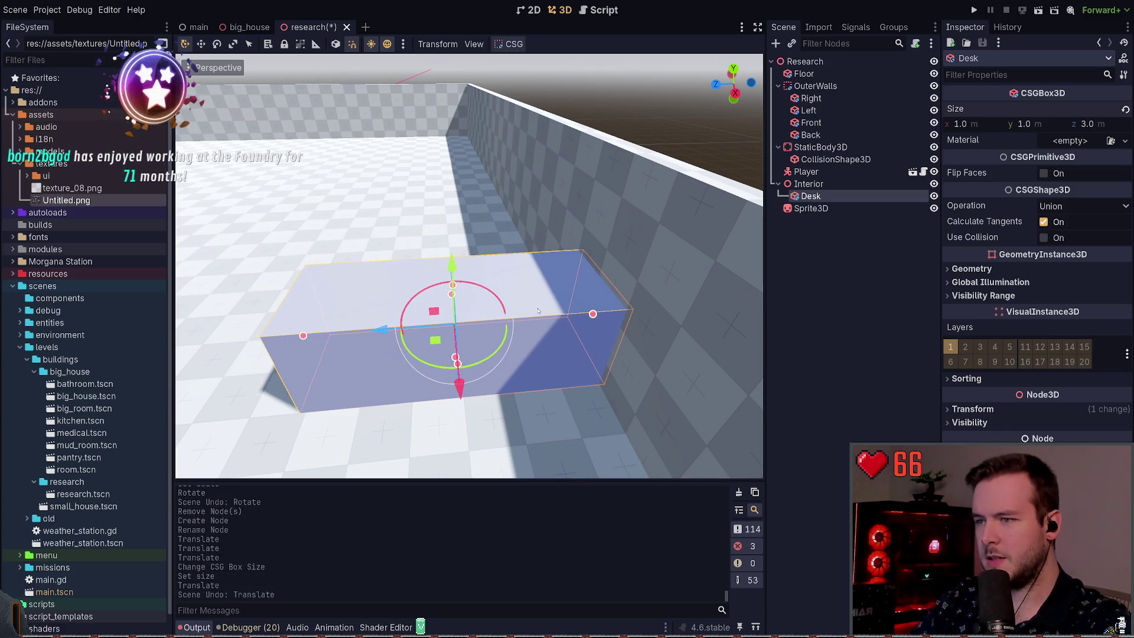
pyautogui.hotkey('ctrl', 'z')
pyautogui.moveTo(304, 337); pyautogui.dragTo(297, 335)
pyautogui.moveTo(458, 368)
pyautogui.mouseDown()
pyautogui.moveTo(179, 137)
pyautogui.moveTo(180, 109)
pyautogui.moveTo(567, 322)
pyautogui.mouseUp()
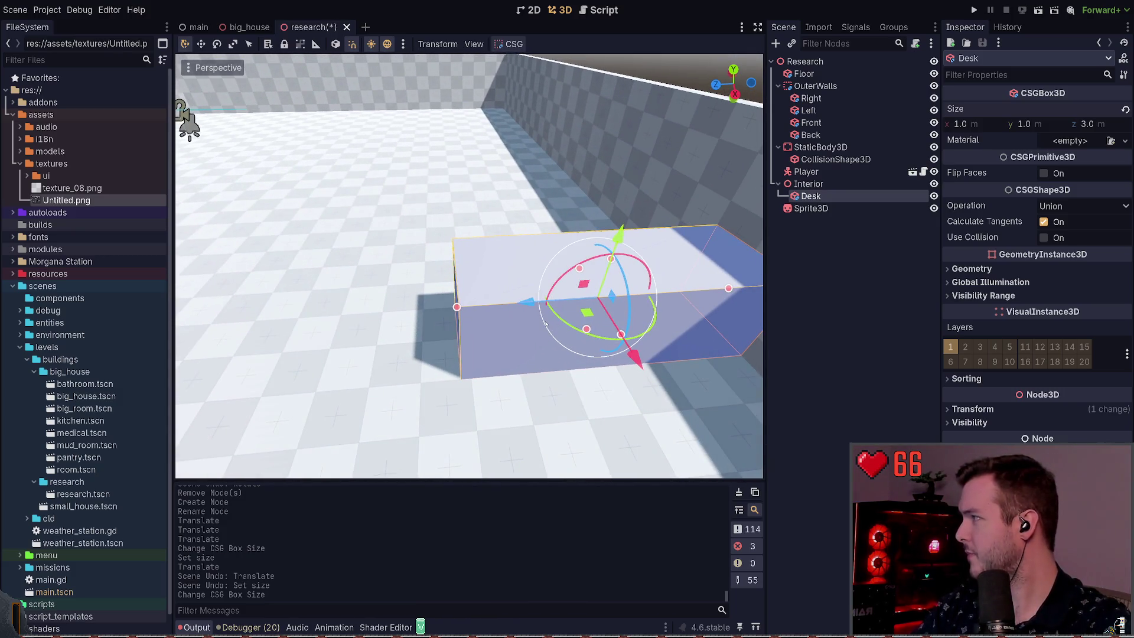
pyautogui.moveTo(567, 300); pyautogui.dragTo(567, 300)
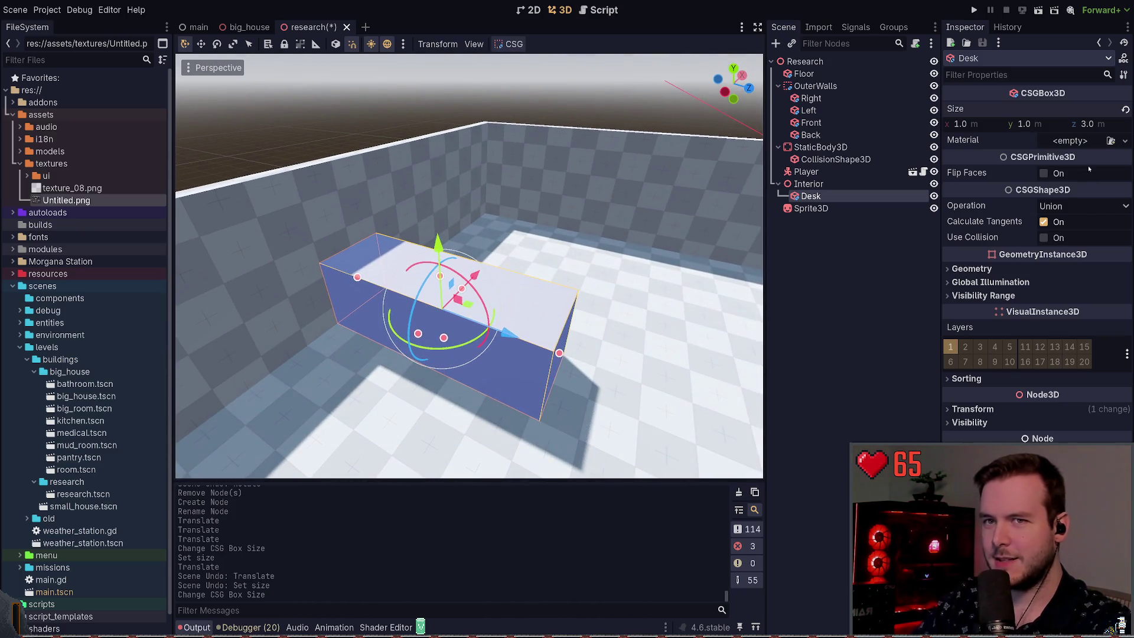
# Set the Desk's Size Z to 2.5 m and save the research scene.
pyautogui.write('2')
pyautogui.press('Return')
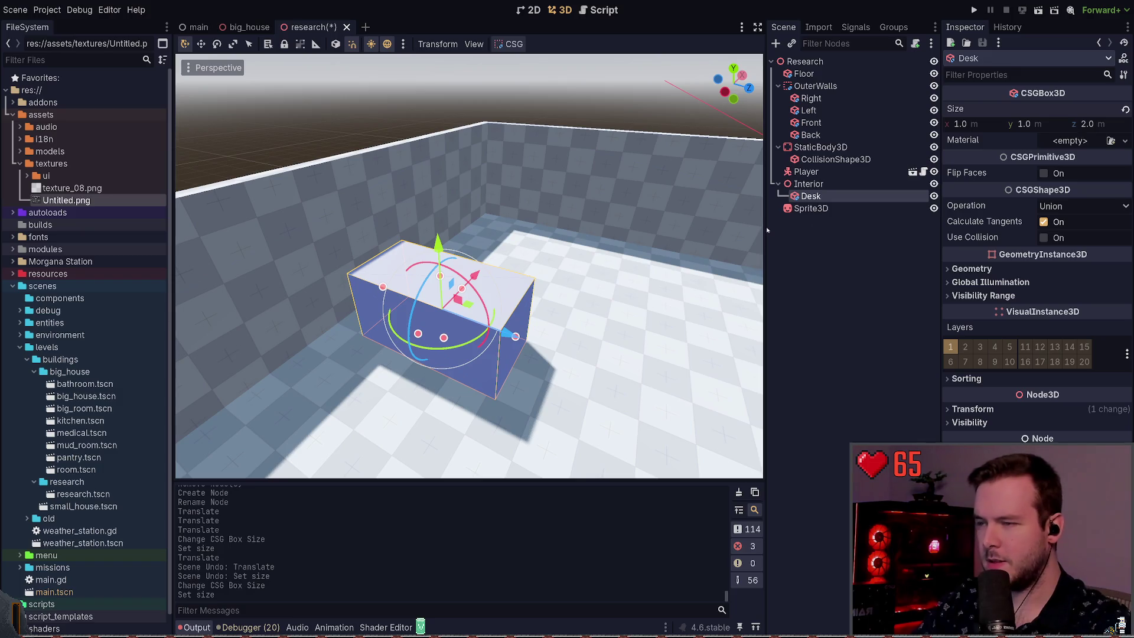
pyautogui.hotkey('ctrl', 'z')
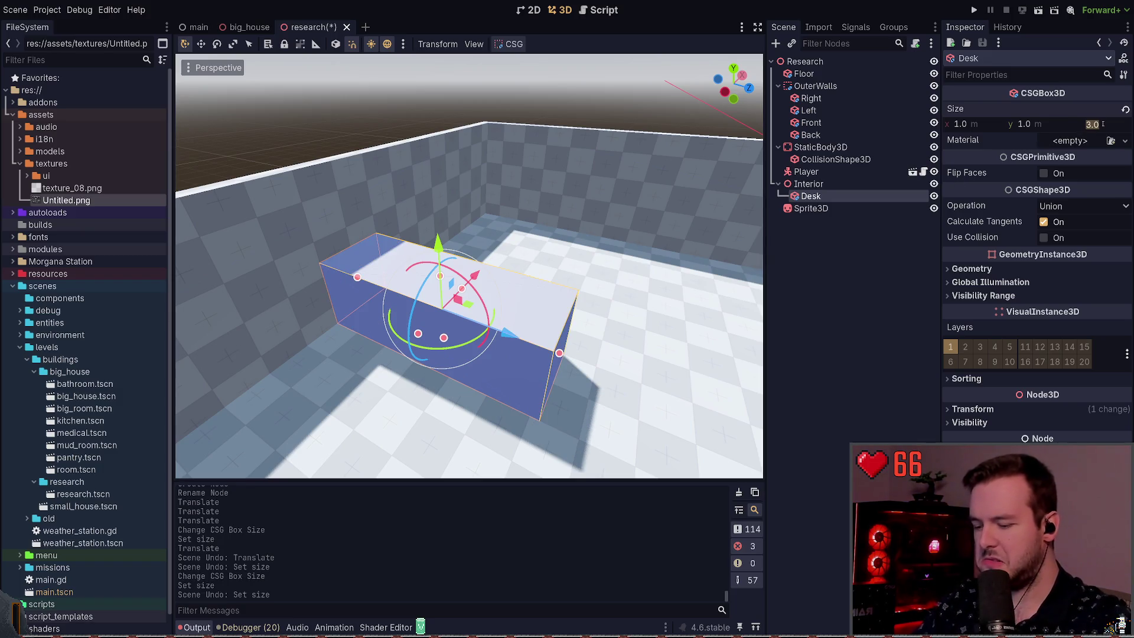
pyautogui.write('.5')
pyautogui.press('Return')
pyautogui.hotkey('ctrl', 's')
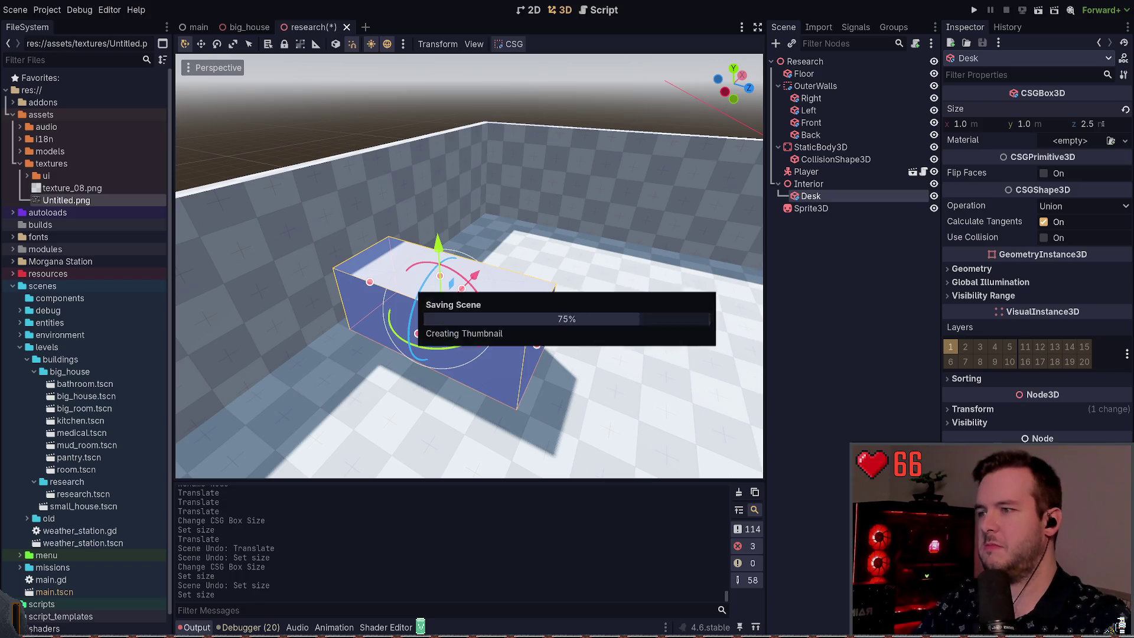
# Slide the Desk along its length until it sits beside the wall.
pyautogui.moveTo(510, 334); pyautogui.dragTo(494, 327)
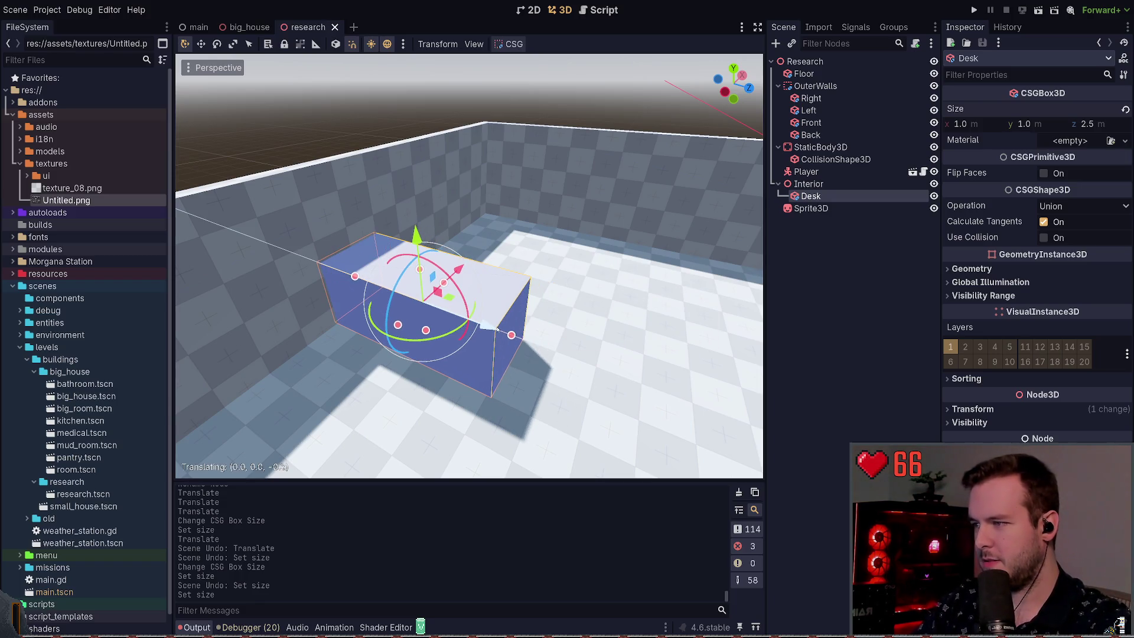
pyautogui.press('w')
pyautogui.scroll(-6, 496, 273)
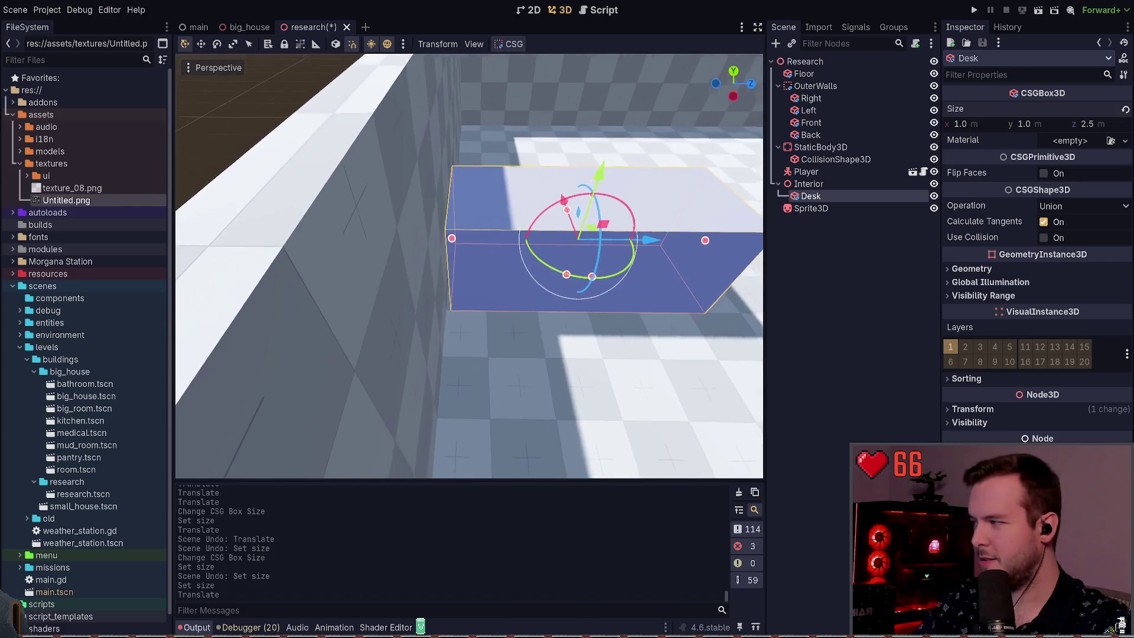
pyautogui.click(496, 273)
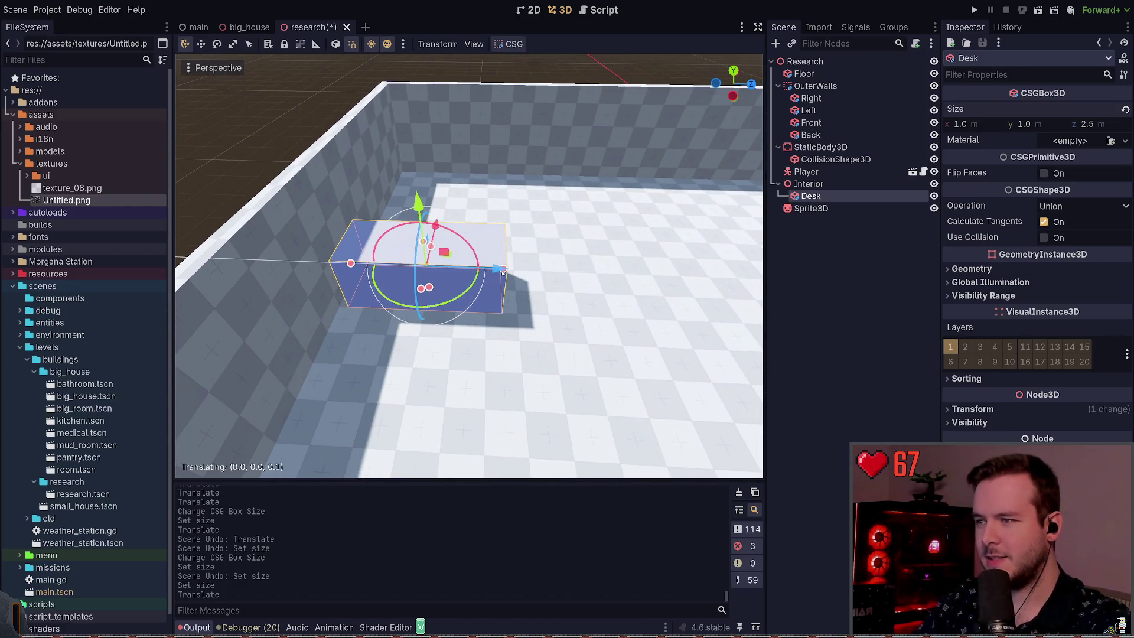
pyautogui.scroll(3, 589, 296)
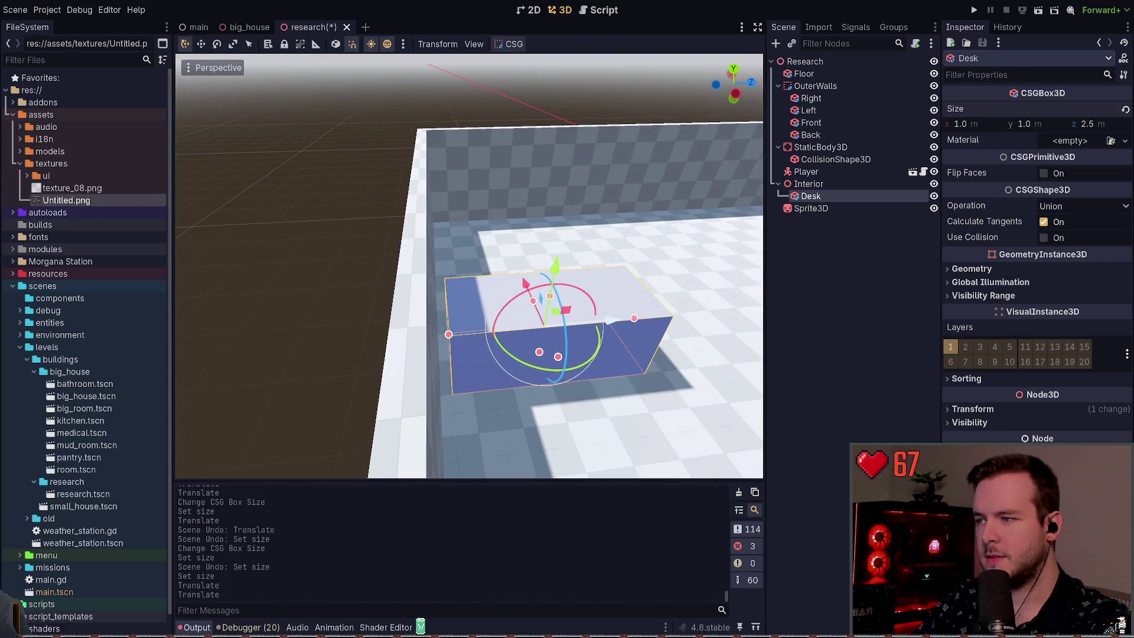
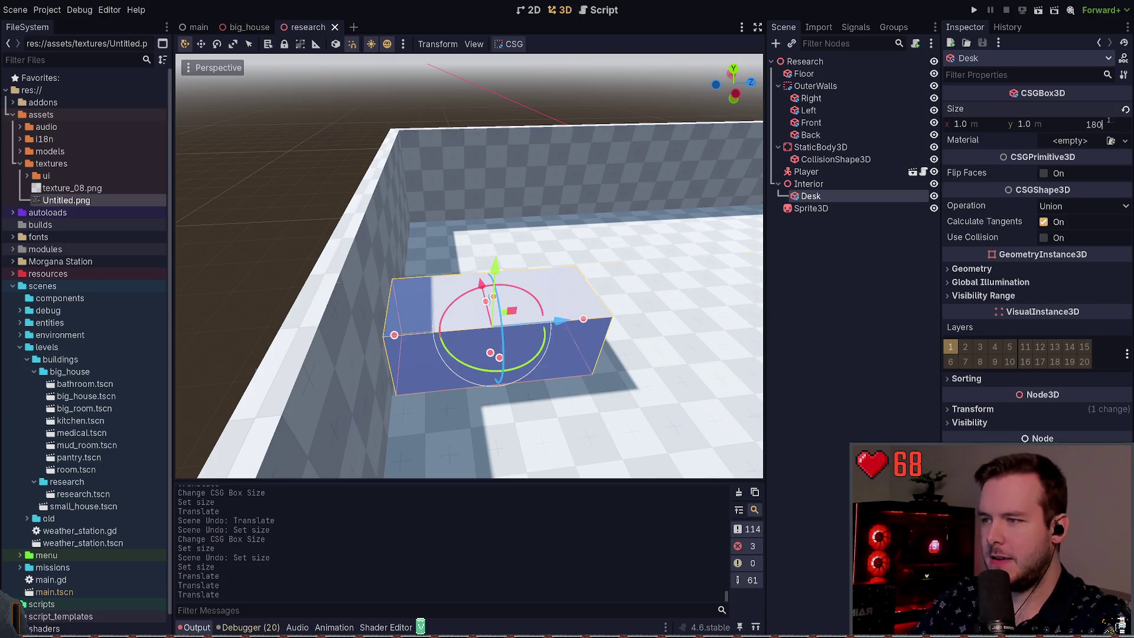
# Set the Desk box length (Size z) to 1.8 m and save the scene.
pyautogui.press('Return')
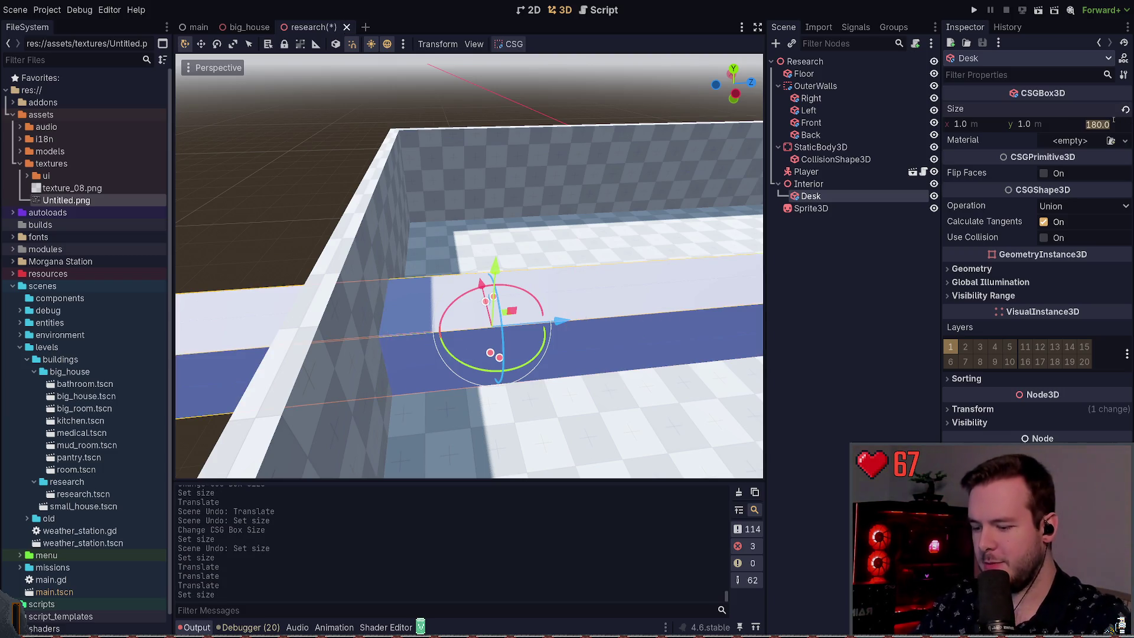
pyautogui.write('1.8')
pyautogui.press('Return')
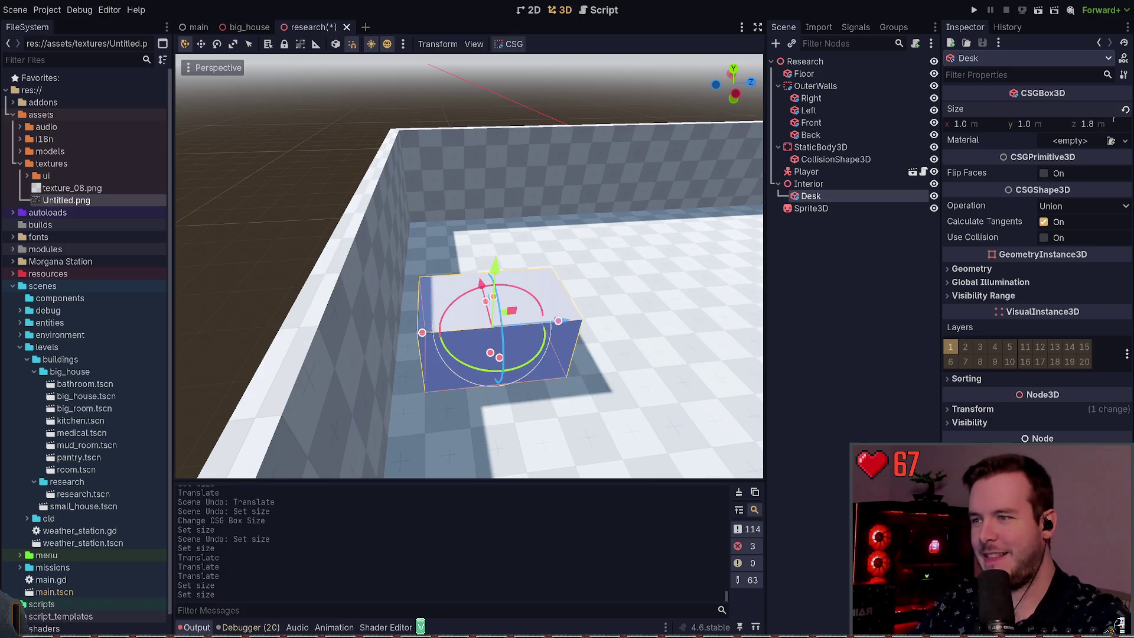
pyautogui.hotkey('ctrl', 's')
# Slide the desk along its Z axis, close the open script, and save.
pyautogui.press('g')
pyautogui.press('z')
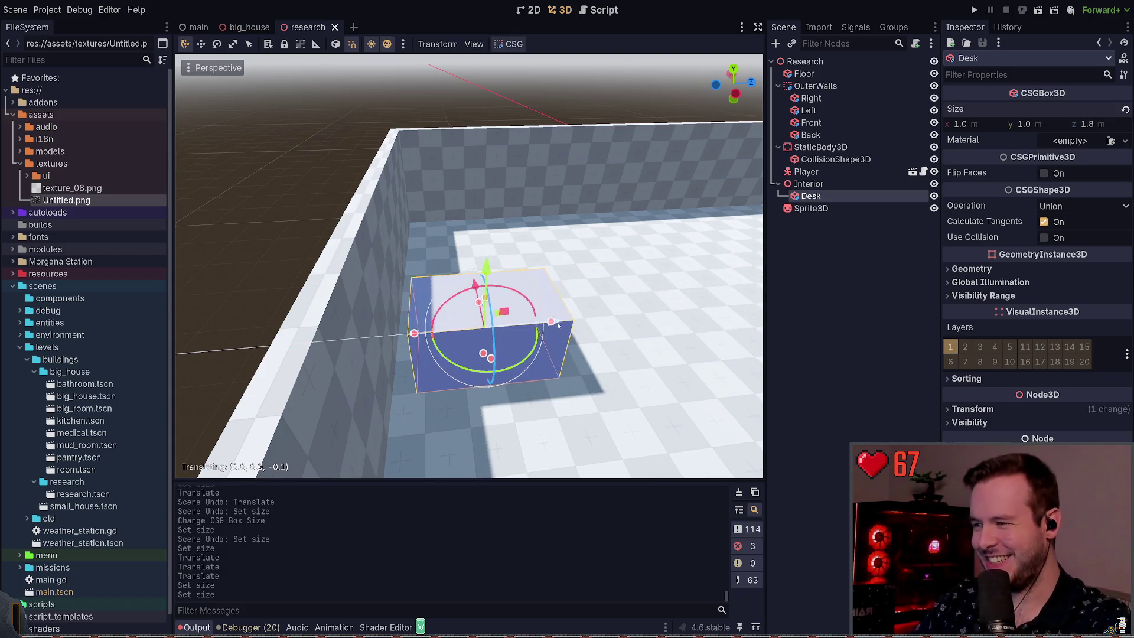
pyautogui.click(541, 333)
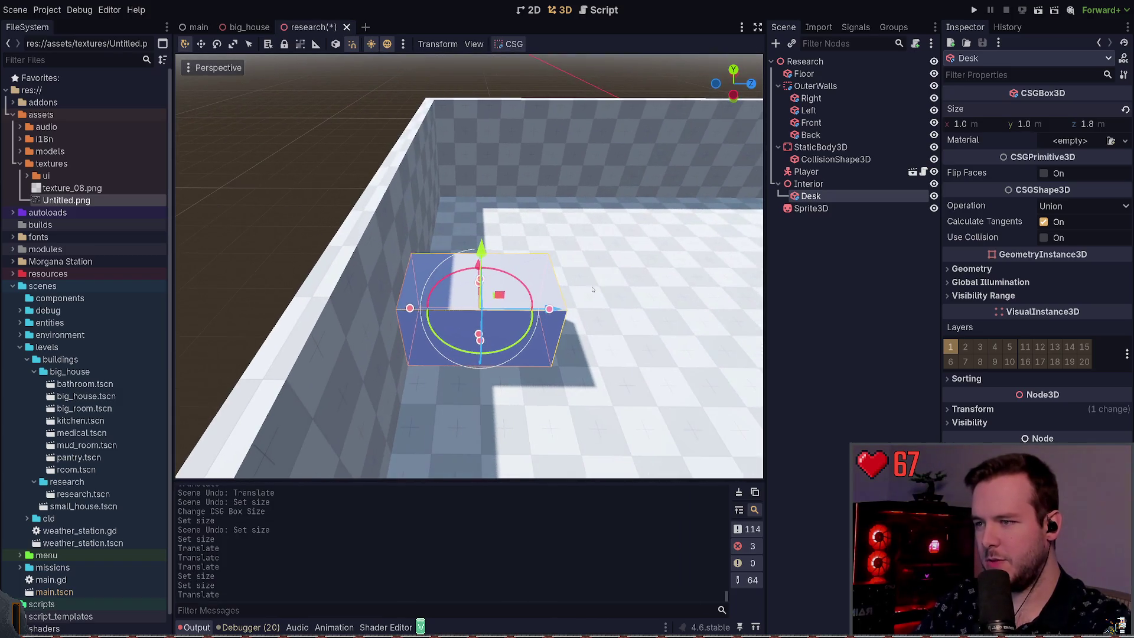
pyautogui.hotkey('ctrl', 'F3')
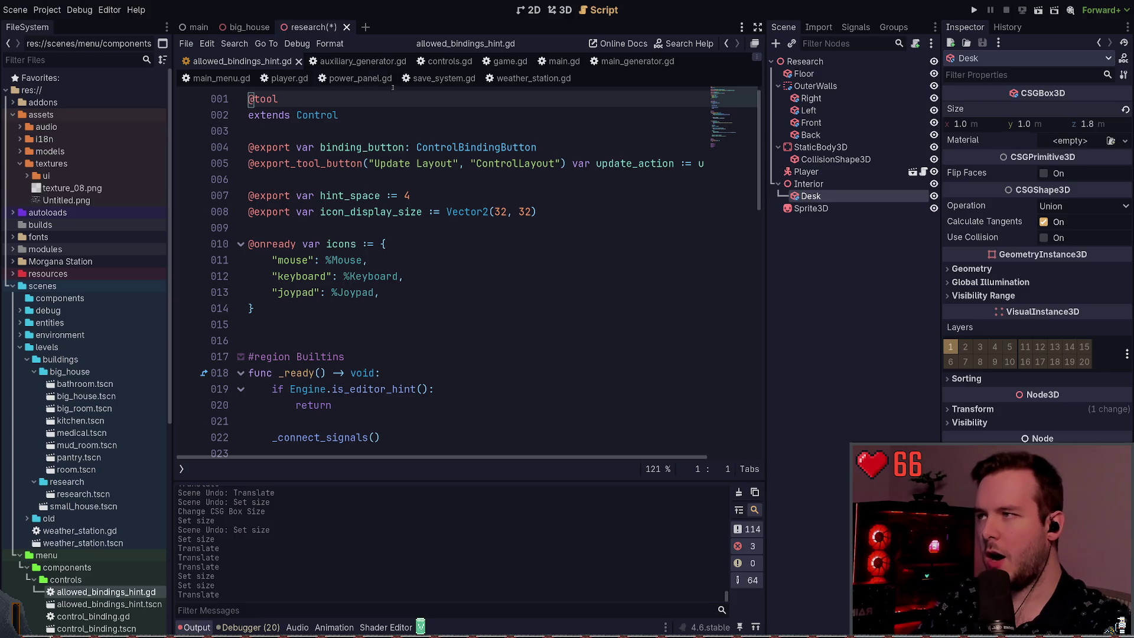
pyautogui.hotkey('ctrl', 'w')
pyautogui.hotkey('ctrl', 's')
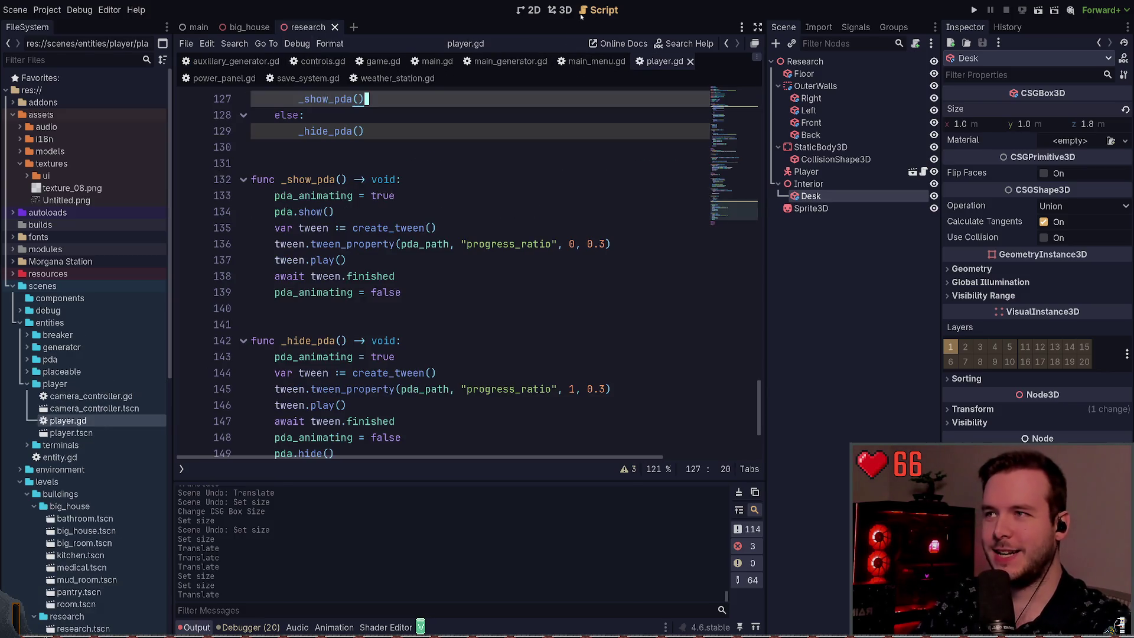
pyautogui.hotkey('ctrl', 'F2')
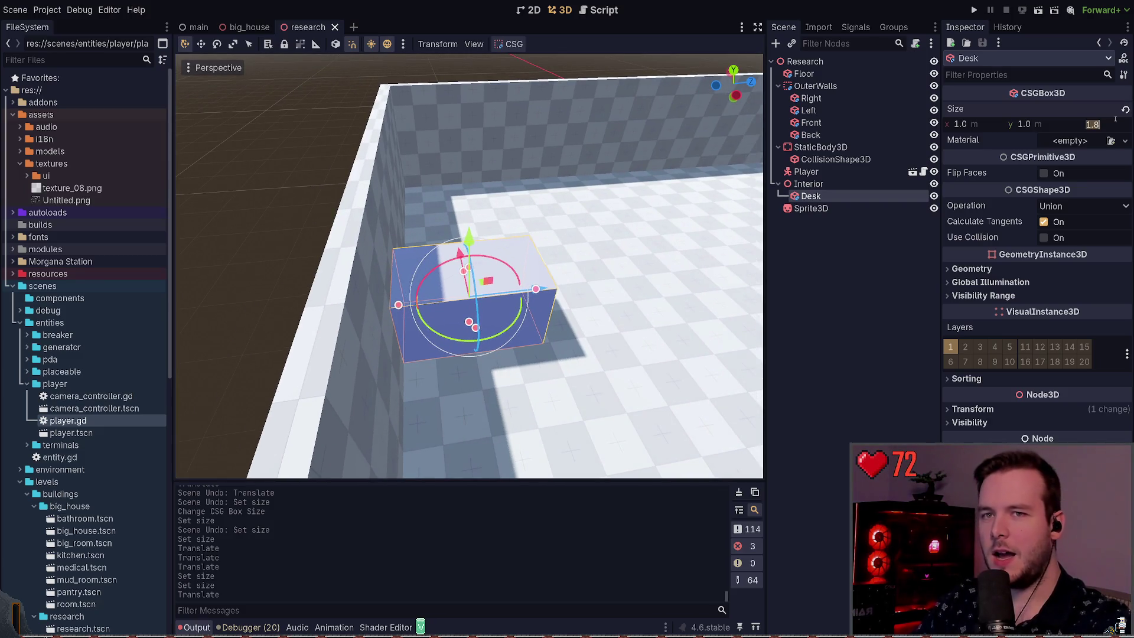
# Change the desk length to 1.7 m and save the scene.
pyautogui.press('BackSpace')
pyautogui.write('7')
pyautogui.press('Return')
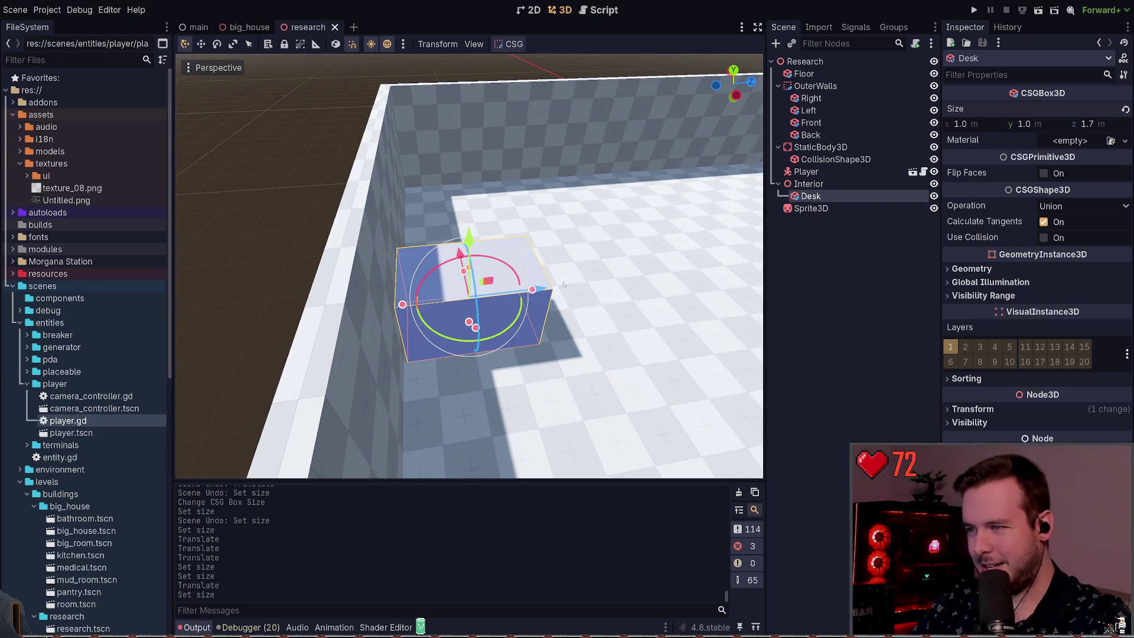
pyautogui.click(297, 197)
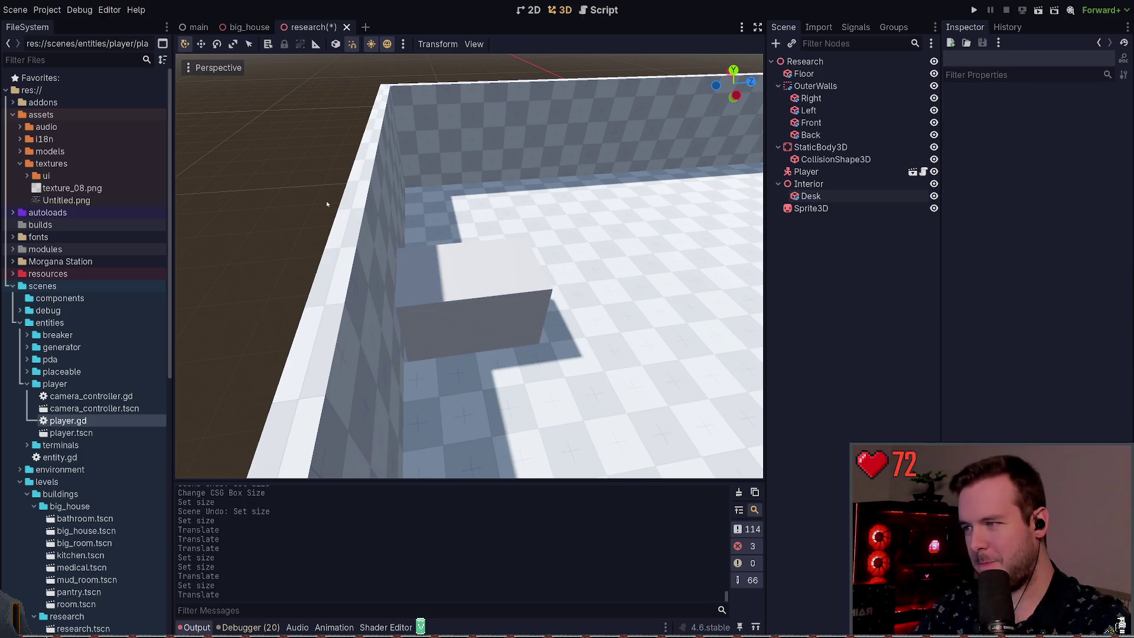
pyautogui.hotkey('ctrl', 's')
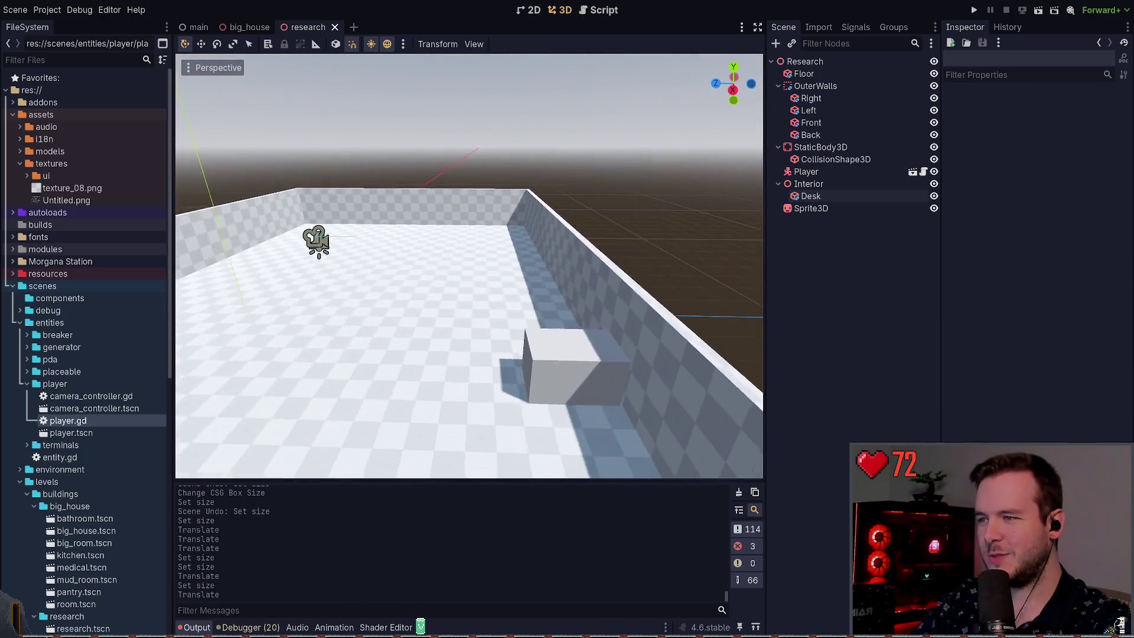
# Fly the camera around the room and reselect the desk box.
pyautogui.press('w')
pyautogui.press('s')
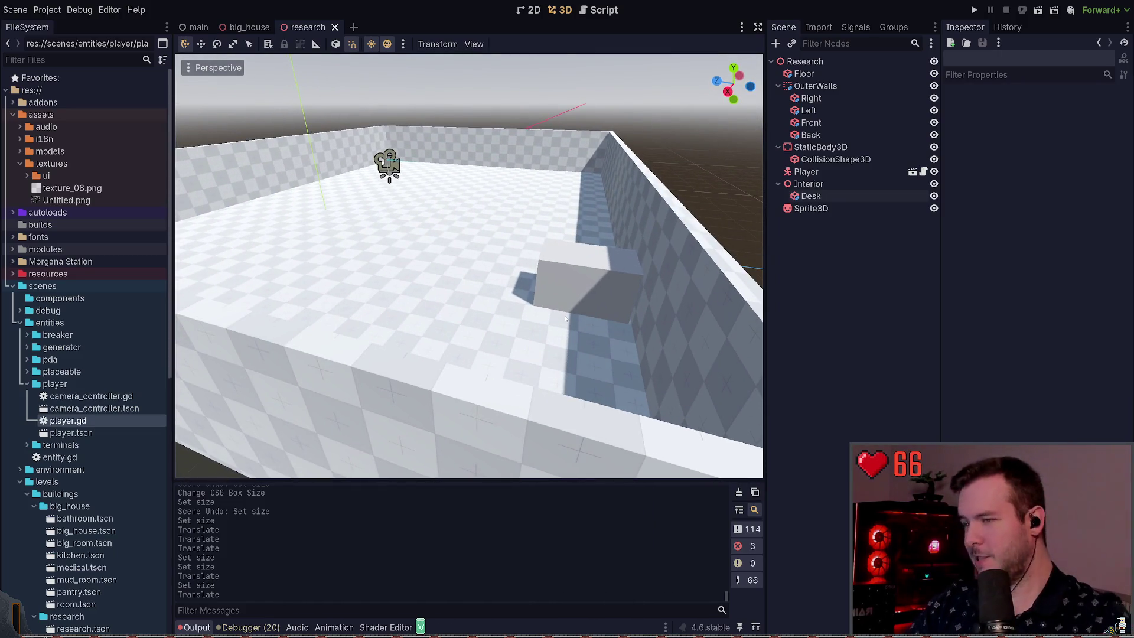
pyautogui.press('w')
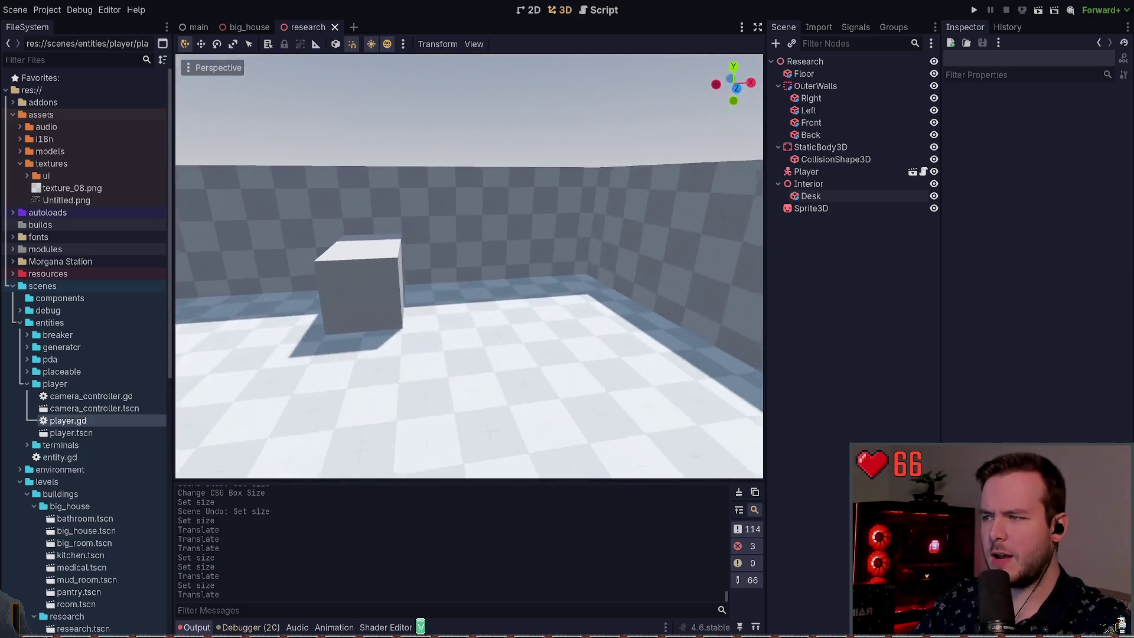
pyautogui.click(509, 259)
pyautogui.press('s')
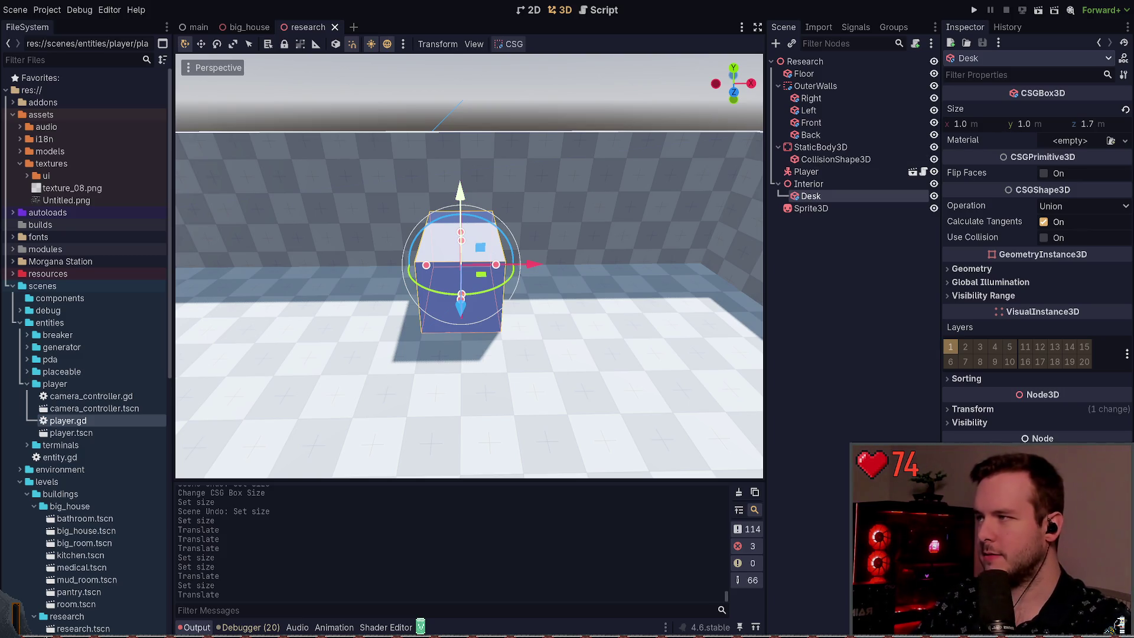
# Set the desk width to 0.6 m and its height to 0.8 m.
pyautogui.click(1019, 125)
pyautogui.click(992, 124)
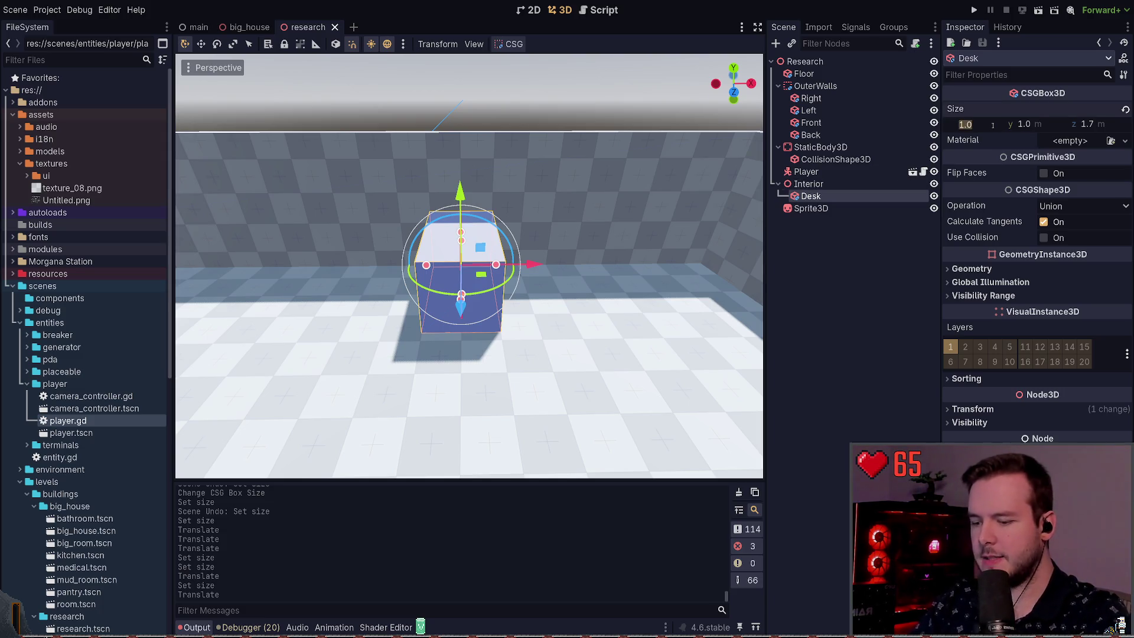
pyautogui.write('0.6')
pyautogui.press('Return')
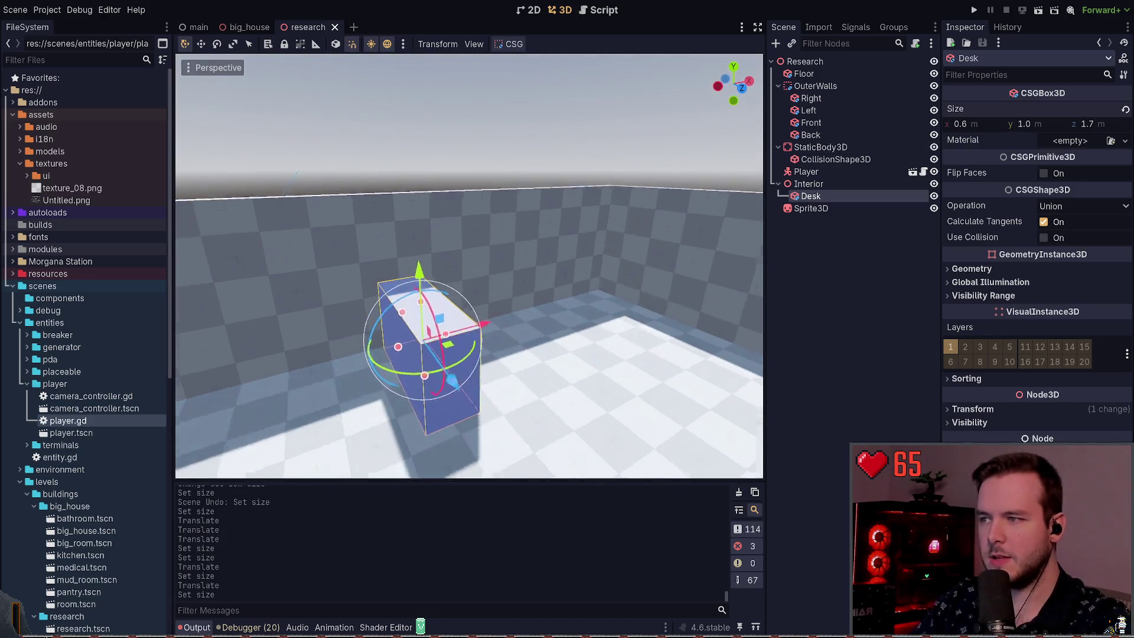
pyautogui.click(1047, 125)
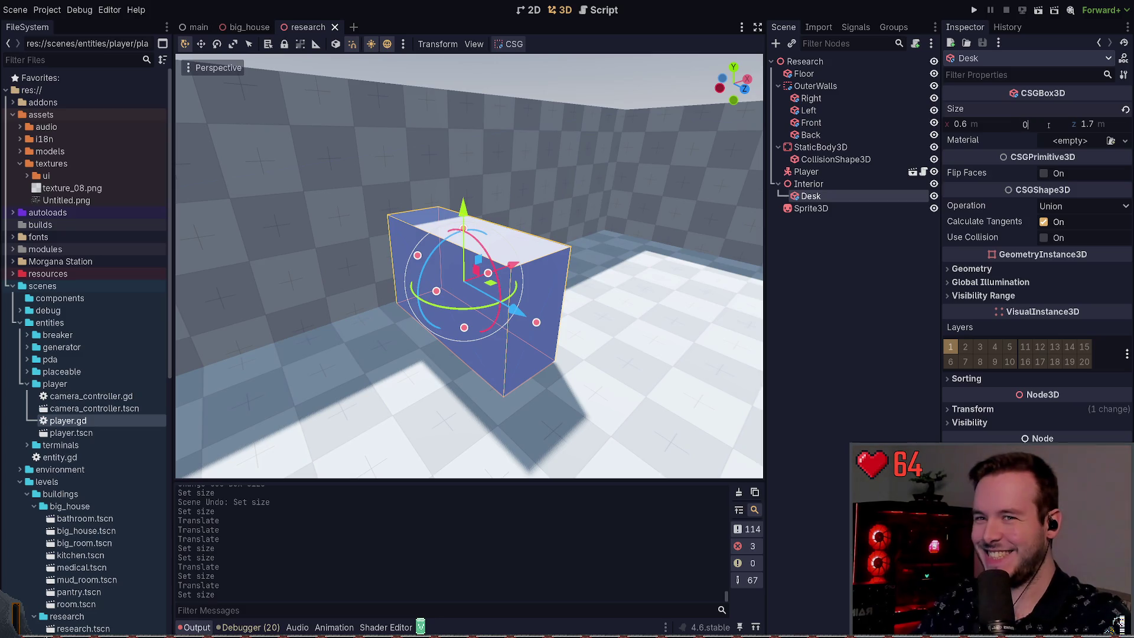
pyautogui.write('.8')
pyautogui.press('Return')
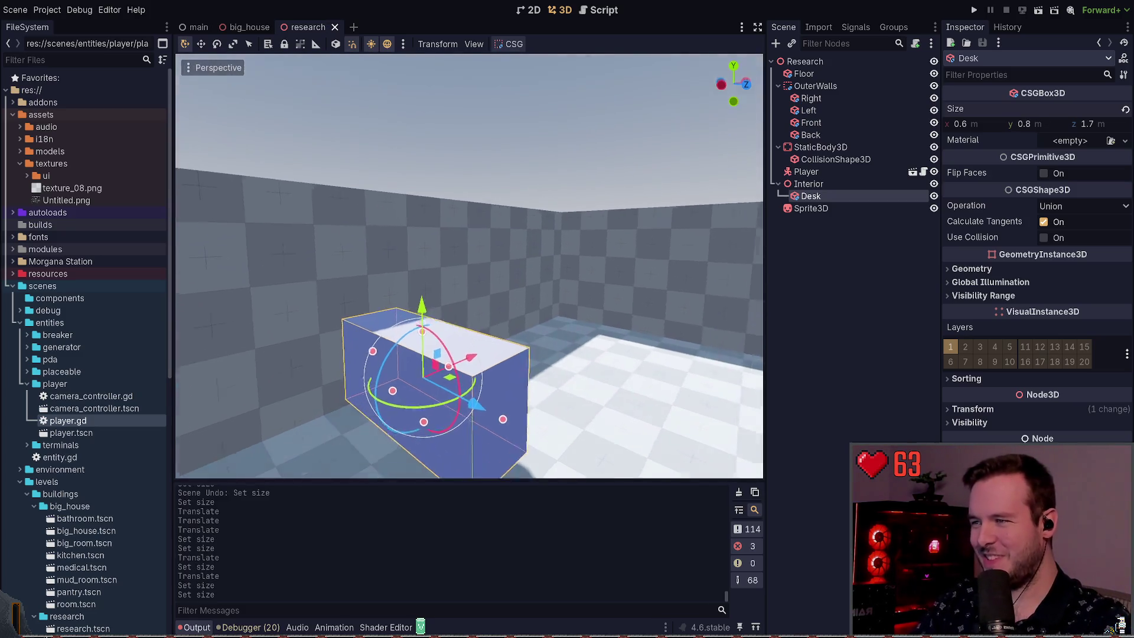
# Move the desk vertically along the Y axis, then reselect it.
pyautogui.press('g')
pyautogui.press('y')
pyautogui.press('Return')
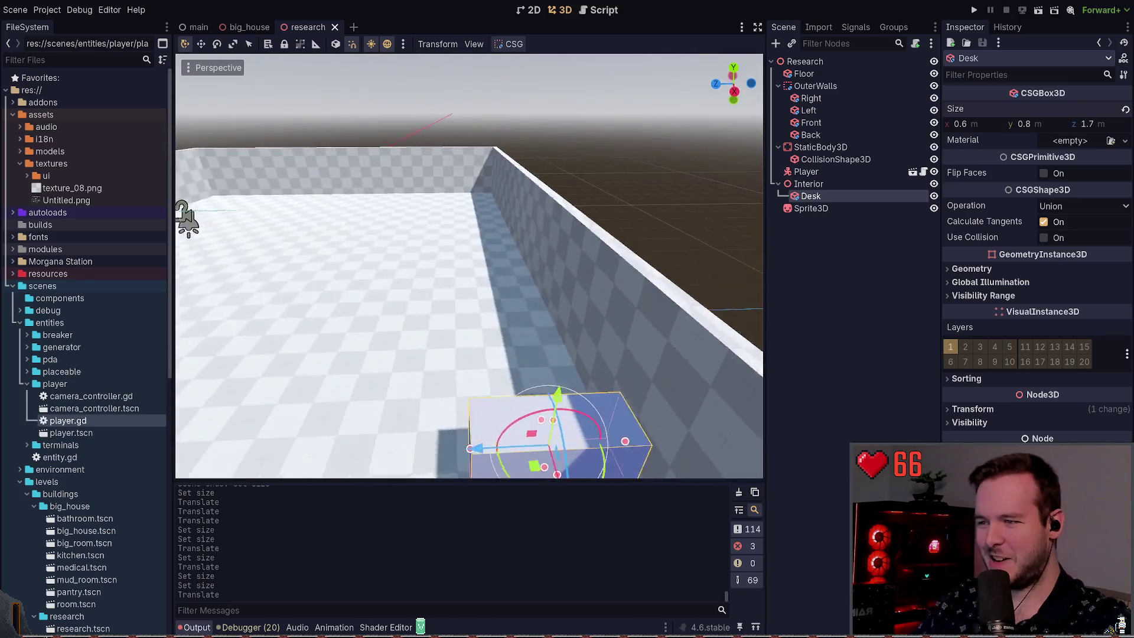
pyautogui.click(622, 132)
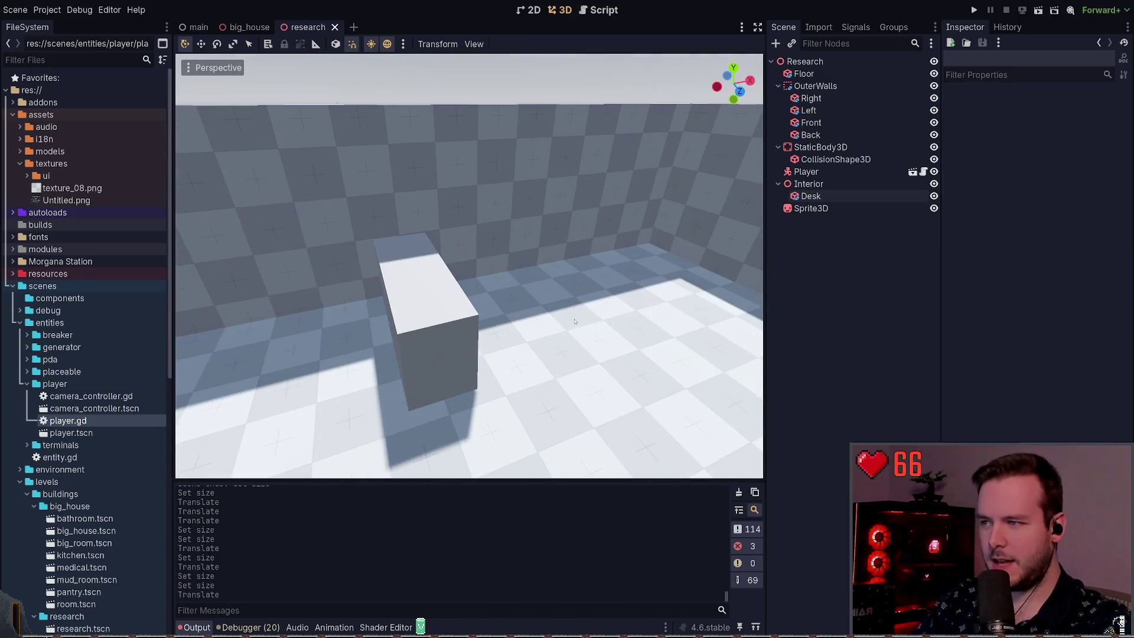
pyautogui.click(531, 330)
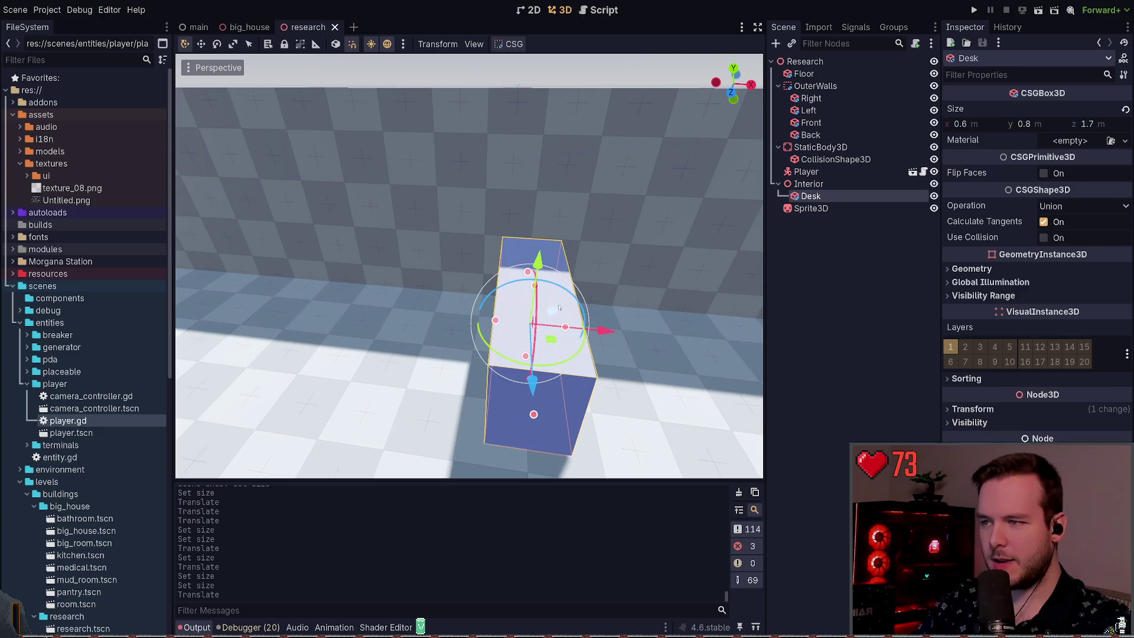
# Widen the desk to 0.7 m and orbit up to overview the room.
pyautogui.click(988, 125)
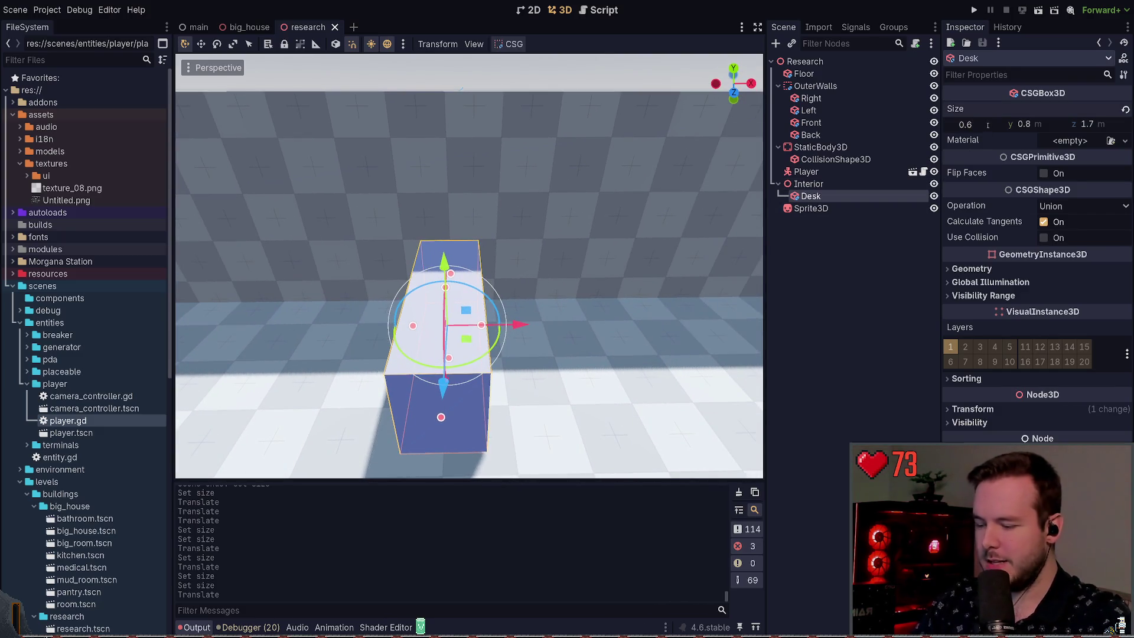
pyautogui.write('0.7')
pyautogui.press('Return')
pyautogui.click(514, 80)
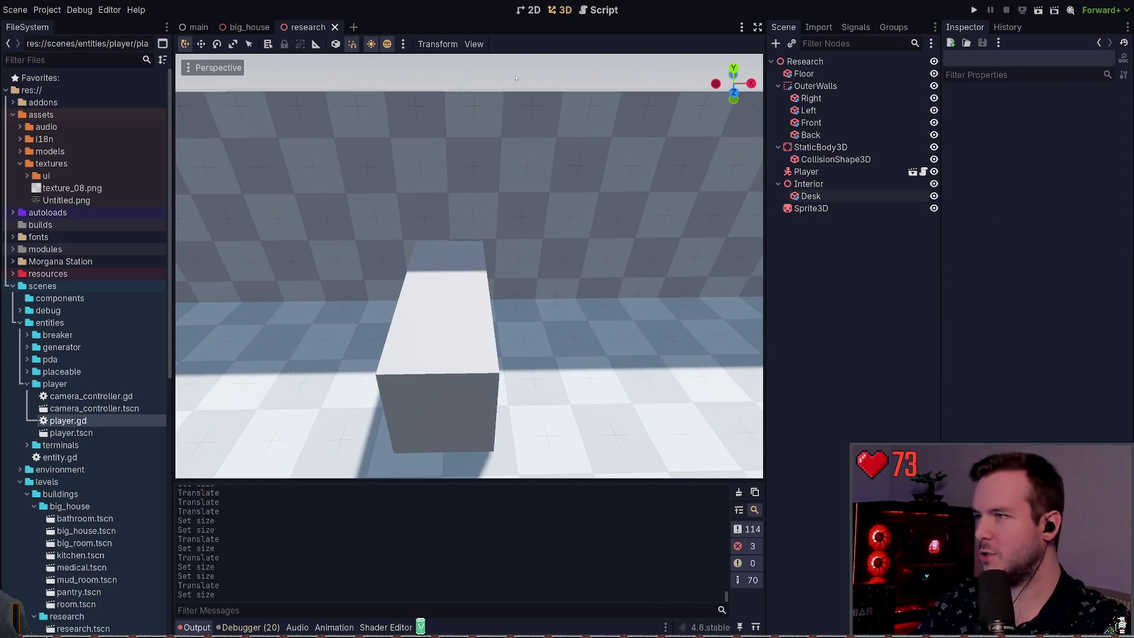
pyautogui.moveTo(509, 157); pyautogui.dragTo(349, 192)
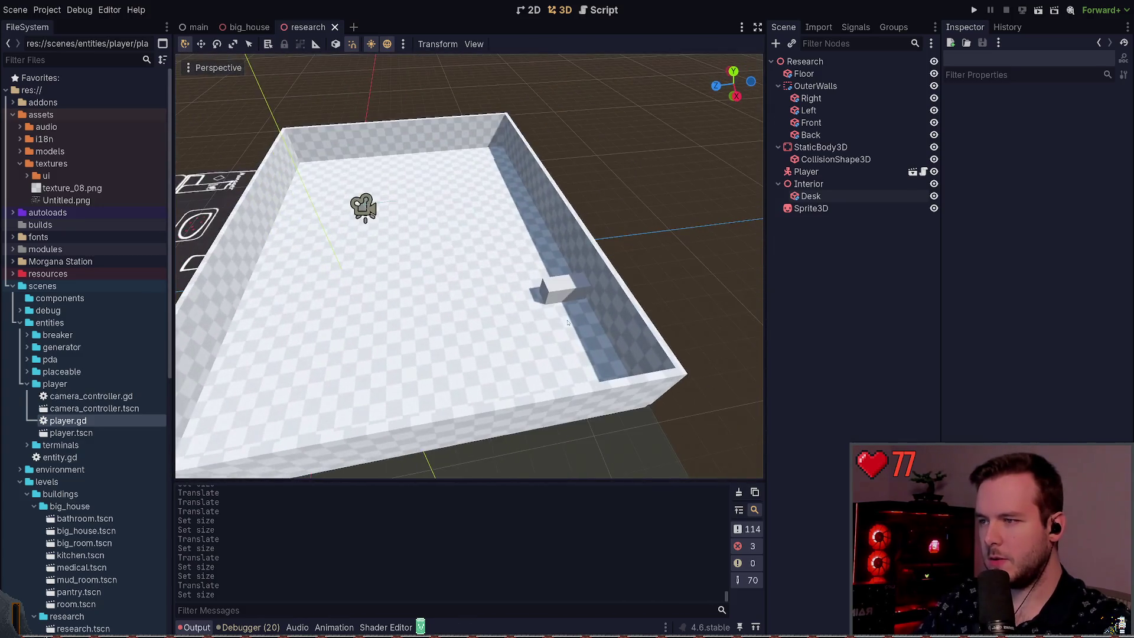
# Set the floor width to 12 m and save the scene.
pyautogui.click(349, 193)
pyautogui.moveTo(532, 154); pyautogui.dragTo(543, 145)
pyautogui.click(989, 125)
pyautogui.write('12')
pyautogui.press('Return')
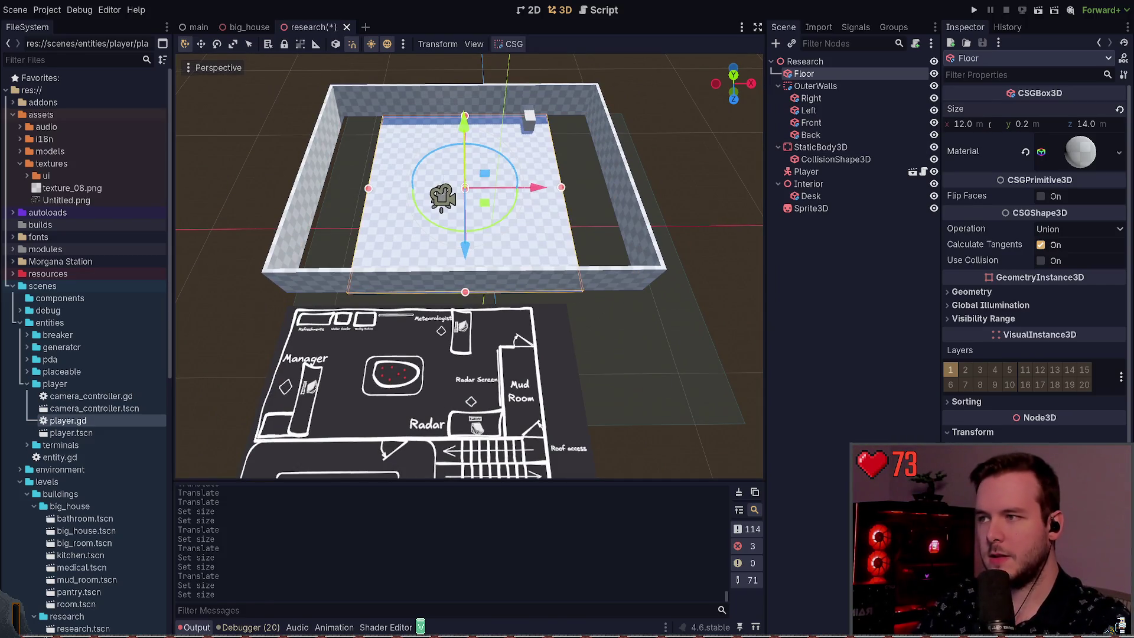
pyautogui.hotkey('ctrl', 'z')
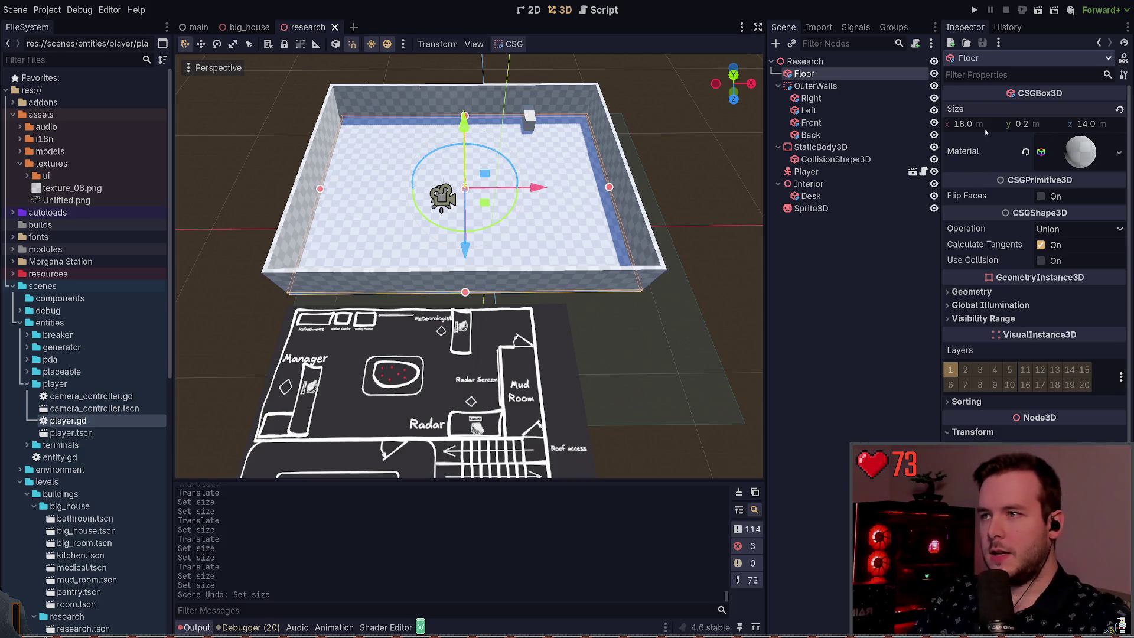
pyautogui.write('12')
pyautogui.press('Return')
pyautogui.hotkey('ctrl', 's')
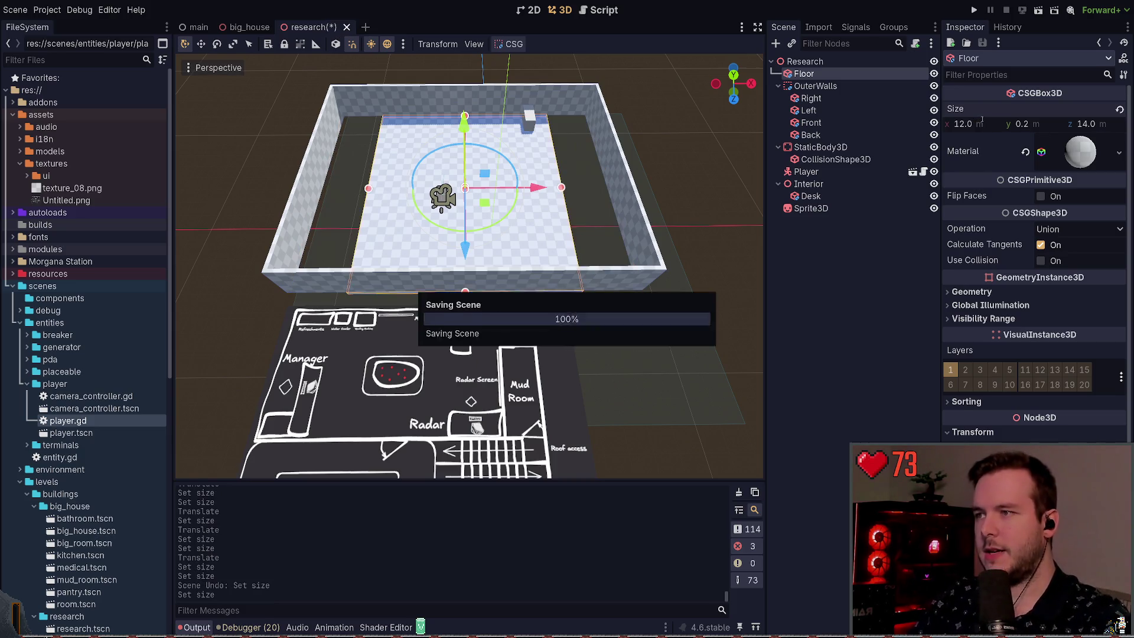
# Set the floor depth to 8 m and slide it along the X axis.
pyautogui.click(1091, 124)
pyautogui.write('8')
pyautogui.press('Return')
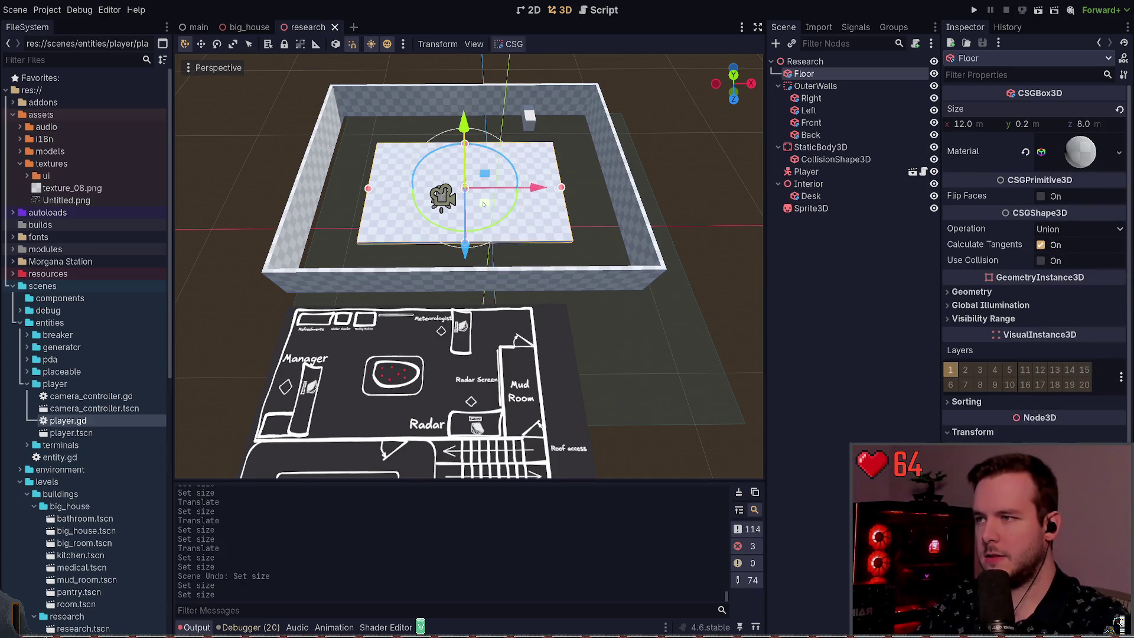
pyautogui.moveTo(534, 188); pyautogui.dragTo(500, 188)
pyautogui.scroll(5, 500, 188)
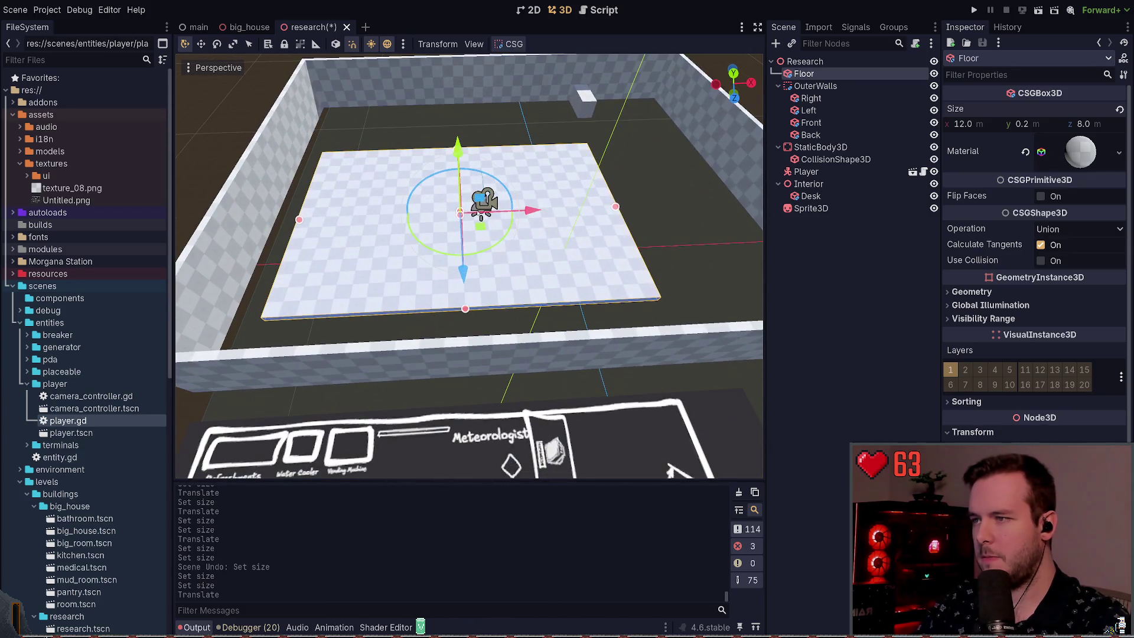
pyautogui.moveTo(500, 188); pyautogui.dragTo(570, 320)
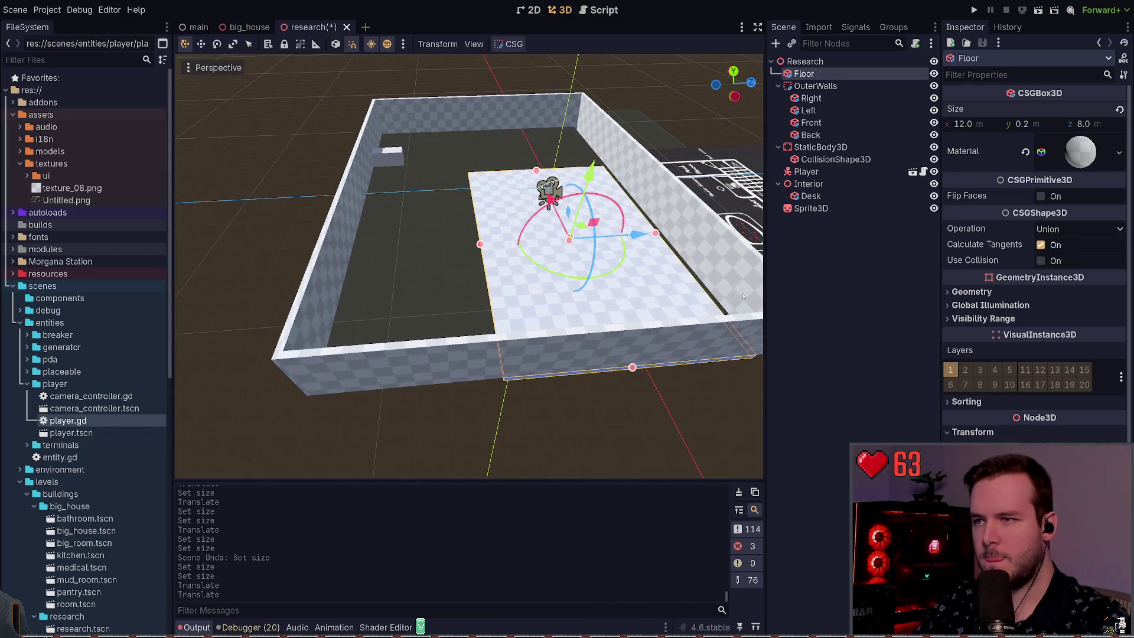
# Move the floor along the Z axis and save the scene.
pyautogui.press('g')
pyautogui.press('z')
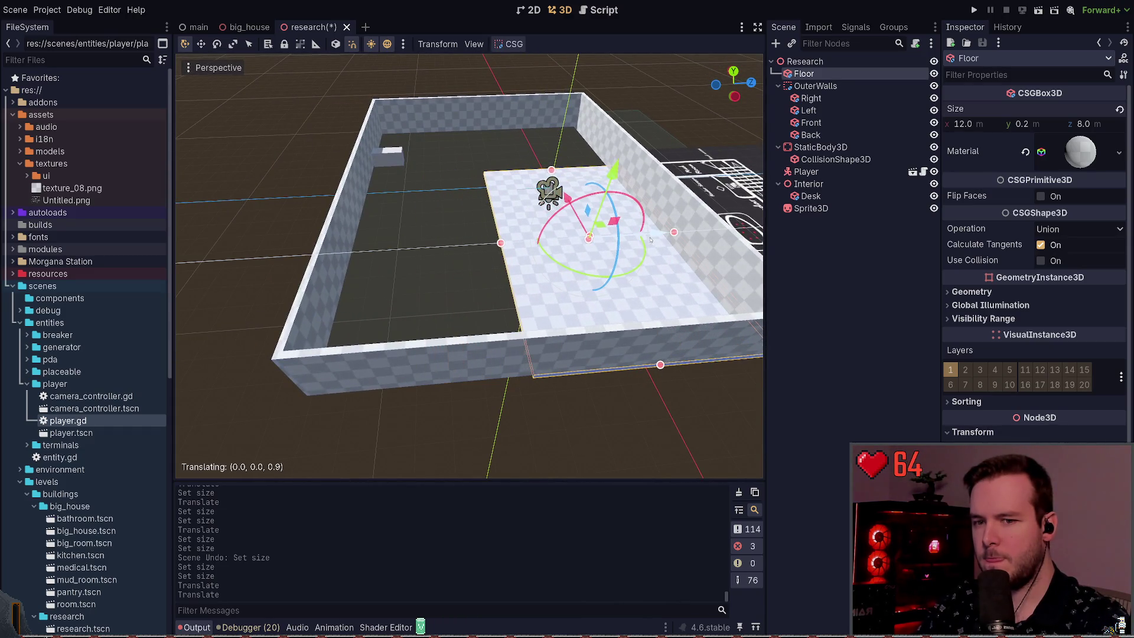
pyautogui.click(644, 240)
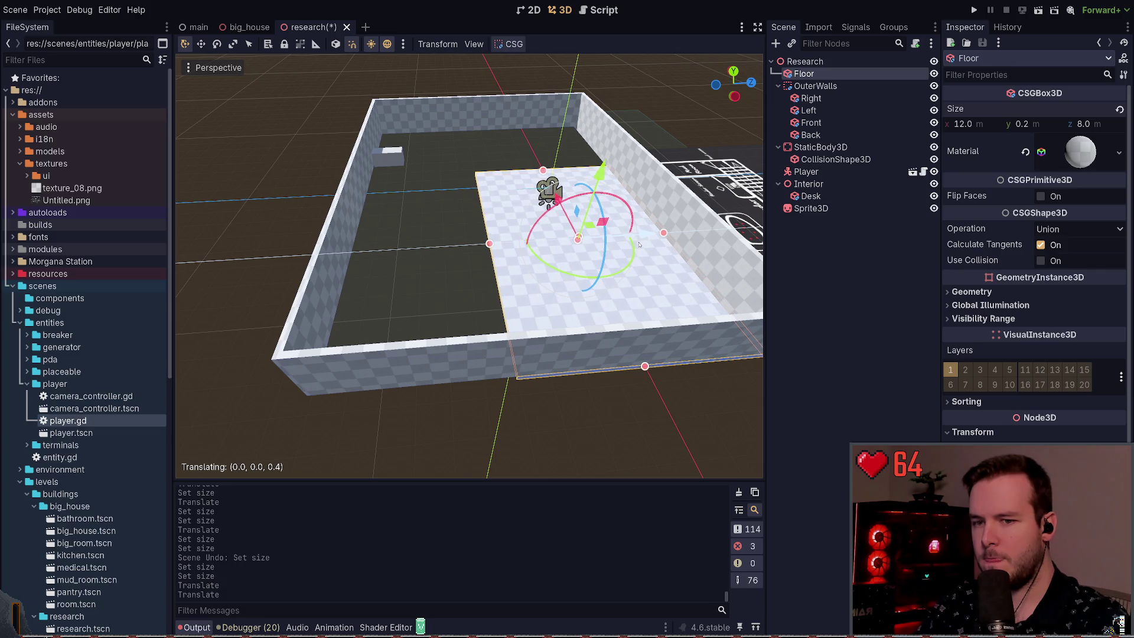
pyautogui.moveTo(531, 266)
pyautogui.mouseDown()
pyautogui.moveTo(426, 272)
pyautogui.moveTo(378, 301)
pyautogui.mouseUp()
pyautogui.hotkey('ctrl', 's')
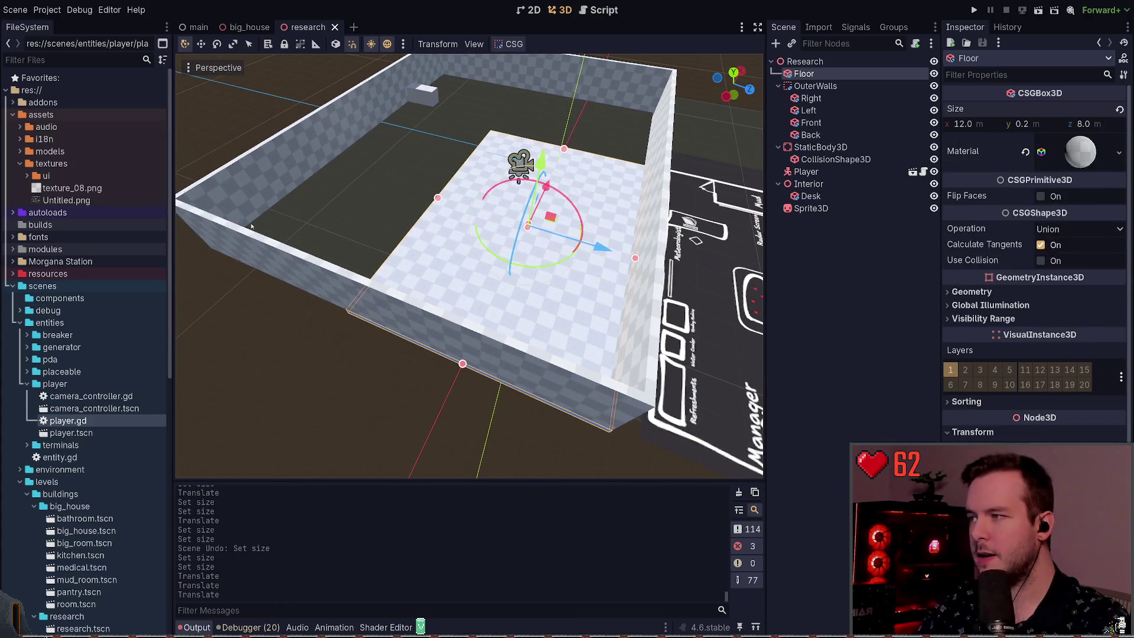
# Shorten the Front wall to 8 m and save the scene.
pyautogui.click(372, 305)
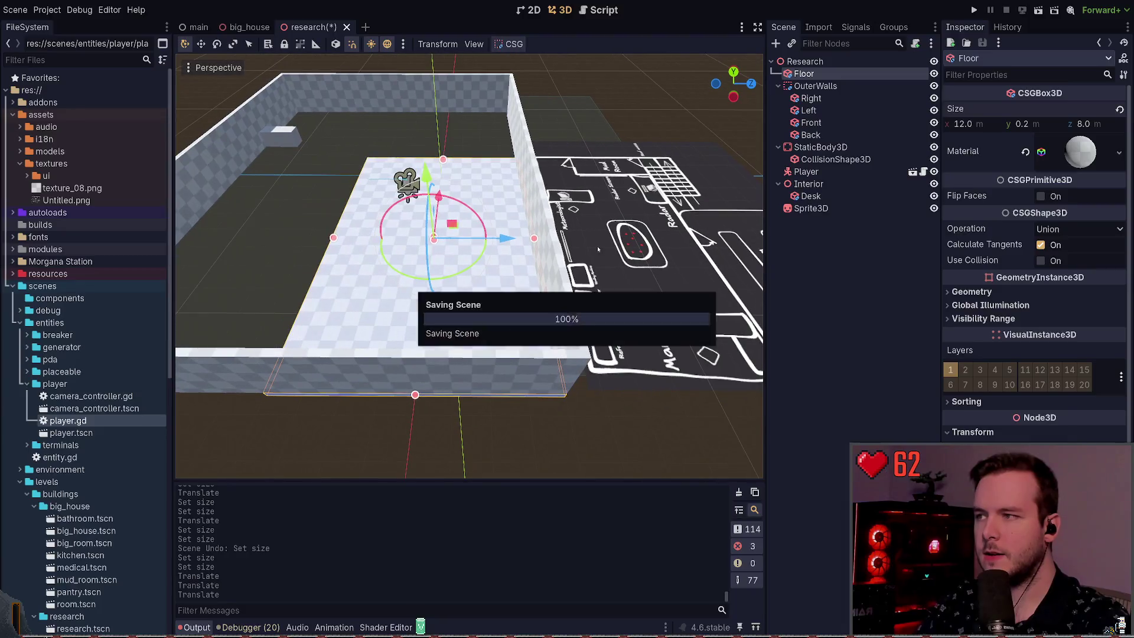
pyautogui.moveTo(413, 296); pyautogui.dragTo(378, 304)
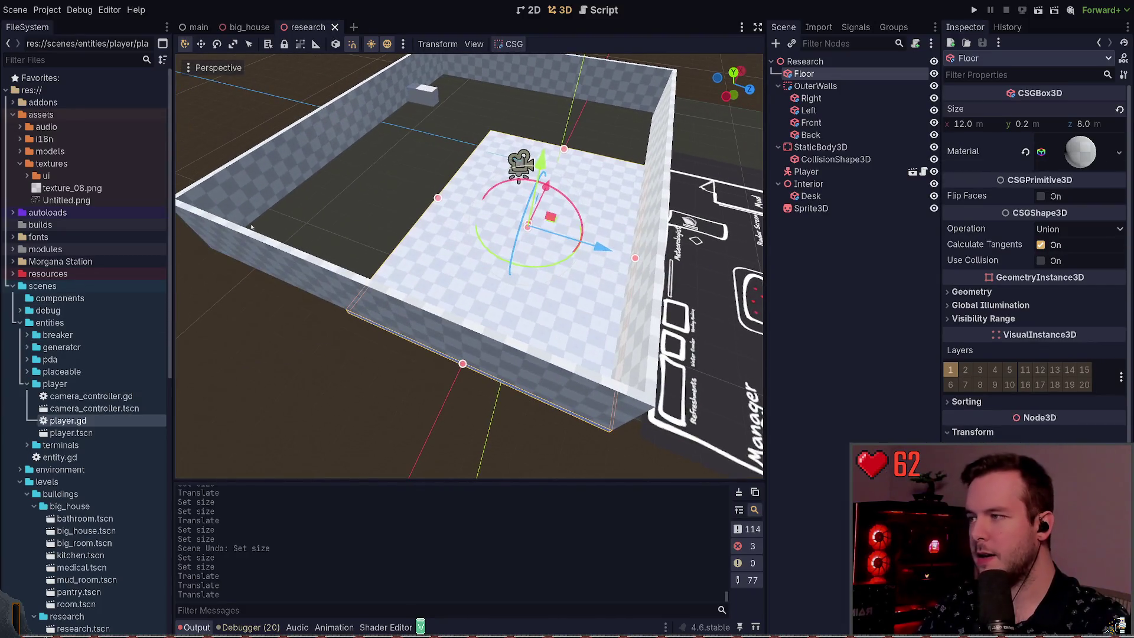
pyautogui.click(380, 306)
pyautogui.moveTo(210, 235)
pyautogui.mouseDown()
pyautogui.moveTo(390, 300)
pyautogui.moveTo(346, 275)
pyautogui.mouseUp()
pyautogui.hotkey('ctrl', 's')
pyautogui.click(359, 129)
pyautogui.scroll(-2, 369, 98)
# Shorten the Left wall to 11.4 m.
pyautogui.moveTo(369, 98); pyautogui.dragTo(429, 262)
pyautogui.click(429, 262)
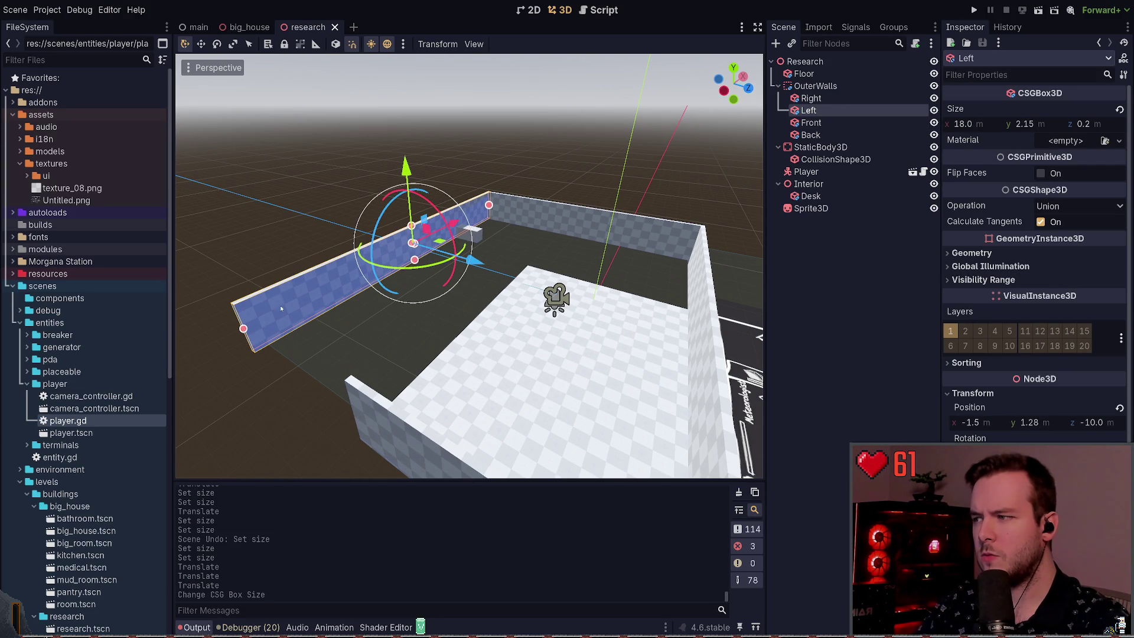
pyautogui.moveTo(243, 328)
pyautogui.mouseDown()
pyautogui.moveTo(414, 251)
pyautogui.moveTo(479, 236)
pyautogui.moveTo(531, 260)
pyautogui.moveTo(487, 269)
pyautogui.moveTo(519, 300)
pyautogui.mouseUp()
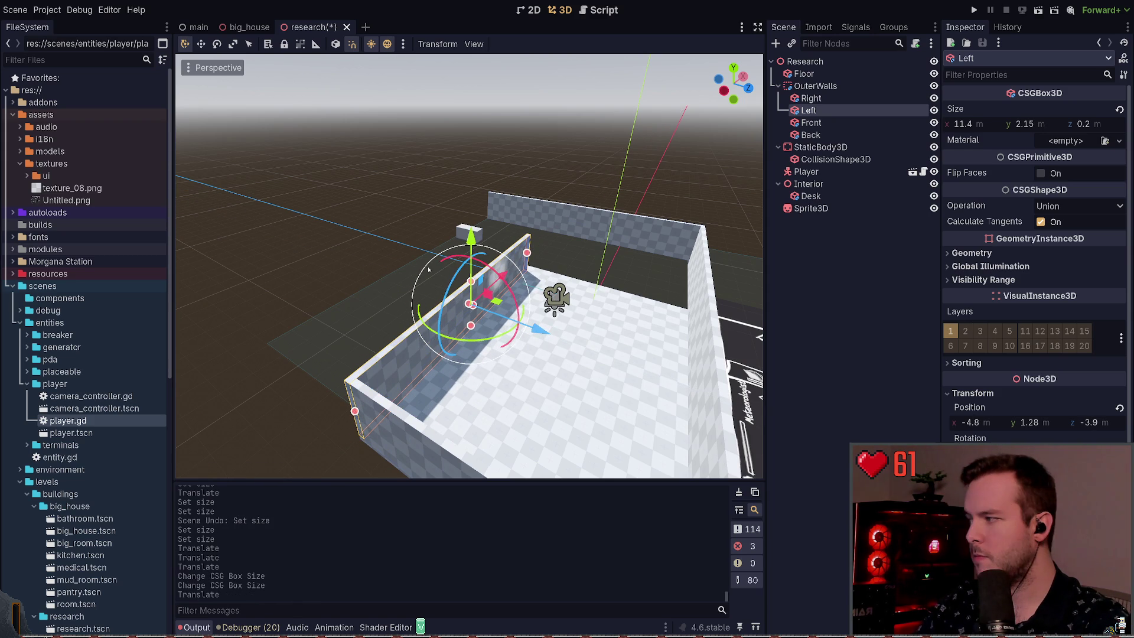
# Shorten the Right wall along its length.
pyautogui.click(673, 300)
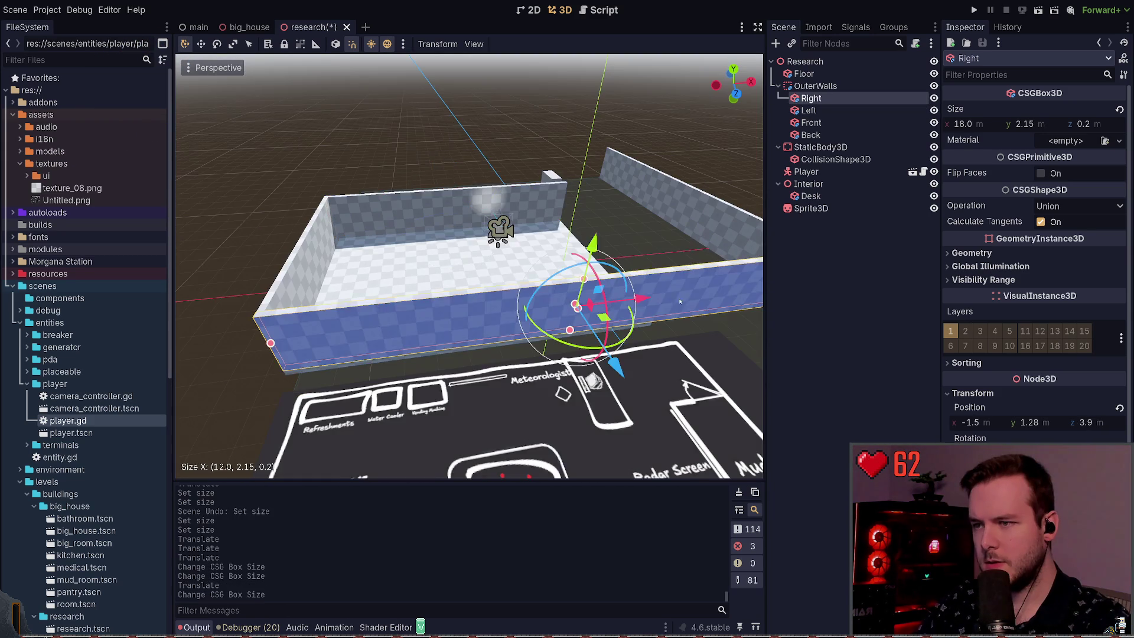
pyautogui.moveTo(611, 332); pyautogui.dragTo(567, 328)
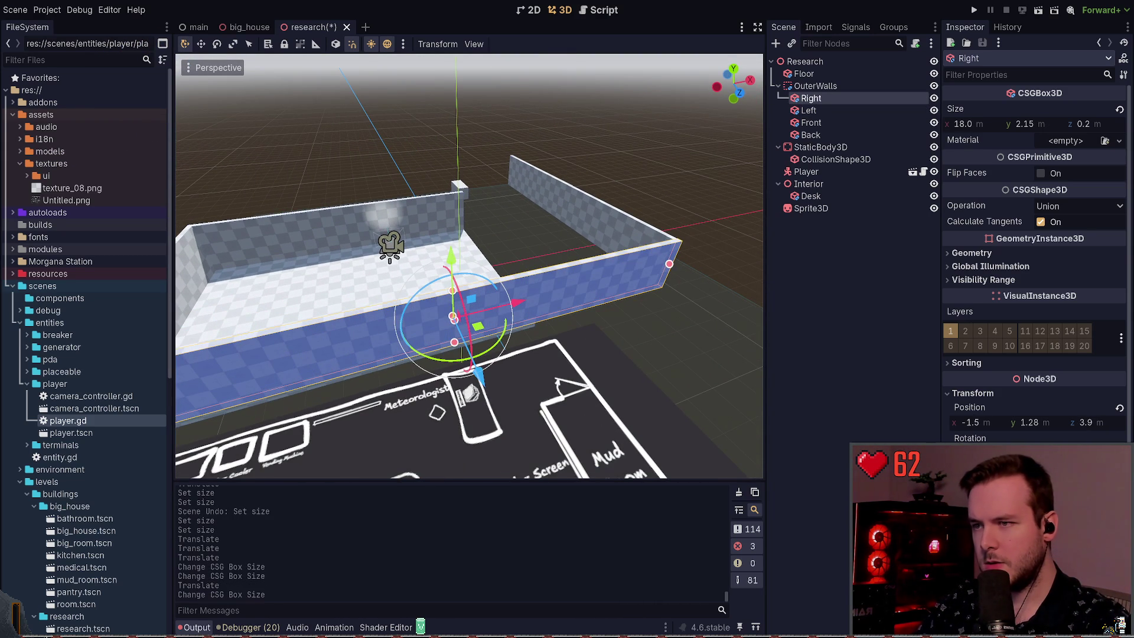
pyautogui.click(655, 281)
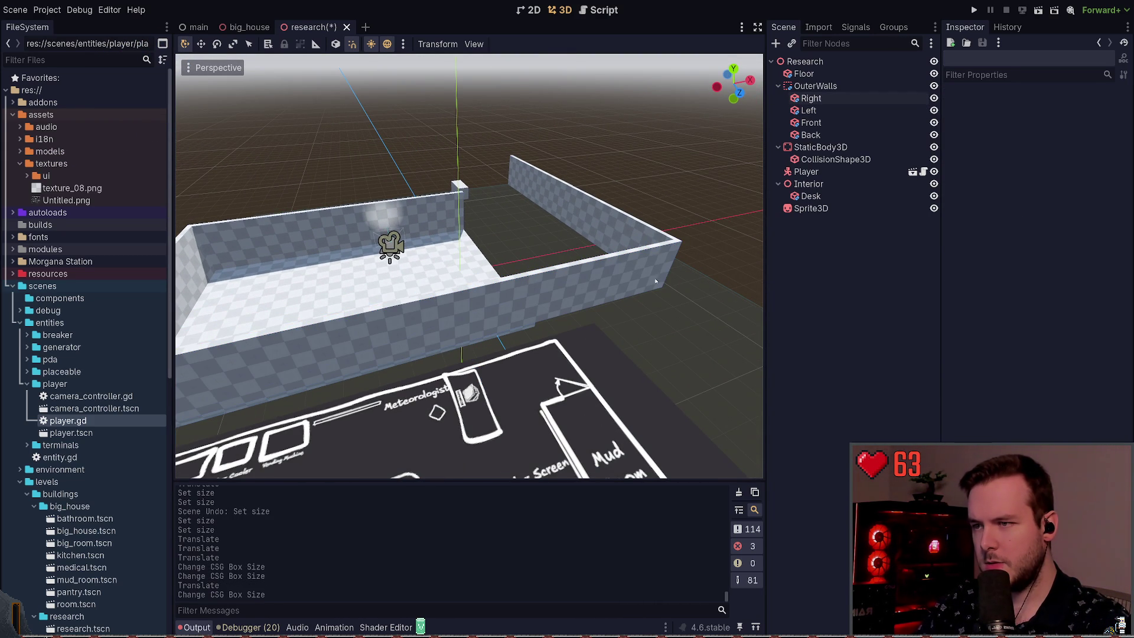
pyautogui.click(616, 272)
pyautogui.moveTo(669, 268)
pyautogui.mouseDown()
pyautogui.moveTo(558, 290)
pyautogui.moveTo(396, 293)
pyautogui.mouseUp()
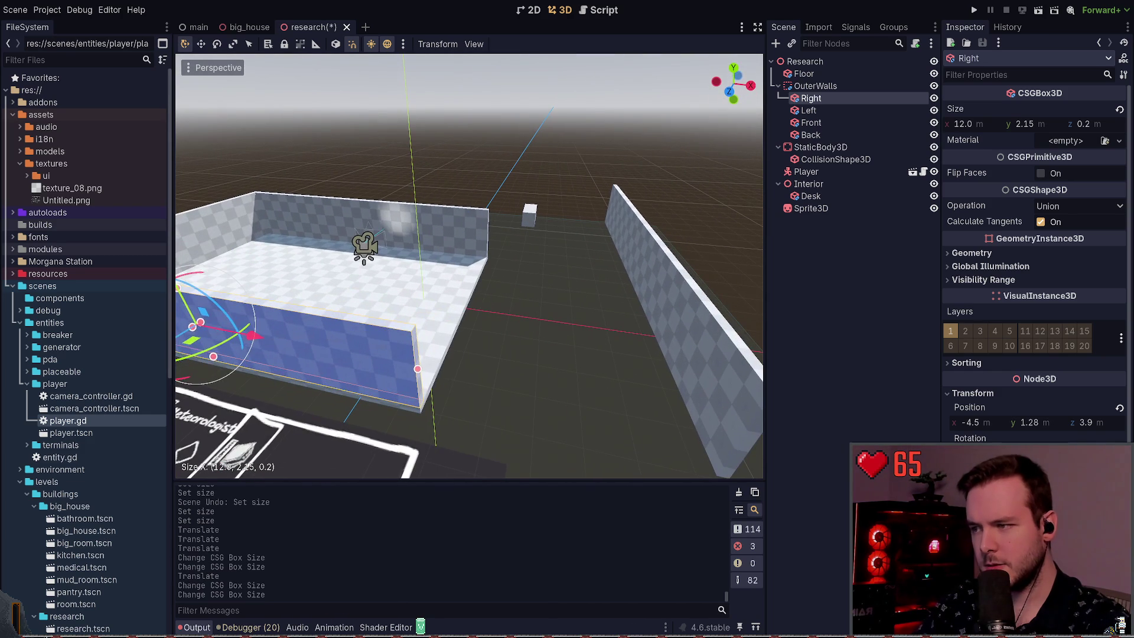
pyautogui.click(676, 299)
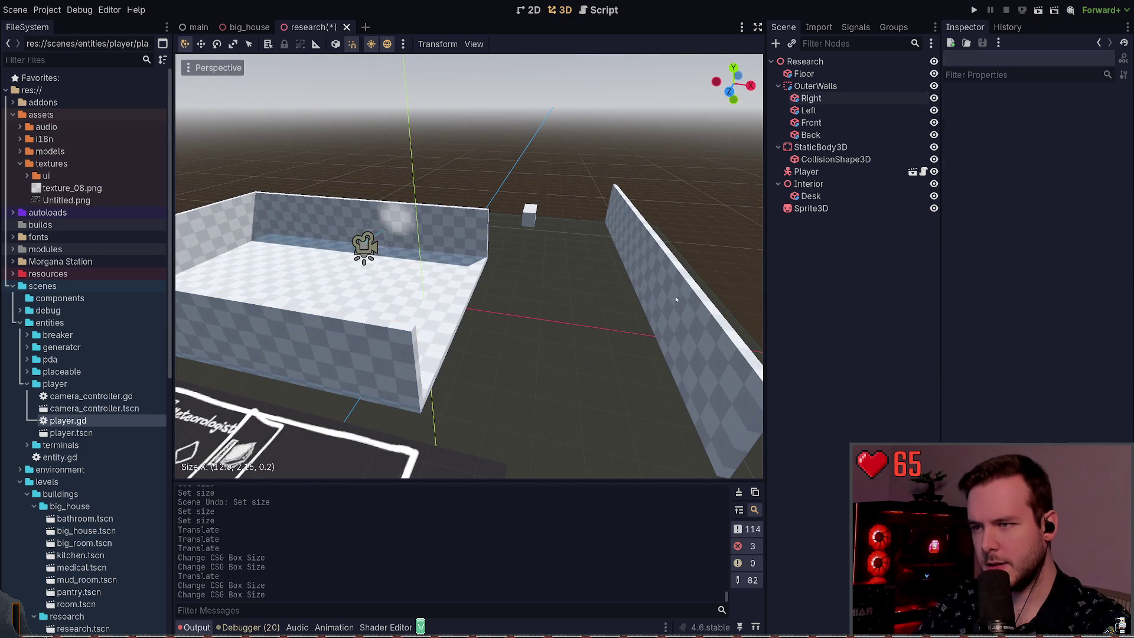
# Shrink the Back wall to 4.5 m, move it to the room's end, stretch it to 8.0 m, and save.
pyautogui.click(668, 251)
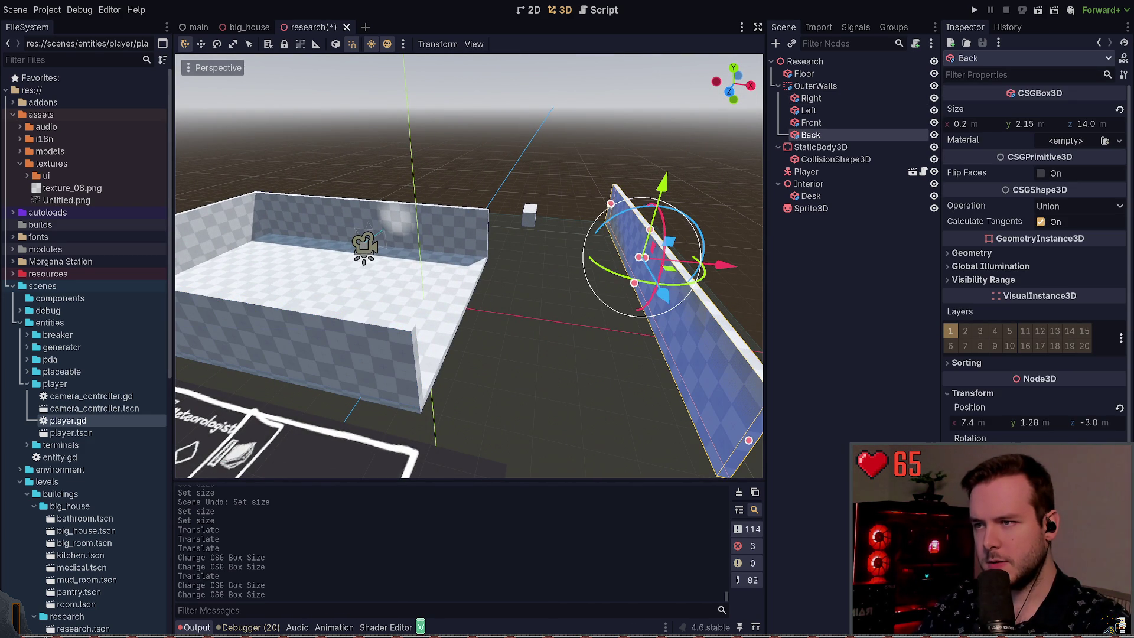
pyautogui.click(612, 203)
pyautogui.click(614, 207)
pyautogui.moveTo(610, 204); pyautogui.dragTo(643, 302)
pyautogui.moveTo(696, 343)
pyautogui.mouseDown()
pyautogui.moveTo(450, 324)
pyautogui.moveTo(514, 316)
pyautogui.moveTo(504, 308)
pyautogui.mouseUp()
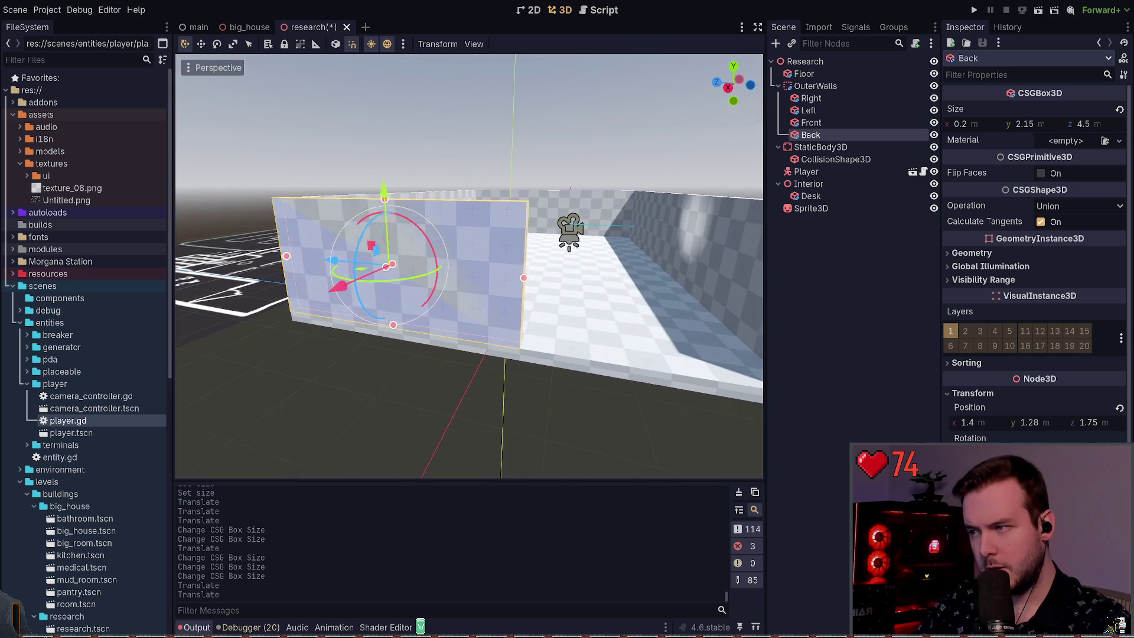
pyautogui.moveTo(527, 279)
pyautogui.mouseDown()
pyautogui.moveTo(531, 253)
pyautogui.moveTo(428, 222)
pyautogui.moveTo(437, 224)
pyautogui.mouseUp()
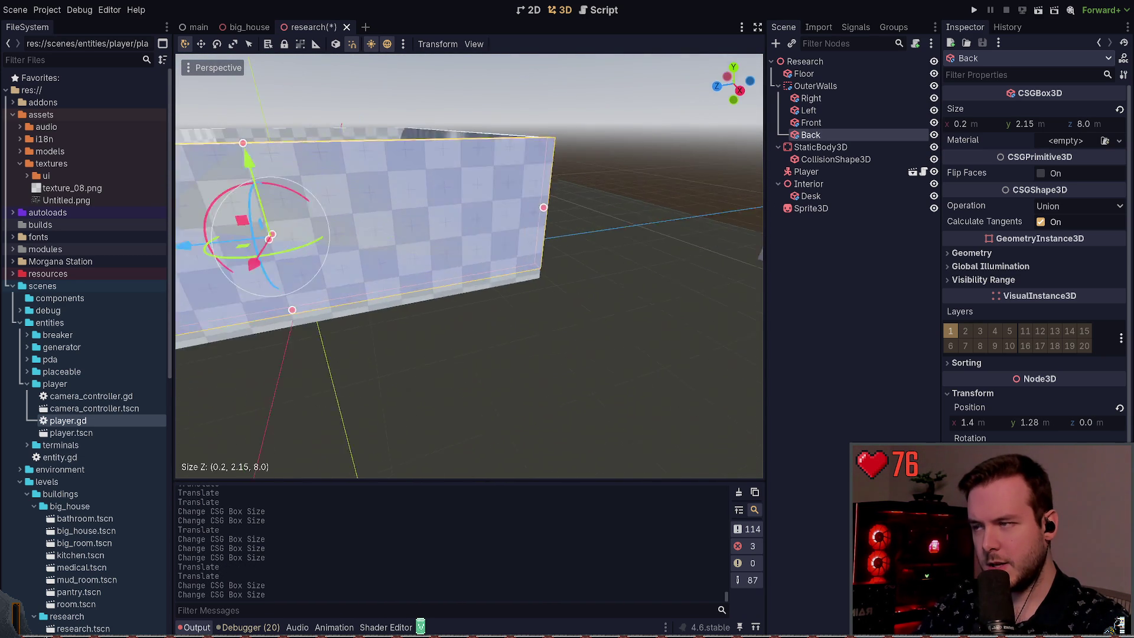
pyautogui.hotkey('ctrl', 's')
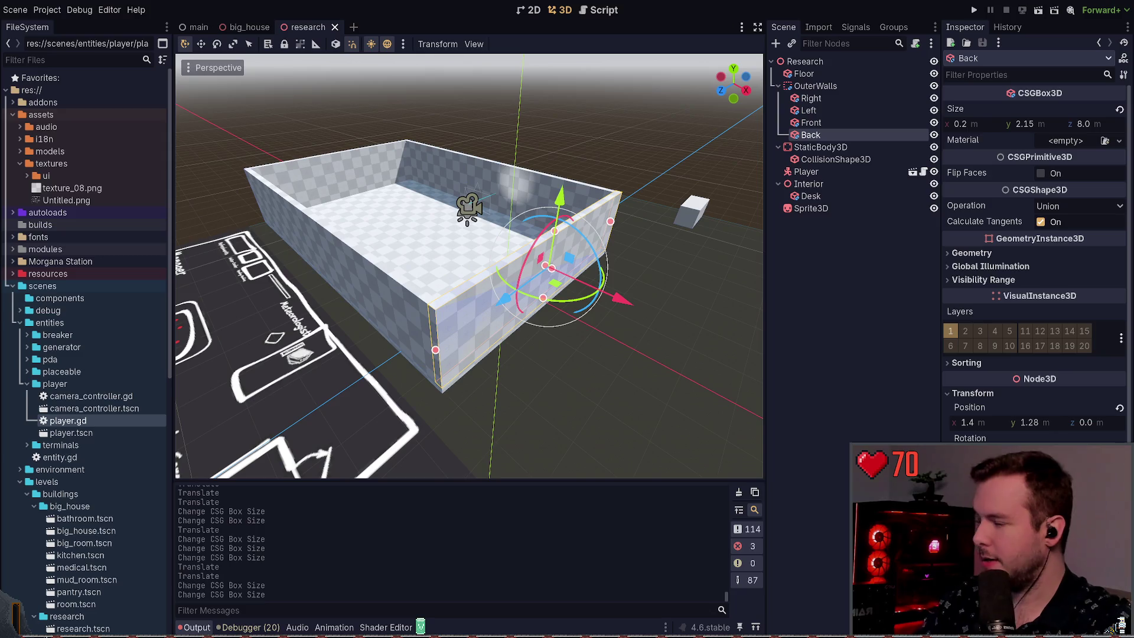
pyautogui.press('Escape')
pyautogui.moveTo(604, 285)
pyautogui.mouseDown()
pyautogui.moveTo(538, 260)
pyautogui.moveTo(566, 313)
pyautogui.mouseUp()
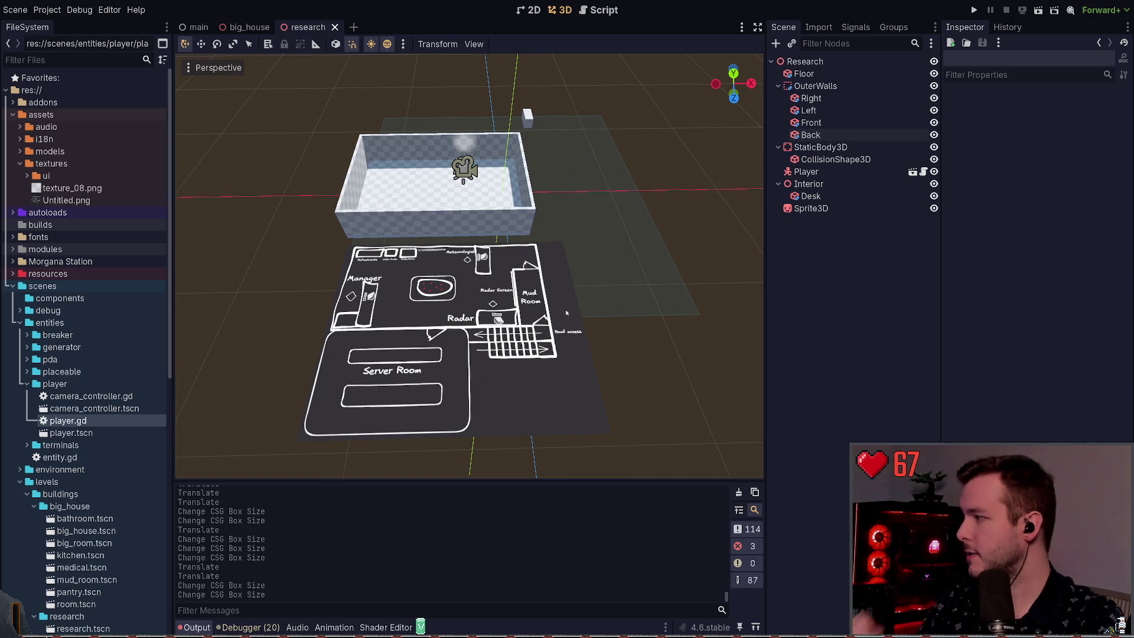
pyautogui.press('w')
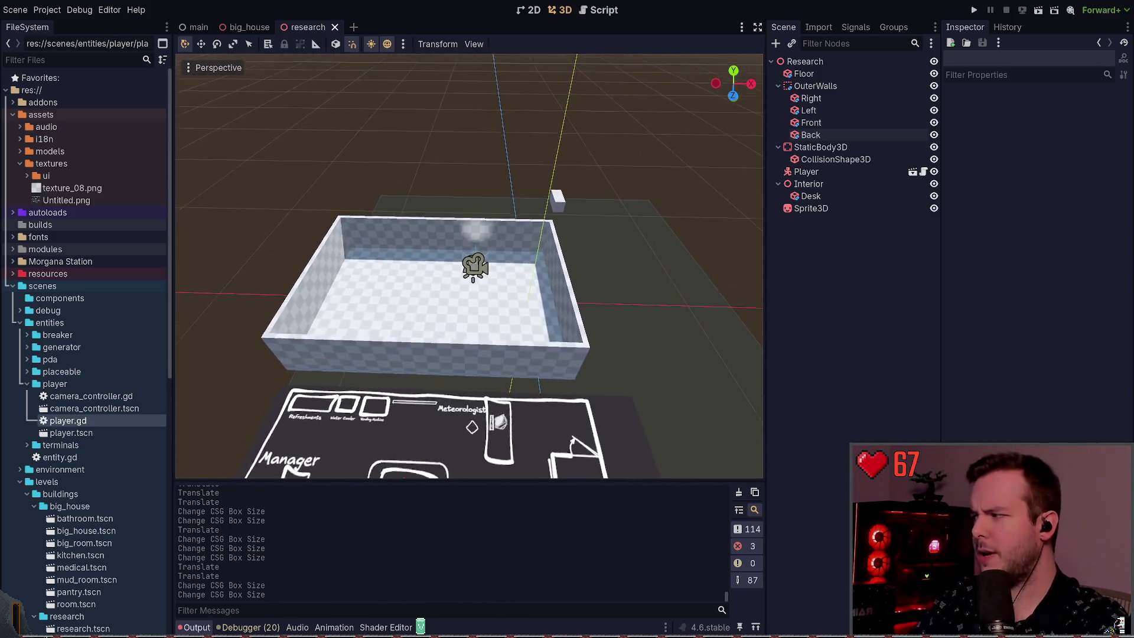
pyautogui.press('a')
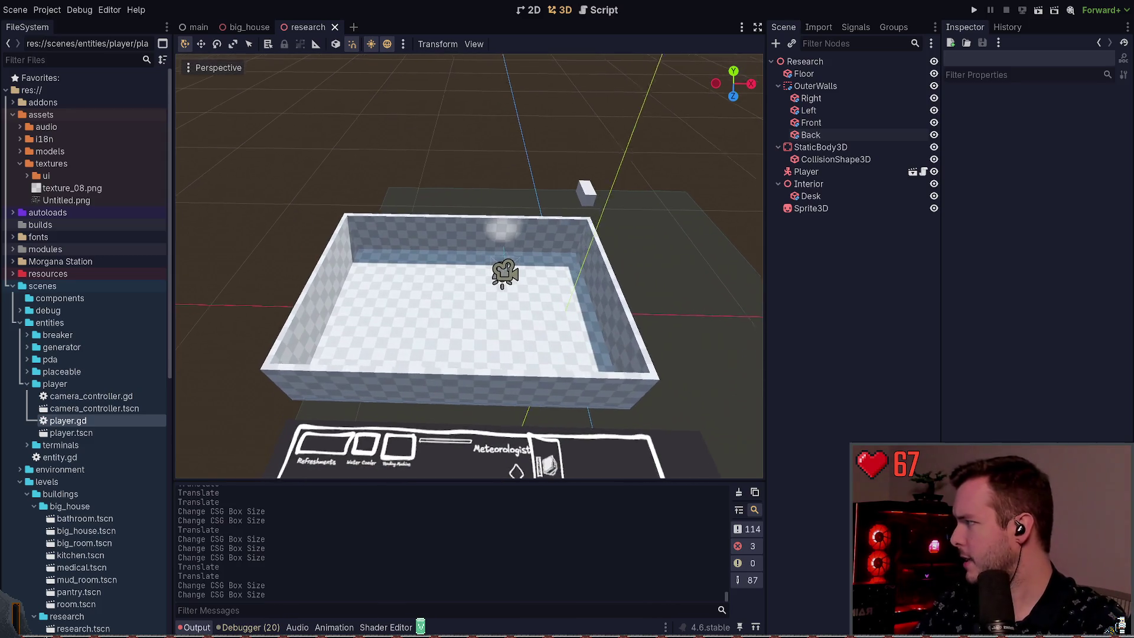
# Move the desk into the room, slide it along X against the far wall, and save.
pyautogui.click(591, 185)
pyautogui.moveTo(600, 190)
pyautogui.mouseDown()
pyautogui.moveTo(557, 207)
pyautogui.moveTo(539, 253)
pyautogui.mouseUp()
pyautogui.press('f')
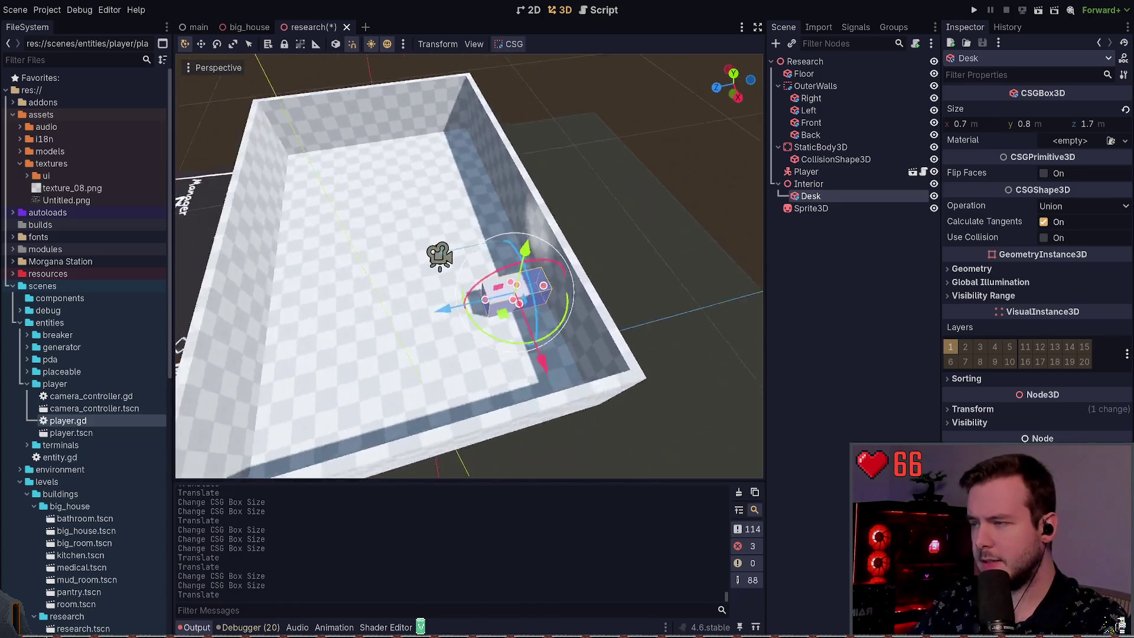
pyautogui.press('w')
pyautogui.press('a')
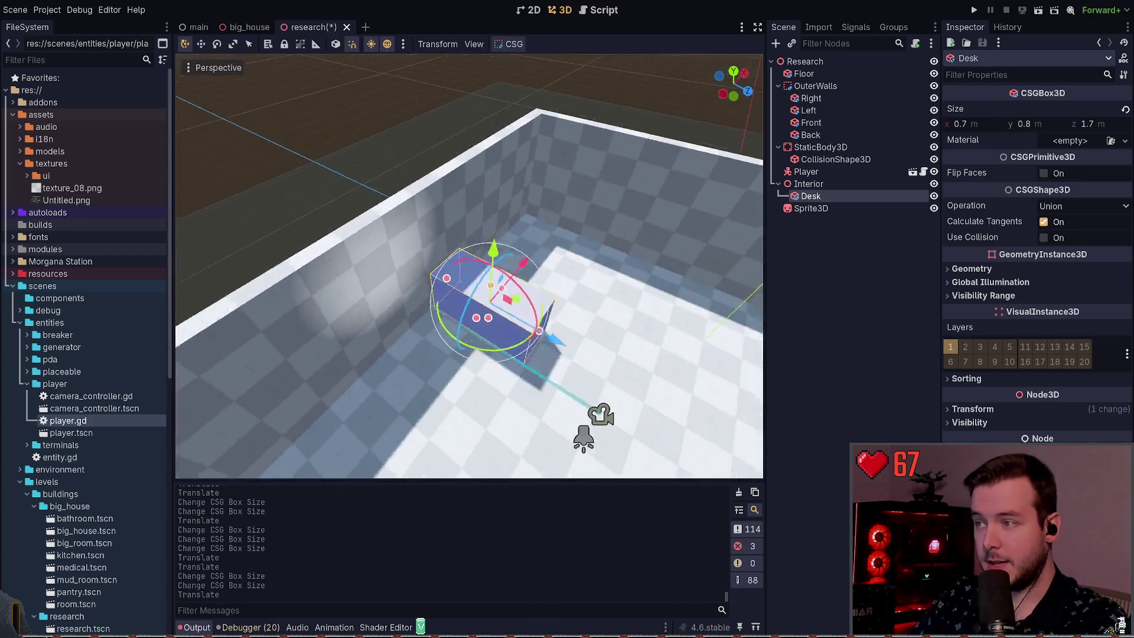
pyautogui.moveTo(488, 233)
pyautogui.mouseDown()
pyautogui.moveTo(484, 286)
pyautogui.moveTo(523, 293)
pyautogui.mouseUp()
pyautogui.press('a')
pyautogui.hotkey('ctrl', 's')
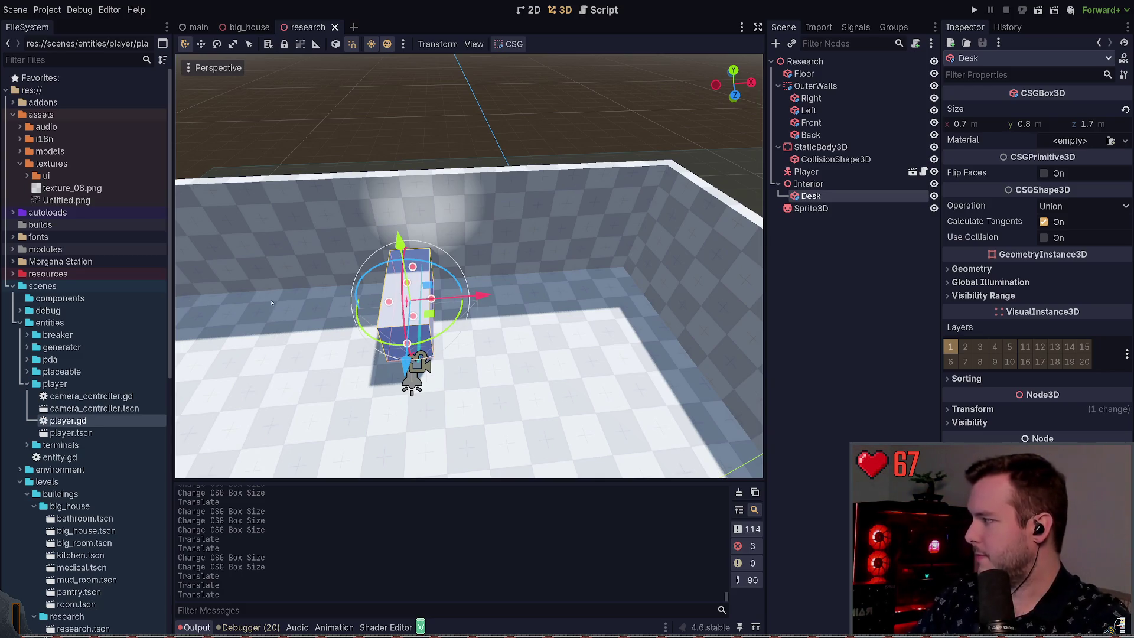
# Look over the room from above and select the OuterWalls group.
pyautogui.moveTo(285, 290)
pyautogui.mouseDown()
pyautogui.moveTo(348, 248)
pyautogui.moveTo(408, 278)
pyautogui.moveTo(407, 225)
pyautogui.moveTo(390, 213)
pyautogui.moveTo(270, 342)
pyautogui.moveTo(319, 319)
pyautogui.mouseUp()
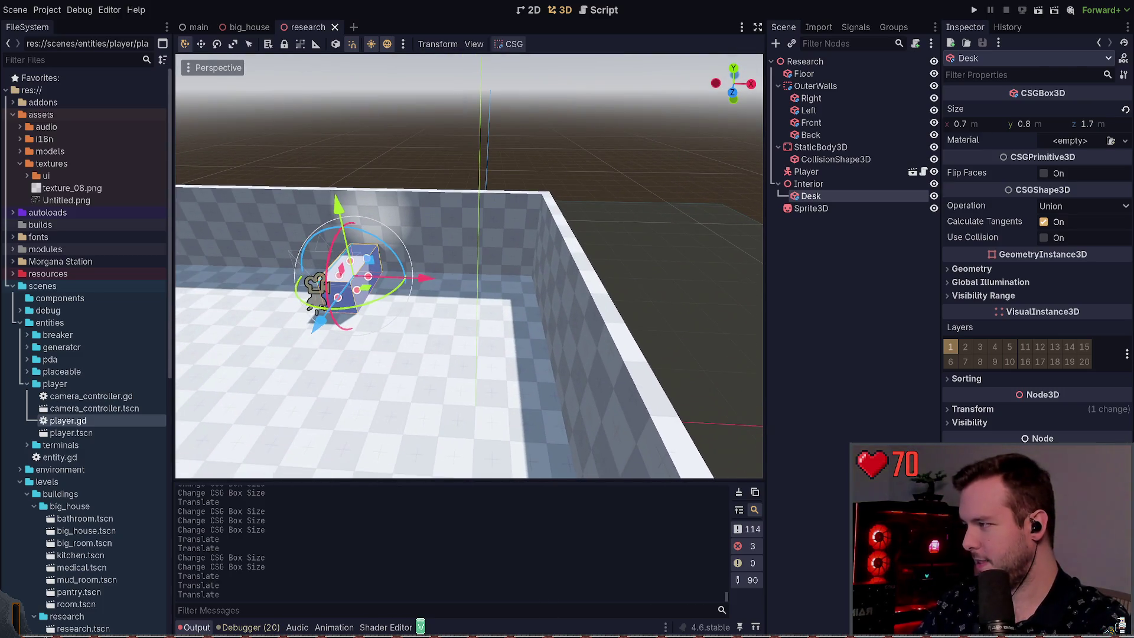
pyautogui.click(802, 262)
pyautogui.moveTo(650, 266); pyautogui.dragTo(719, 305)
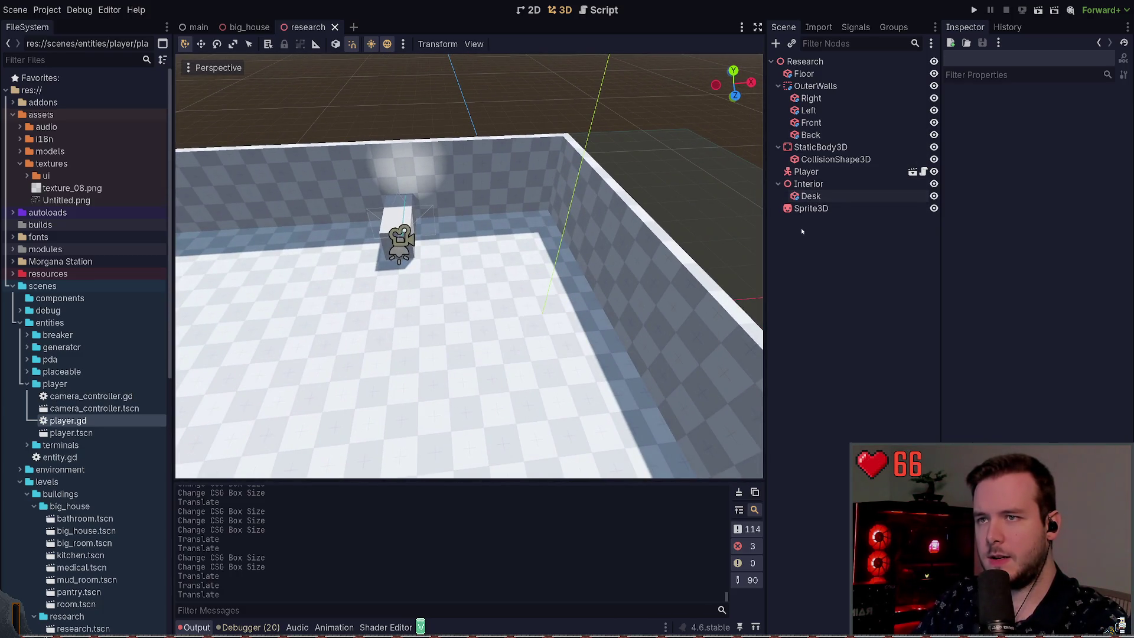
pyautogui.click(815, 86)
# Duplicate the OuterWalls group, name it InsideWalls, and save.
pyautogui.hotkey('ctrl', 'd')
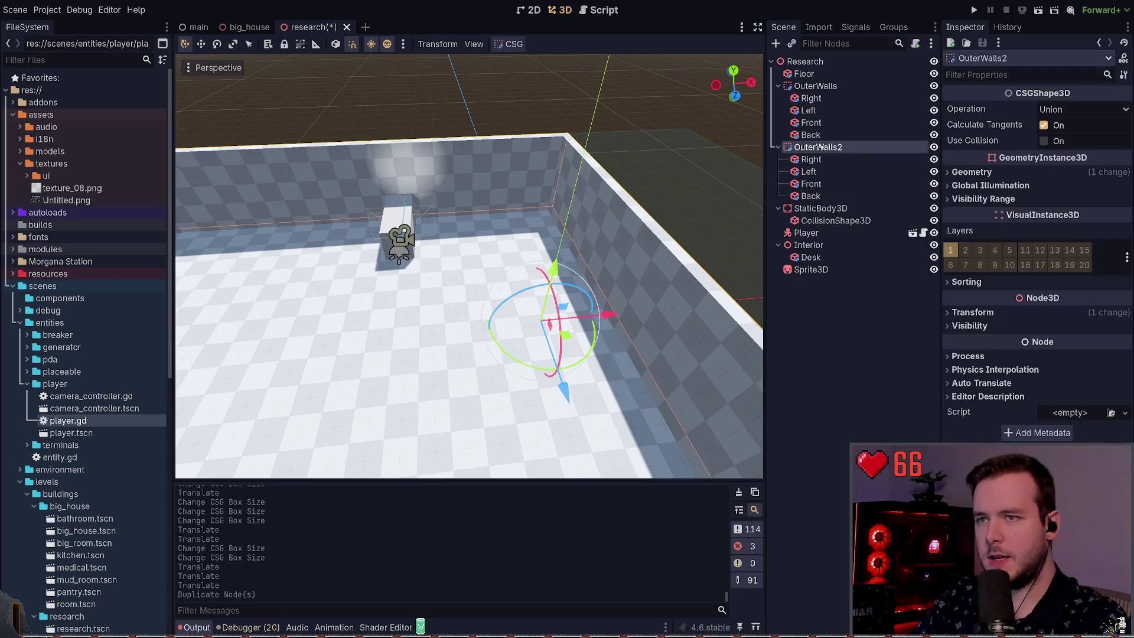
pyautogui.write('InsideWalls')
pyautogui.press('Return')
pyautogui.hotkey('ctrl', 's')
pyautogui.scroll(-5, 417, 326)
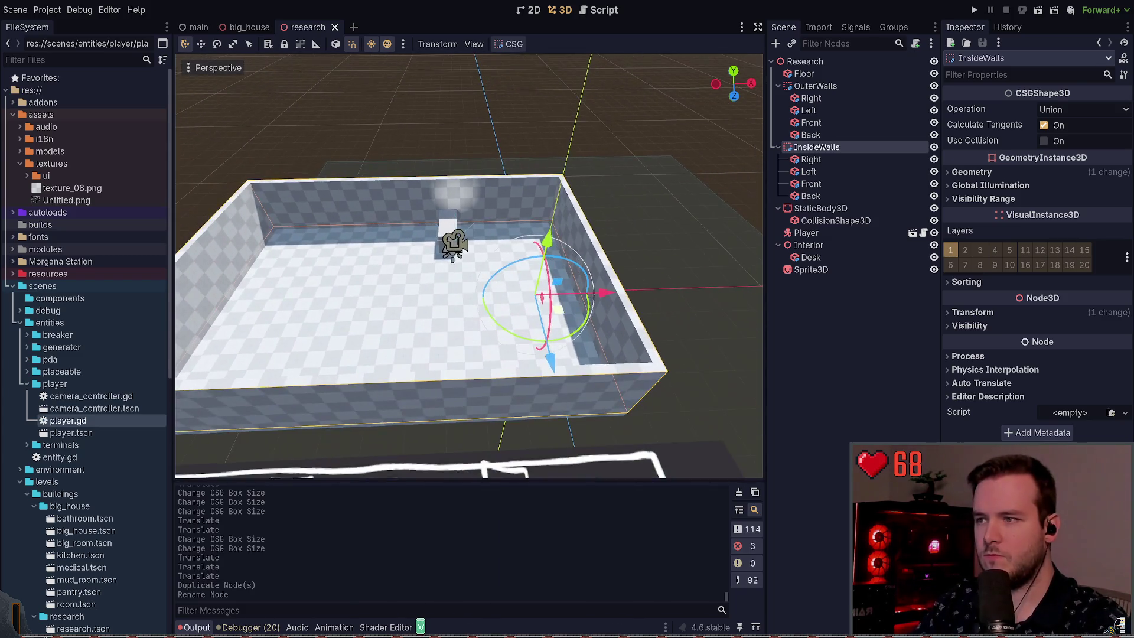
pyautogui.scroll(3, 417, 326)
# Move one copied Front wall to the room's middle as a divider.
pyautogui.moveTo(413, 295); pyautogui.dragTo(490, 295)
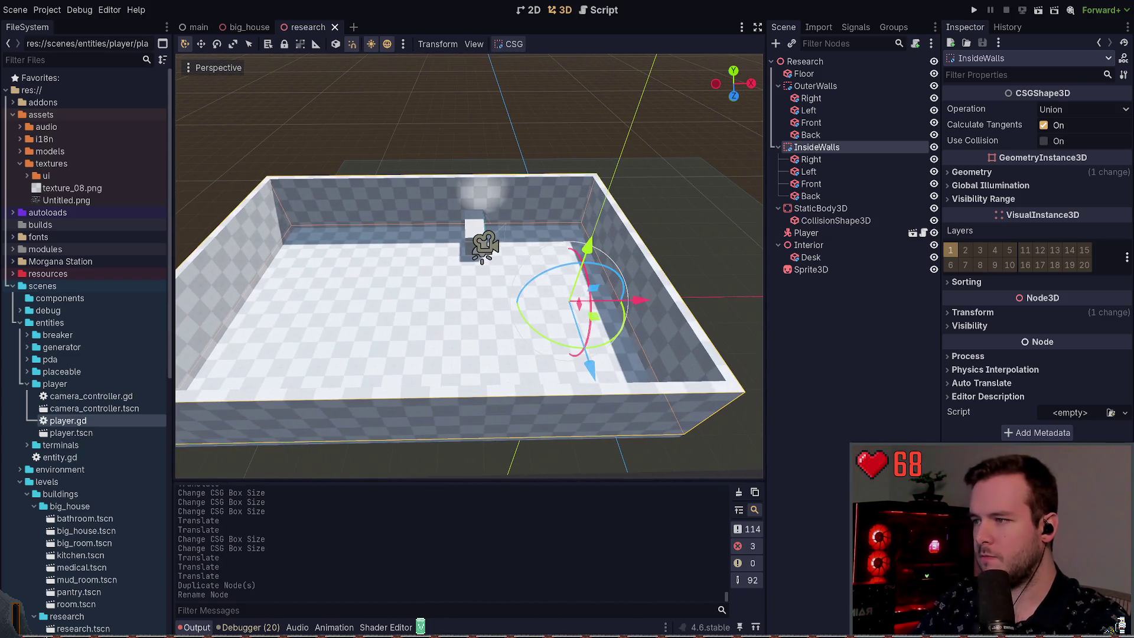
pyautogui.click(232, 287)
pyautogui.moveTo(232, 286); pyautogui.dragTo(583, 292)
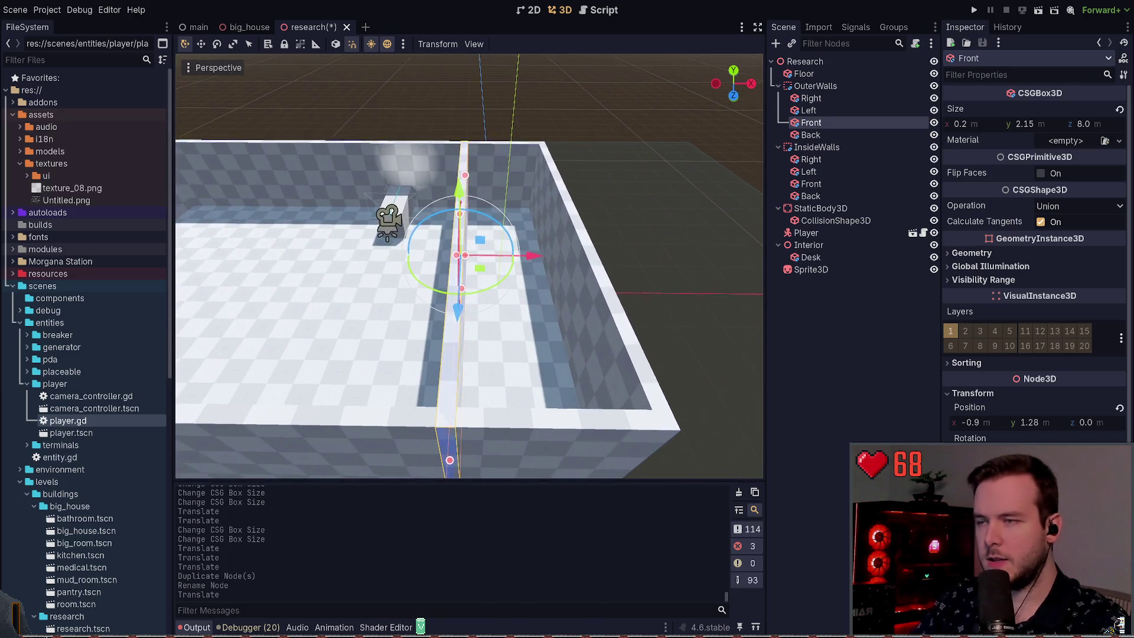
pyautogui.moveTo(528, 259)
pyautogui.mouseDown()
pyautogui.moveTo(583, 269)
pyautogui.moveTo(534, 274)
pyautogui.mouseUp()
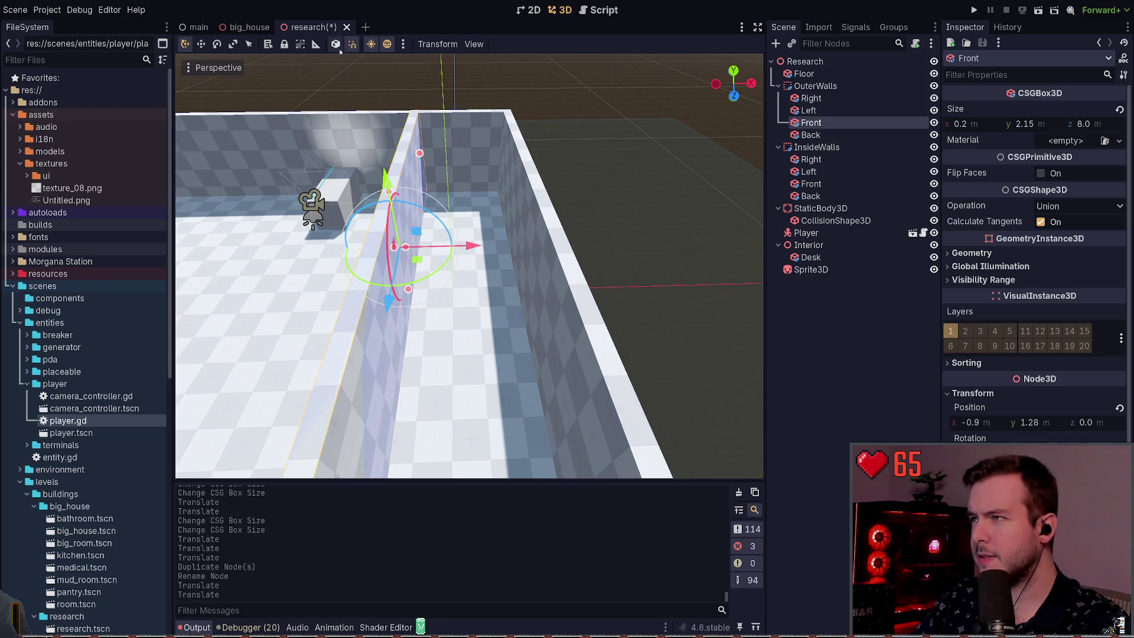
# Measure the divider's position with the Ruler and nudge it 0.1 m along X.
pyautogui.click(317, 45)
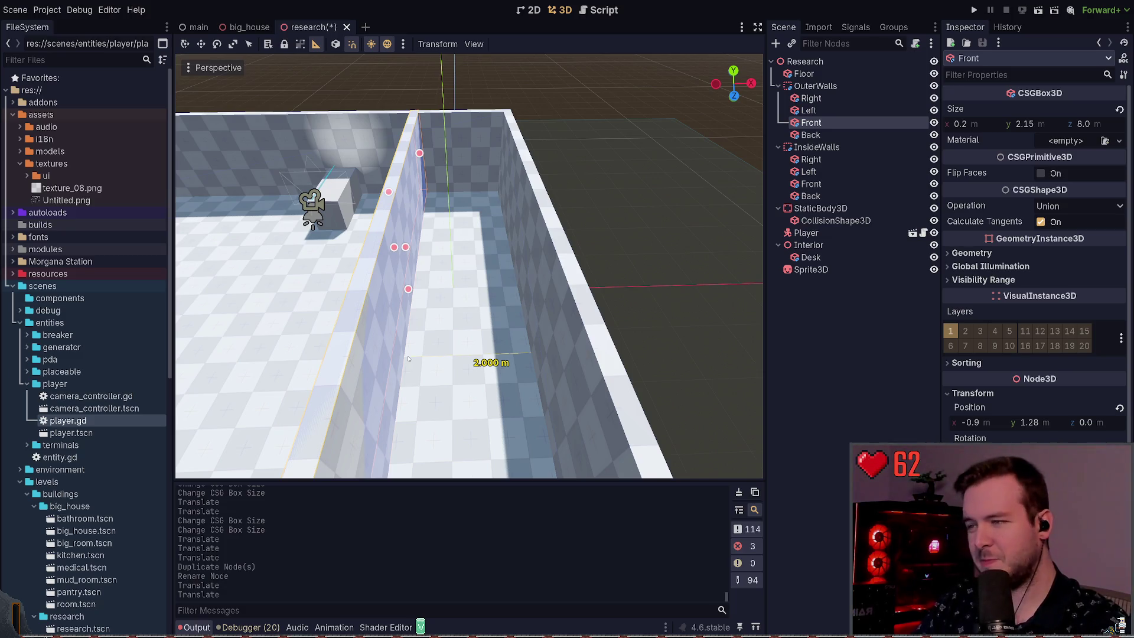
pyautogui.moveTo(408, 358); pyautogui.dragTo(426, 336)
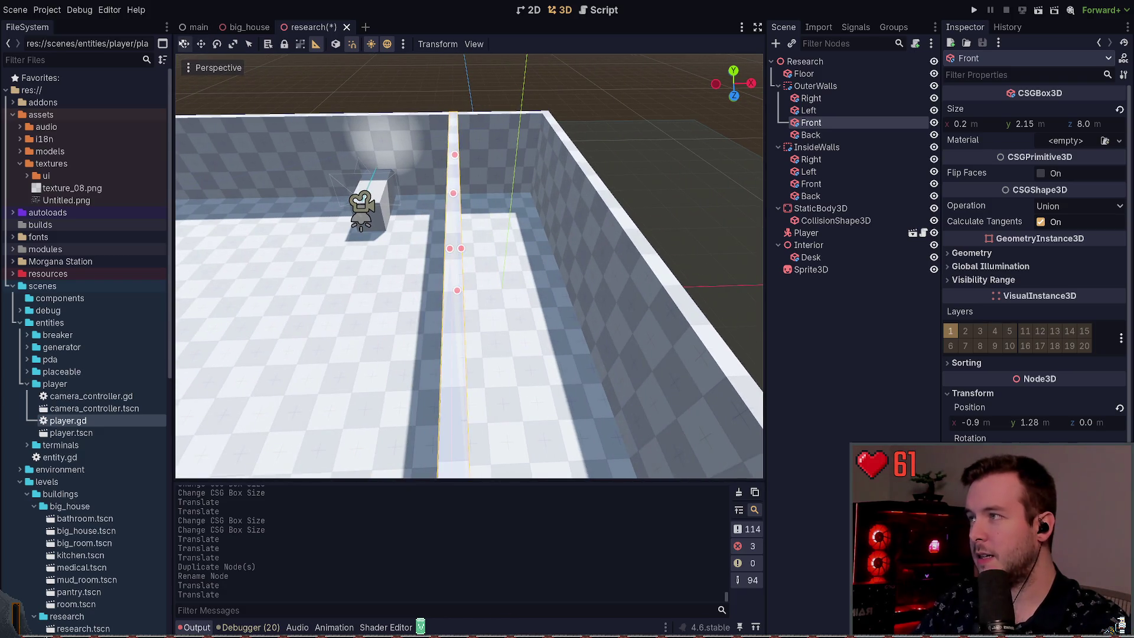
pyautogui.click(201, 46)
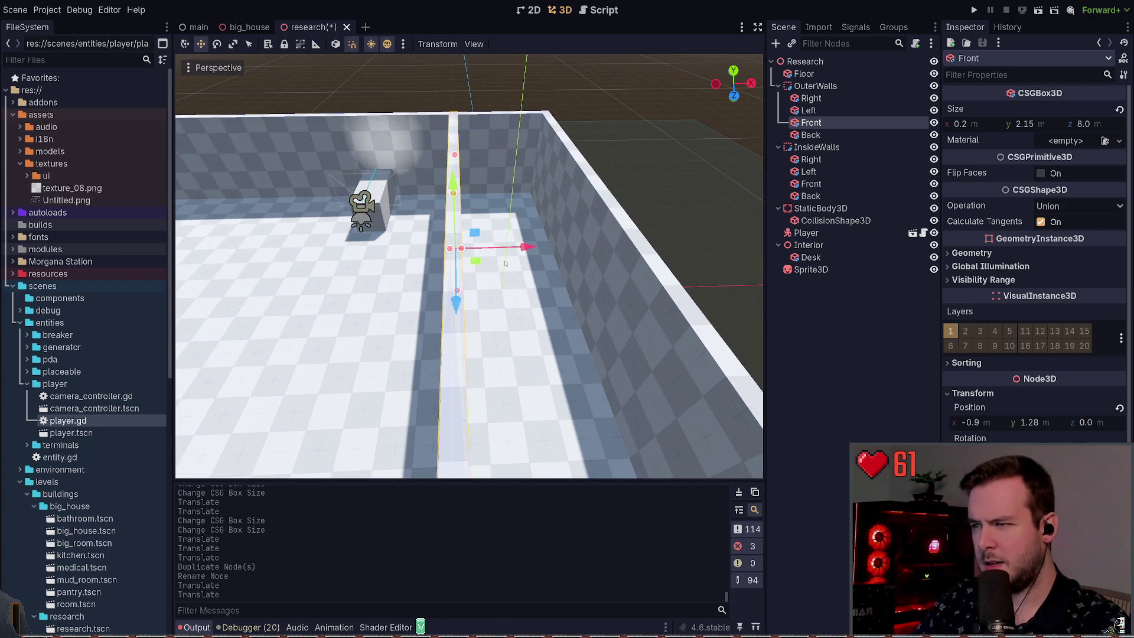
pyautogui.moveTo(516, 250); pyautogui.dragTo(512, 250)
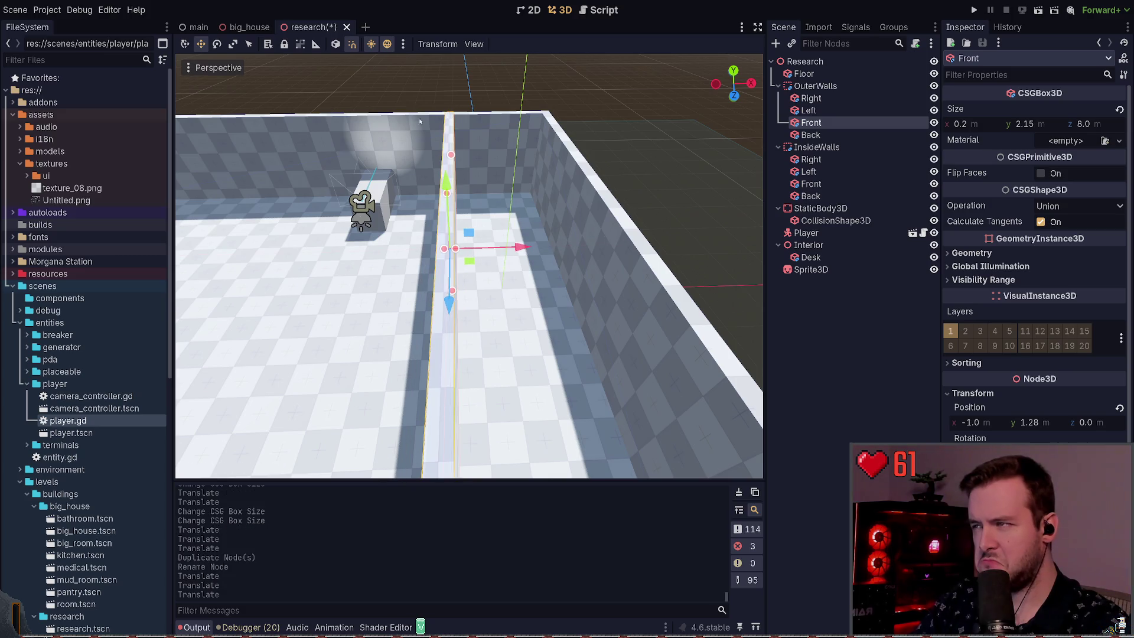
pyautogui.click(313, 46)
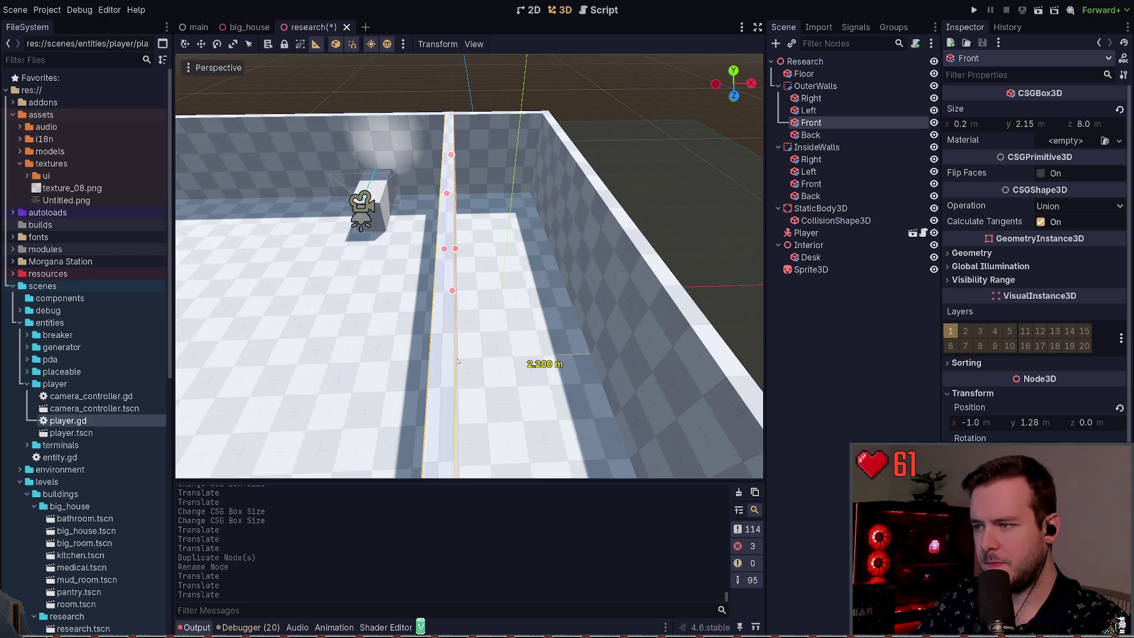
pyautogui.moveTo(458, 361); pyautogui.dragTo(497, 307)
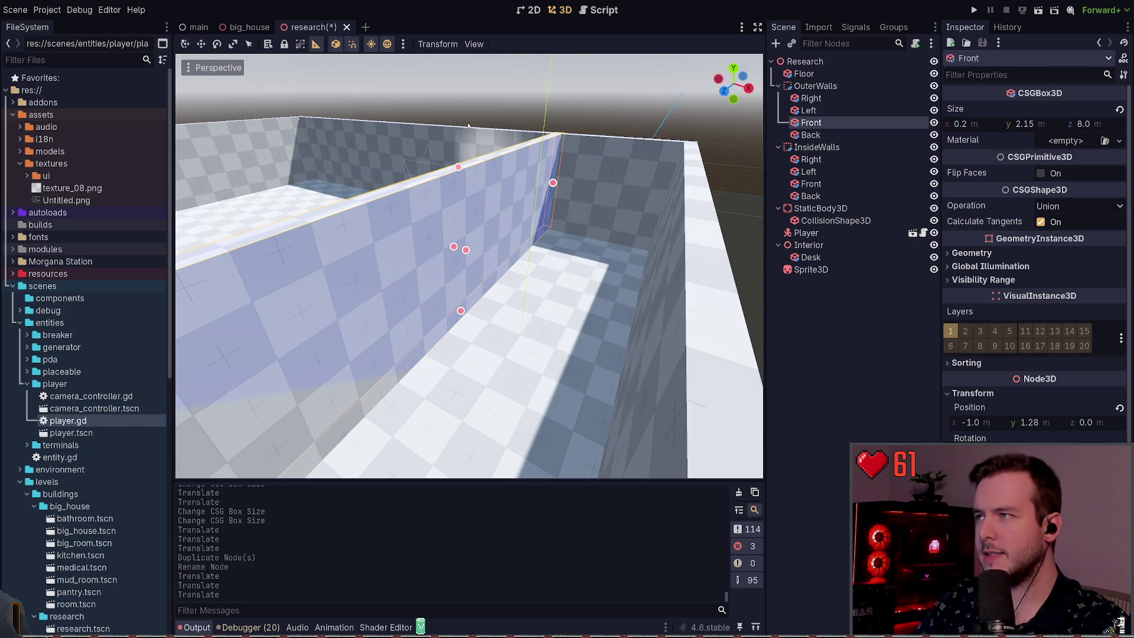
pyautogui.moveTo(450, 122)
pyautogui.mouseDown()
pyautogui.moveTo(591, 145)
pyautogui.moveTo(610, 166)
pyautogui.mouseUp()
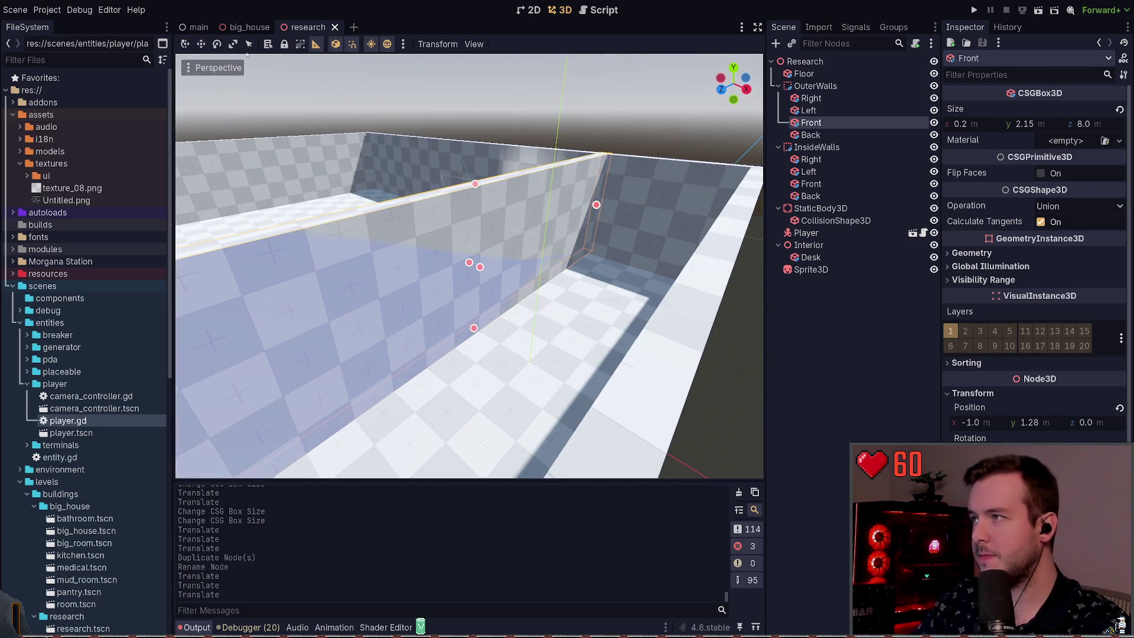
# Shorten the inner Front wall from 8 m to 4 m.
pyautogui.click(185, 44)
pyautogui.click(201, 44)
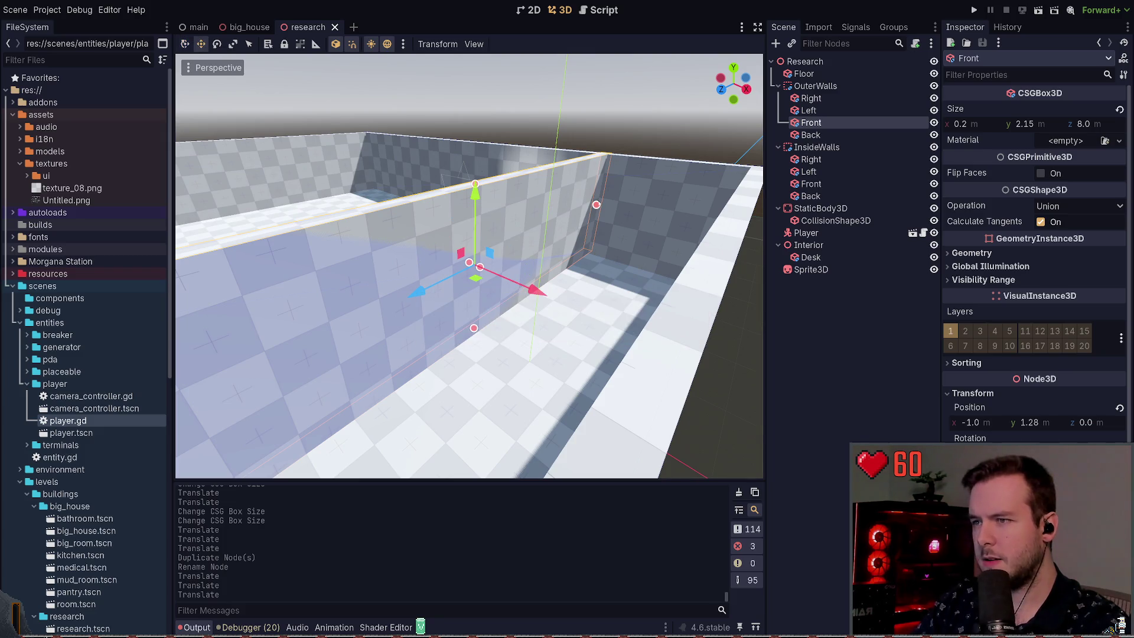
pyautogui.moveTo(596, 205); pyautogui.dragTo(468, 201)
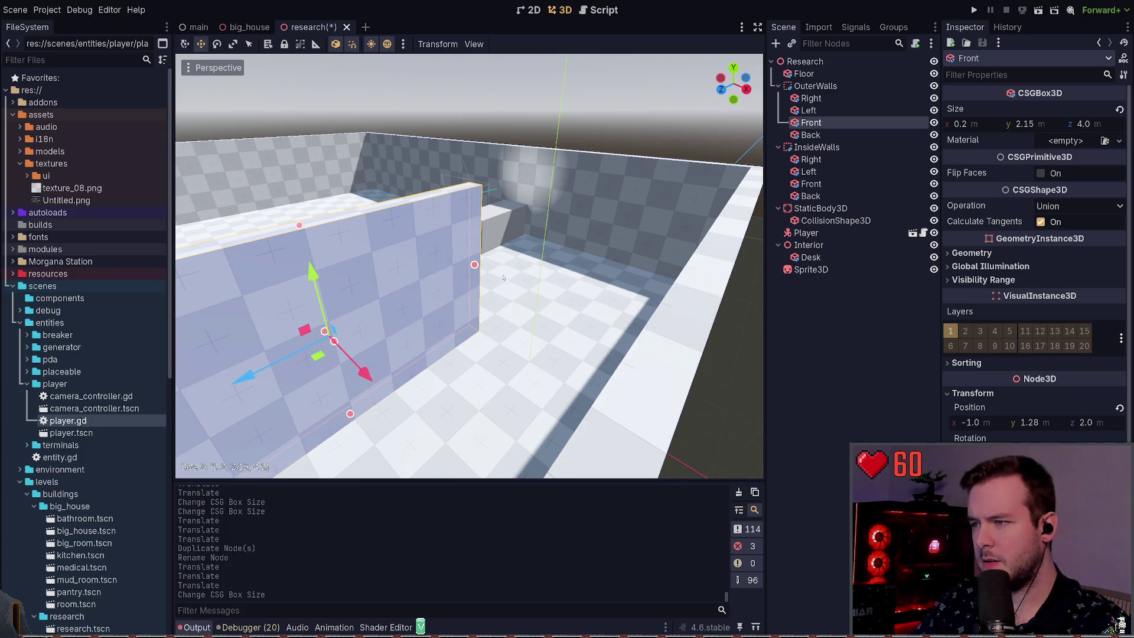
# Slide the 4 m Front wall about 0.5 m along X and save.
pyautogui.moveTo(470, 266)
pyautogui.mouseDown()
pyautogui.moveTo(496, 231)
pyautogui.moveTo(430, 338)
pyautogui.moveTo(564, 324)
pyautogui.mouseUp()
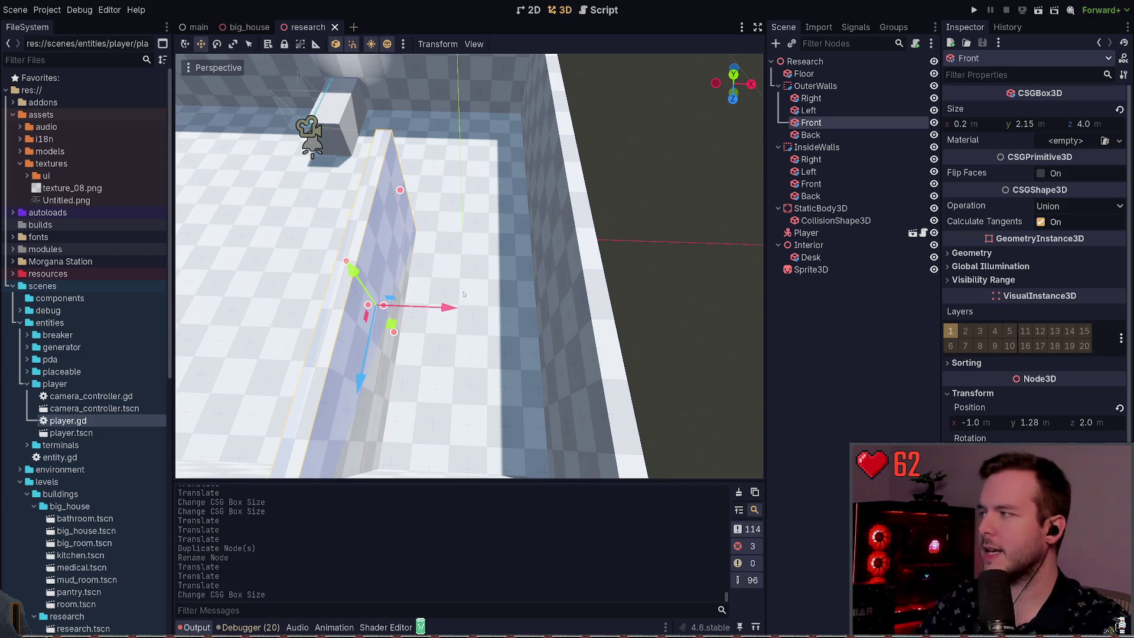
pyautogui.moveTo(433, 282)
pyautogui.mouseDown()
pyautogui.moveTo(413, 278)
pyautogui.moveTo(448, 283)
pyautogui.moveTo(426, 281)
pyautogui.moveTo(437, 283)
pyautogui.mouseUp()
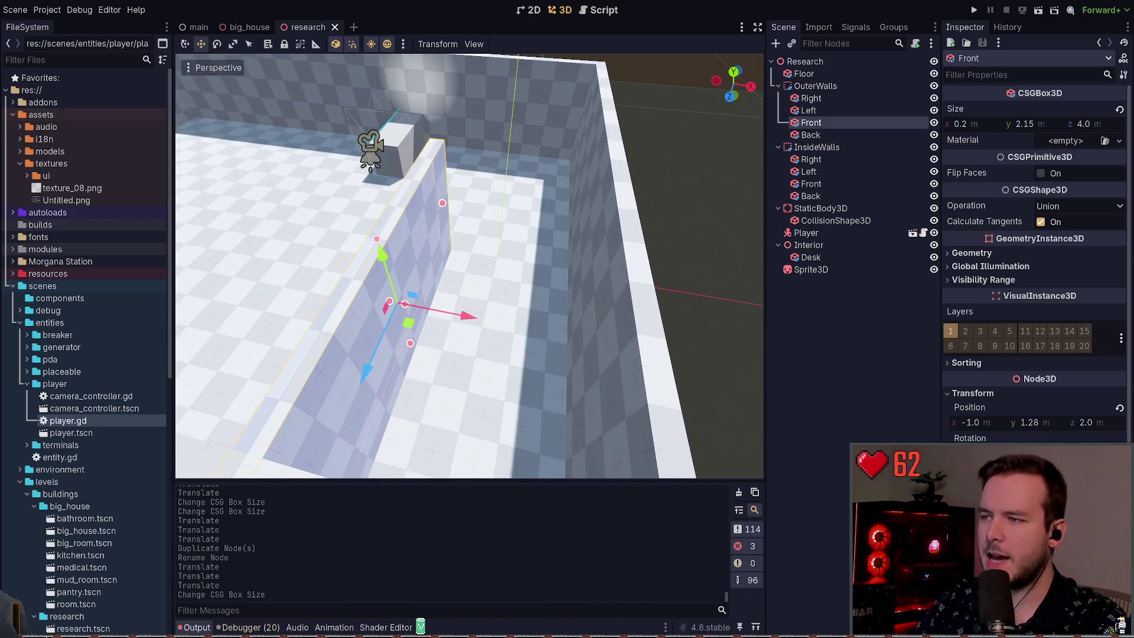
pyautogui.moveTo(478, 334); pyautogui.dragTo(467, 324)
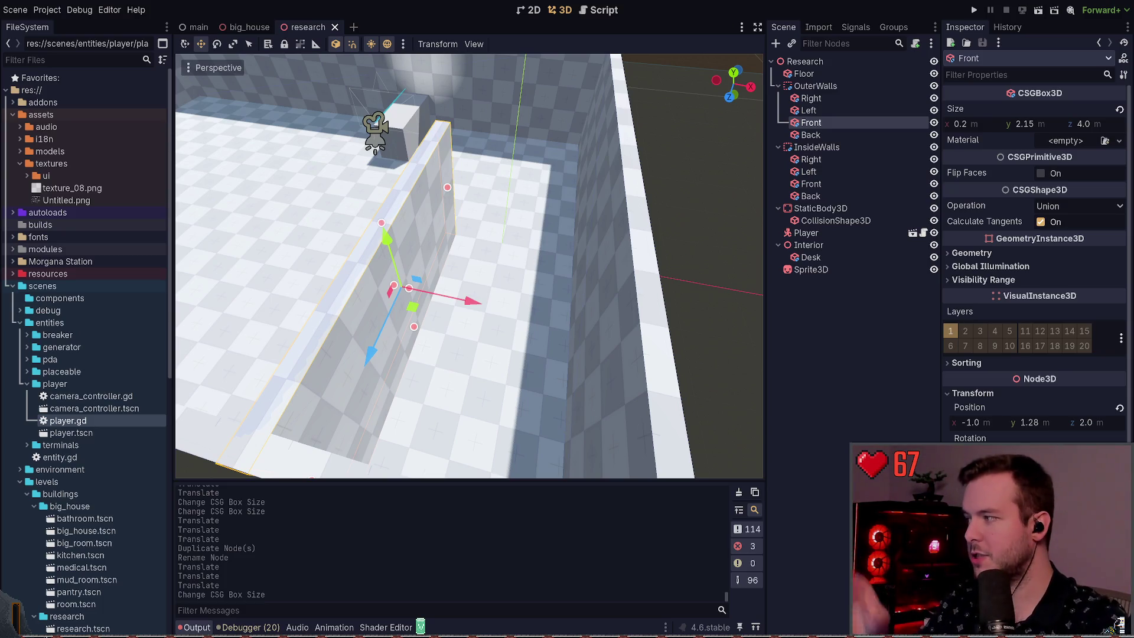
pyautogui.moveTo(472, 302); pyautogui.dragTo(502, 307)
pyautogui.moveTo(469, 265); pyautogui.dragTo(437, 254)
pyautogui.moveTo(509, 312); pyautogui.dragTo(544, 312)
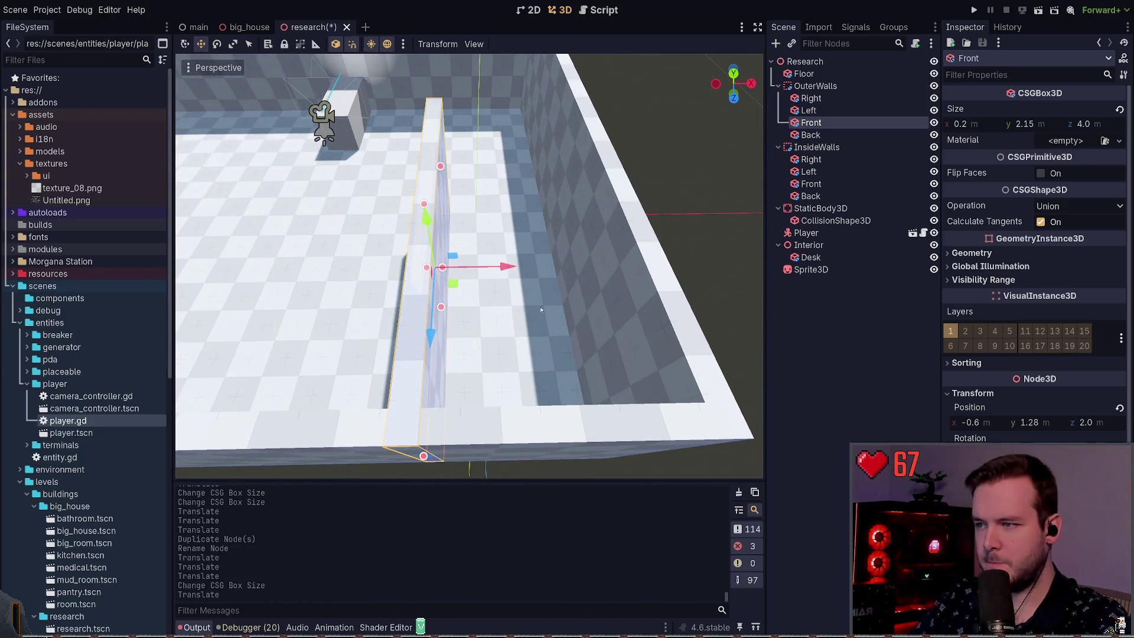
pyautogui.moveTo(513, 273)
pyautogui.mouseDown()
pyautogui.moveTo(455, 278)
pyautogui.moveTo(470, 274)
pyautogui.mouseUp()
pyautogui.hotkey('ctrl', 's')
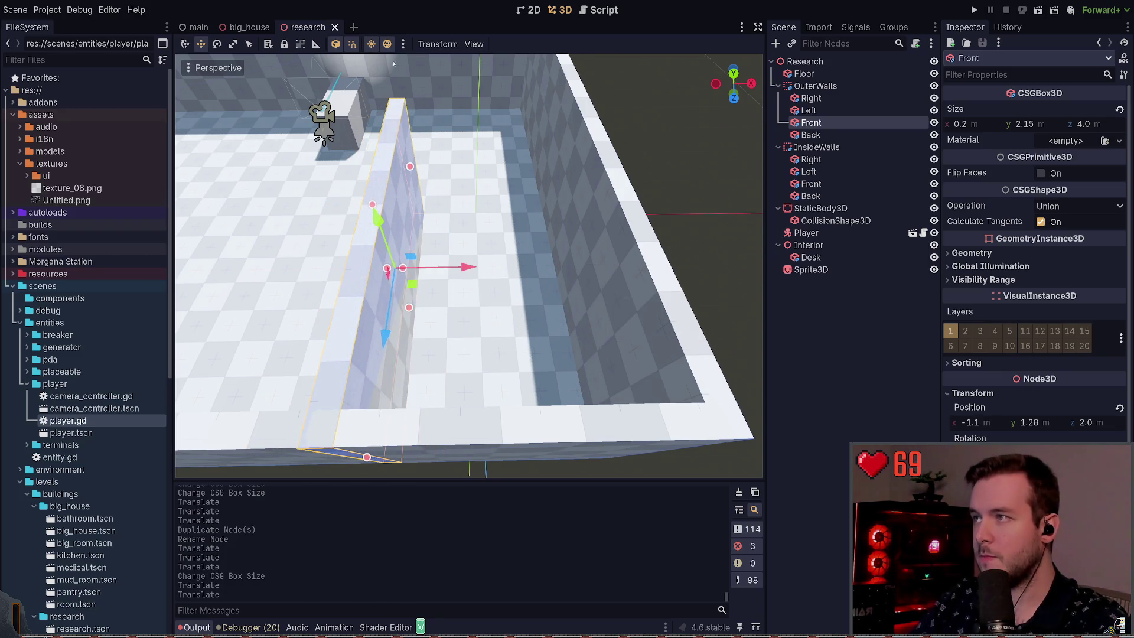
# Measure the gap with the Ruler and nudge the wall 0.3 m more to x -0.8.
pyautogui.click(316, 44)
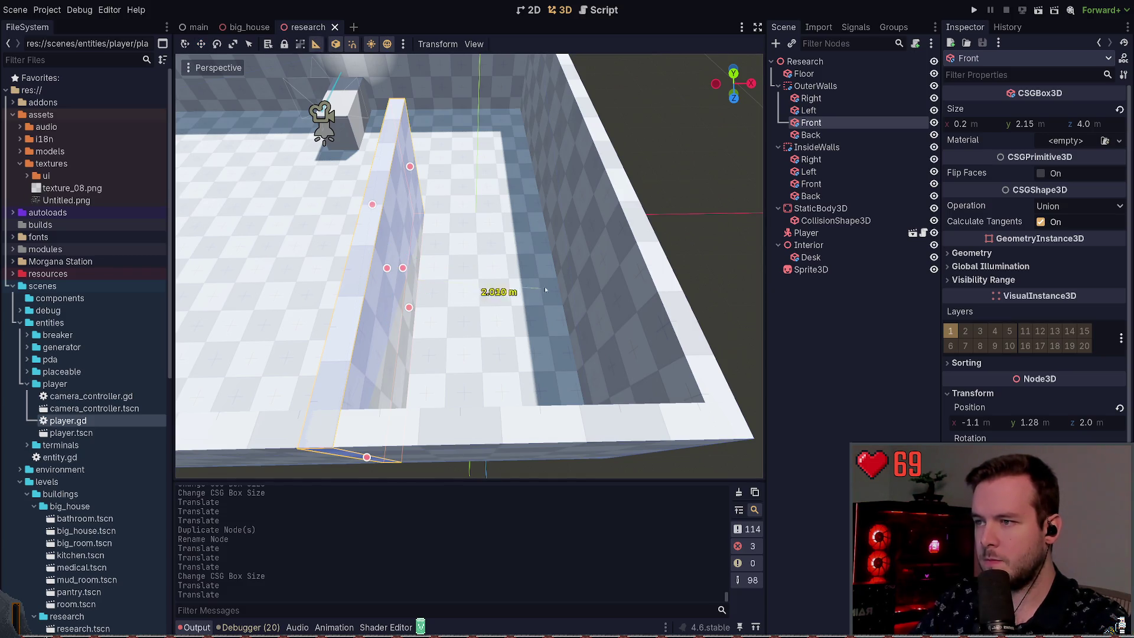
pyautogui.scroll(3, 573, 296)
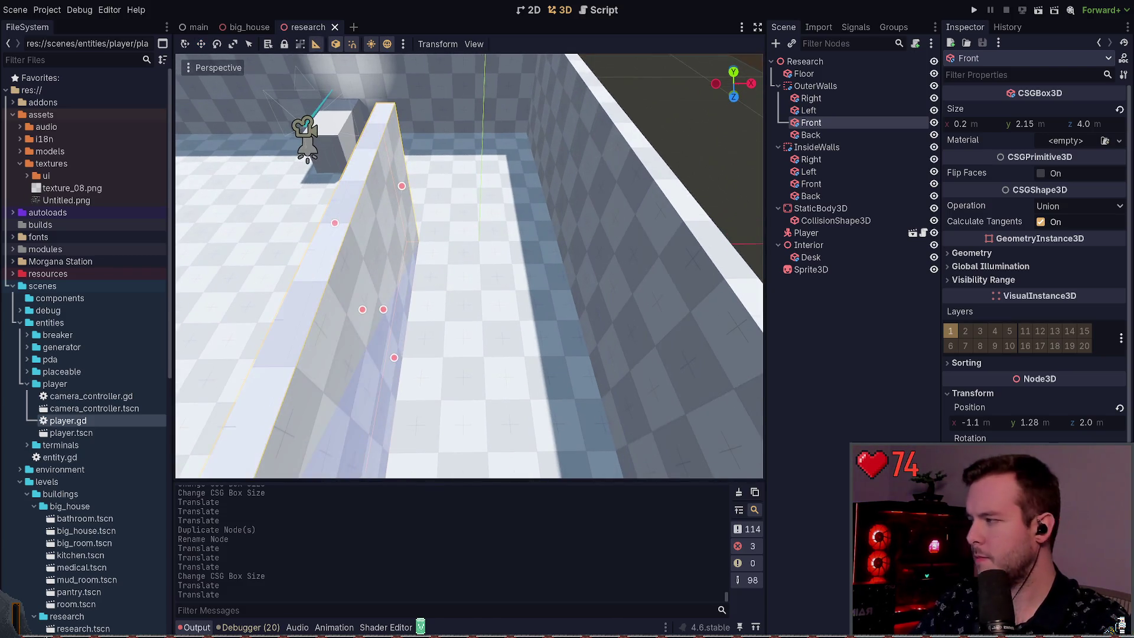
pyautogui.moveTo(588, 310); pyautogui.dragTo(562, 301)
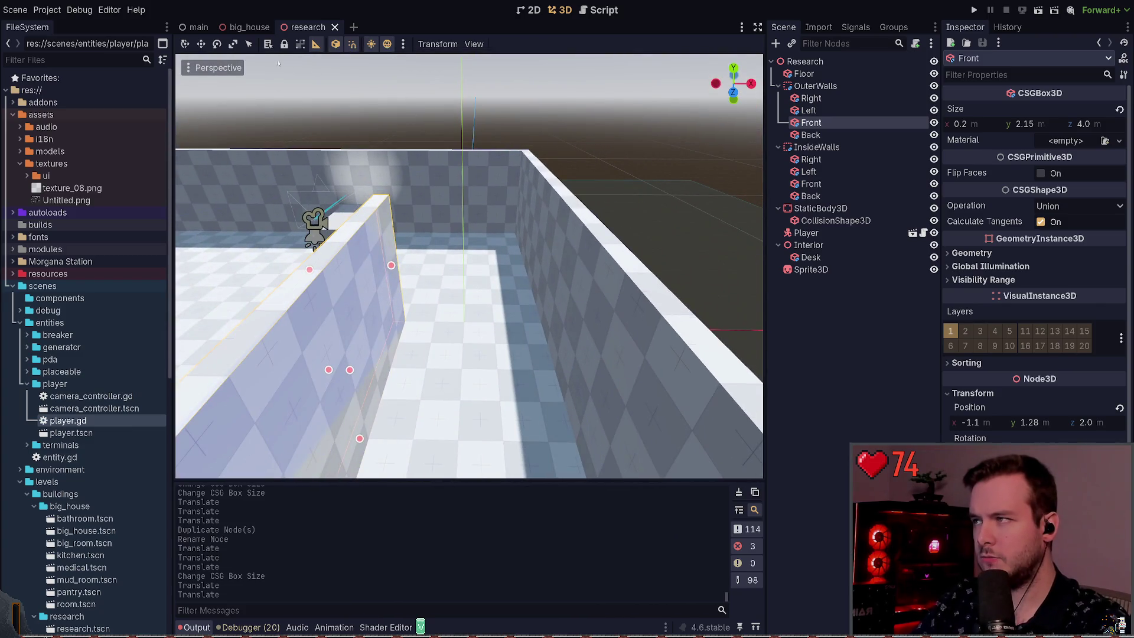
pyautogui.press('w')
pyautogui.moveTo(363, 371); pyautogui.dragTo(443, 376)
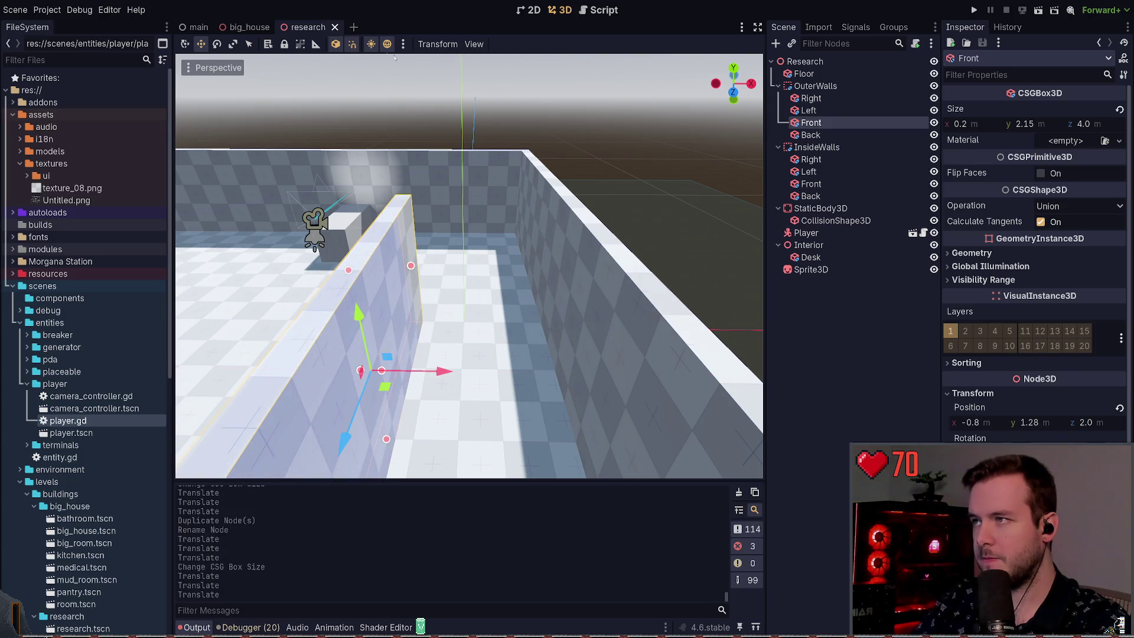
pyautogui.press('q')
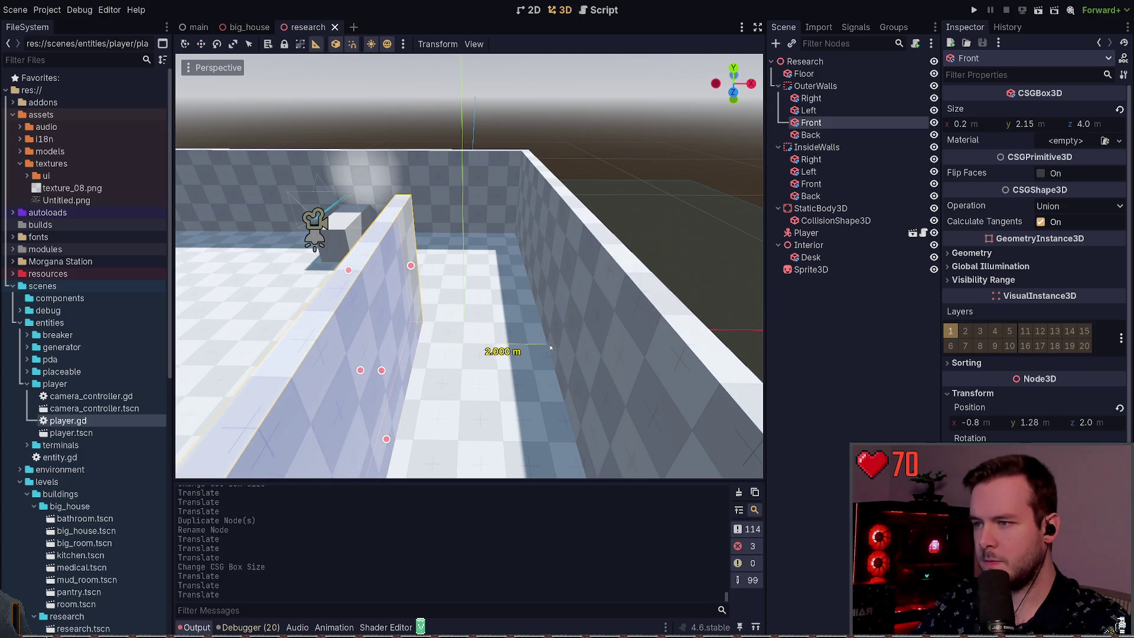
pyautogui.press('Escape')
# Fly up over the room and select the Left, then the Front wall piece.
pyautogui.press('s')
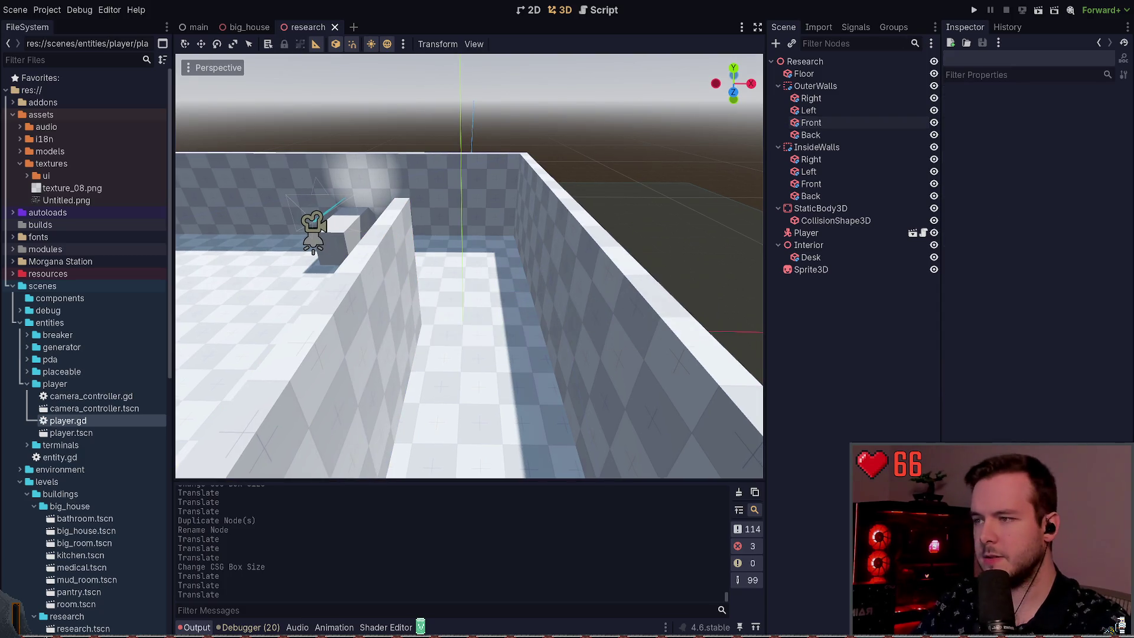
pyautogui.press('e')
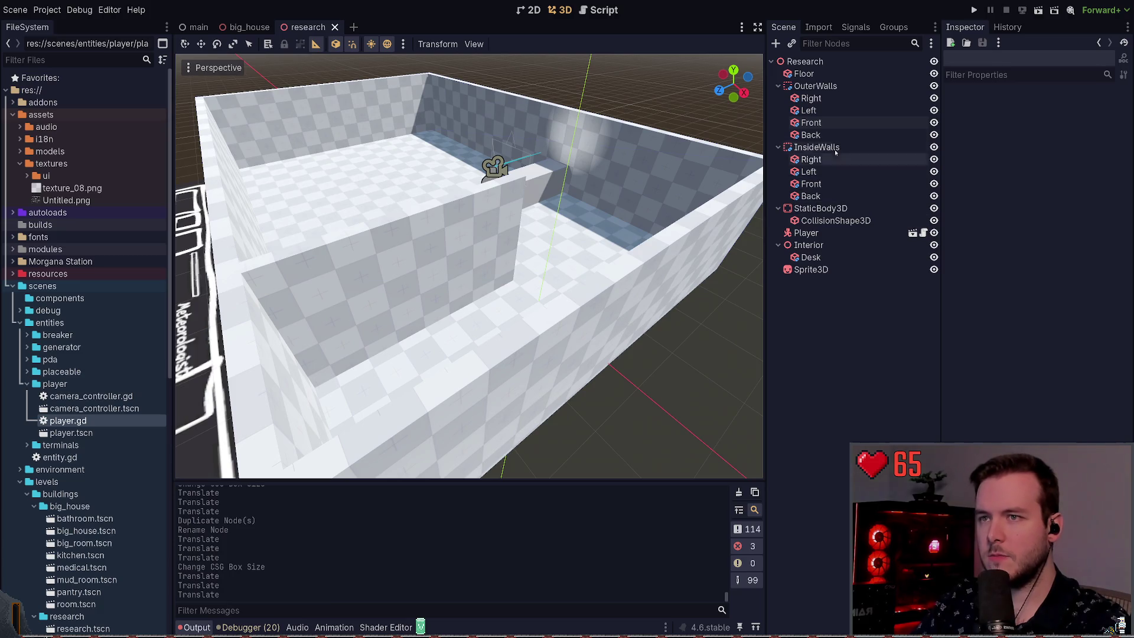
pyautogui.click(809, 110)
pyautogui.click(810, 122)
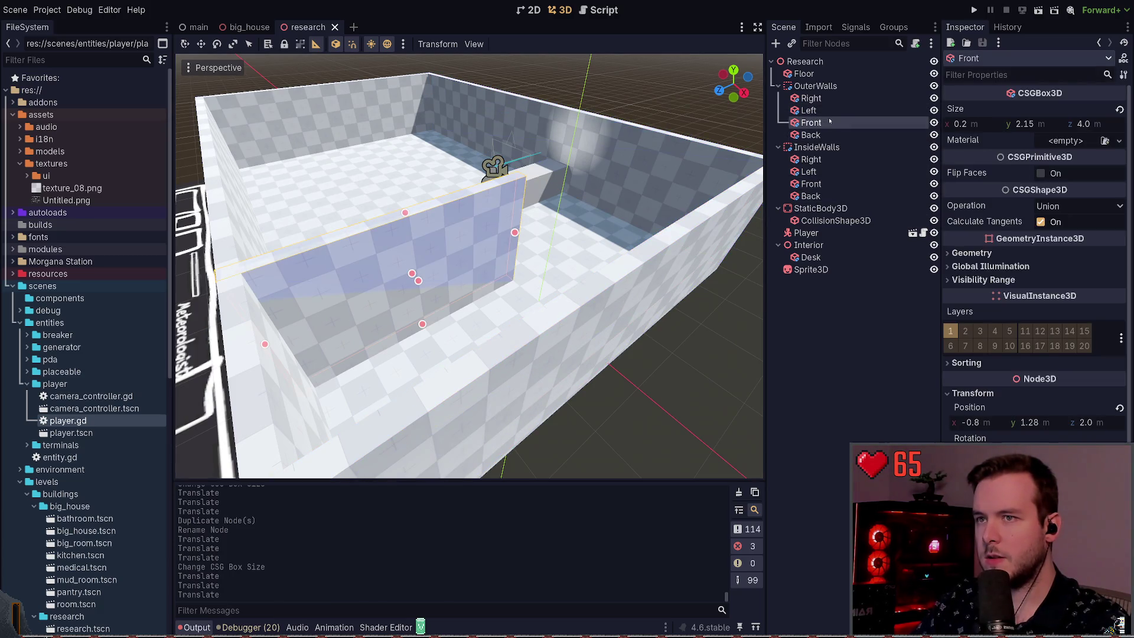
# Try deleting Left and renaming and rotating Back as Wall2, then undo to restore the four walls.
pyautogui.click(828, 111)
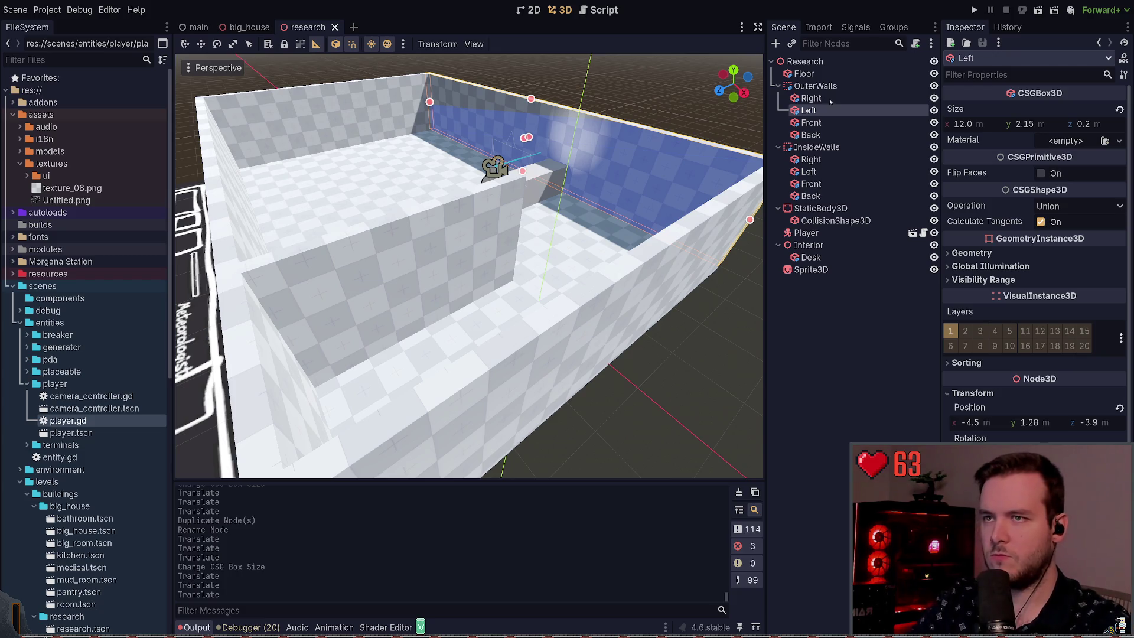
pyautogui.press('Delete')
pyautogui.press('Delete')
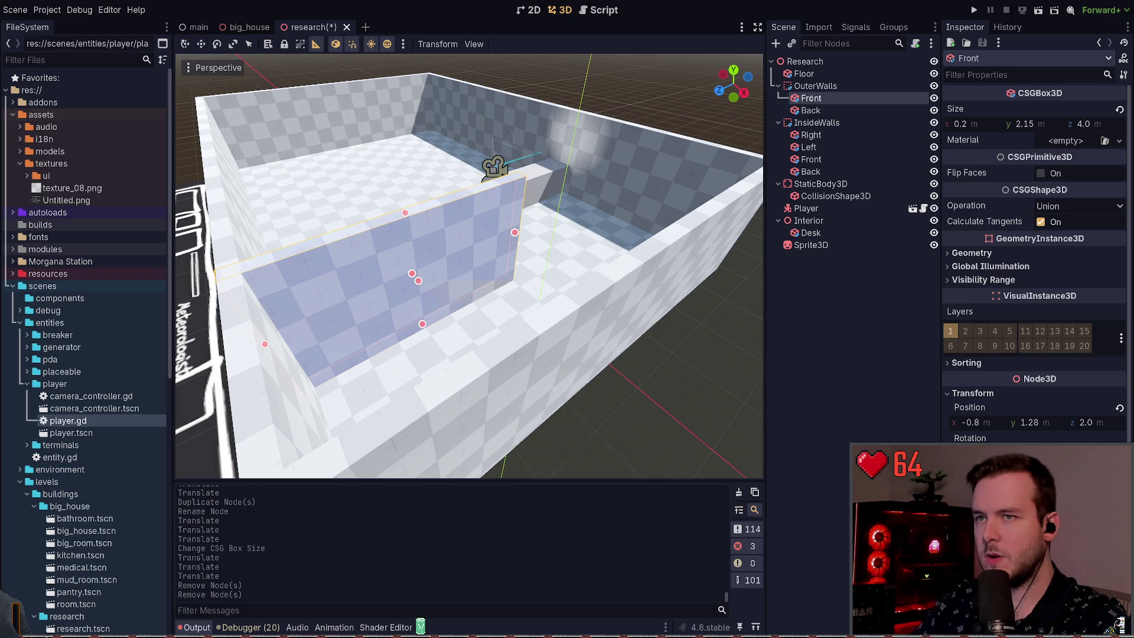
pyautogui.click(844, 102)
pyautogui.write('Wall1')
pyautogui.click(841, 110)
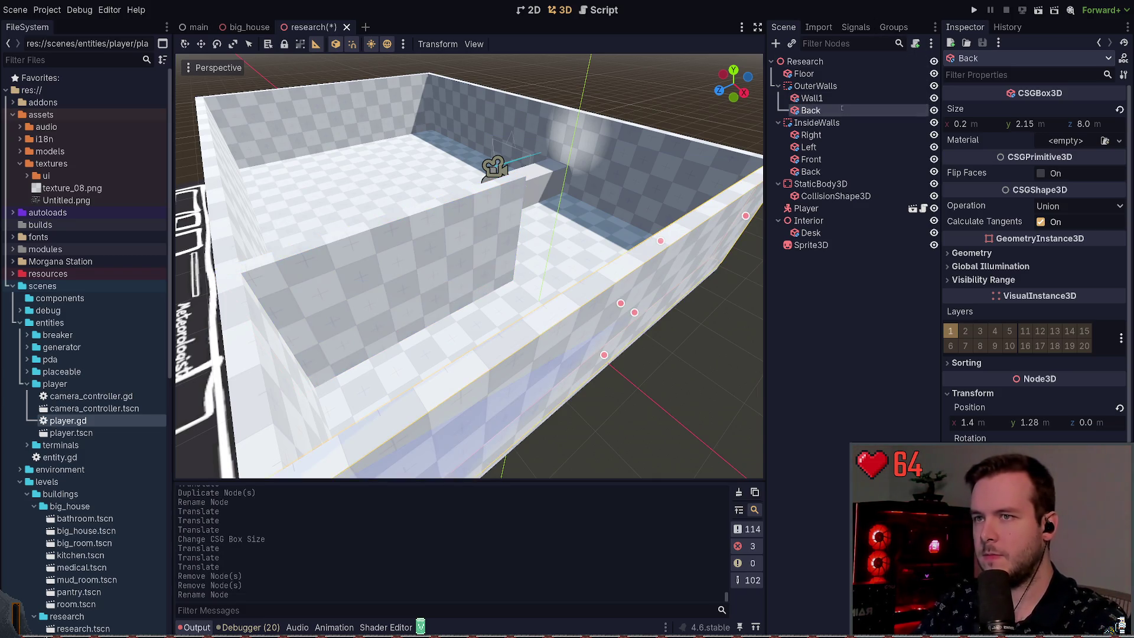
pyautogui.write('Wall2')
pyautogui.press('Return')
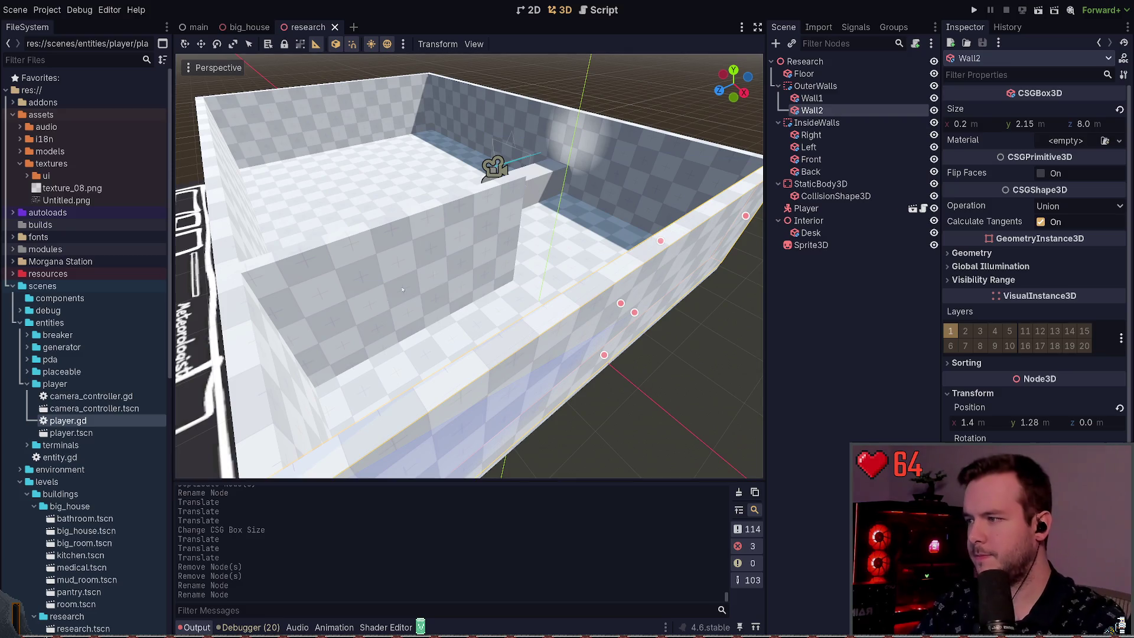
pyautogui.press('e')
pyautogui.moveTo(550, 226); pyautogui.dragTo(582, 212)
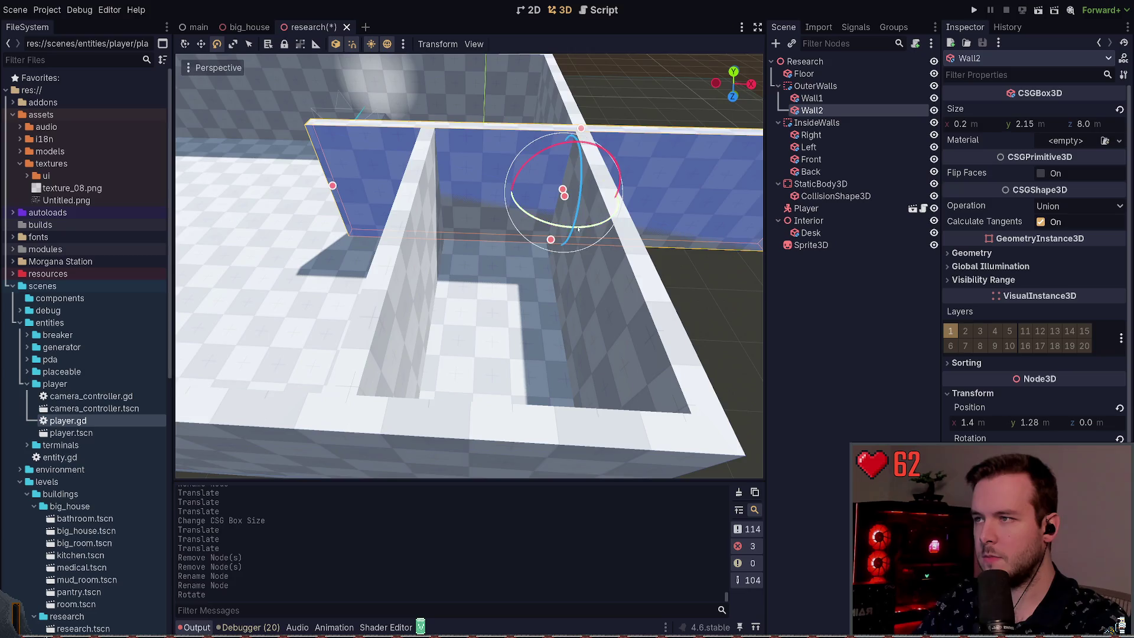
pyautogui.hotkey('ctrl', 'z')
pyautogui.hotkey('ctrl', 'z')
pyautogui.hotkey('ctrl', 'z')
pyautogui.hotkey('ctrl', 'z')
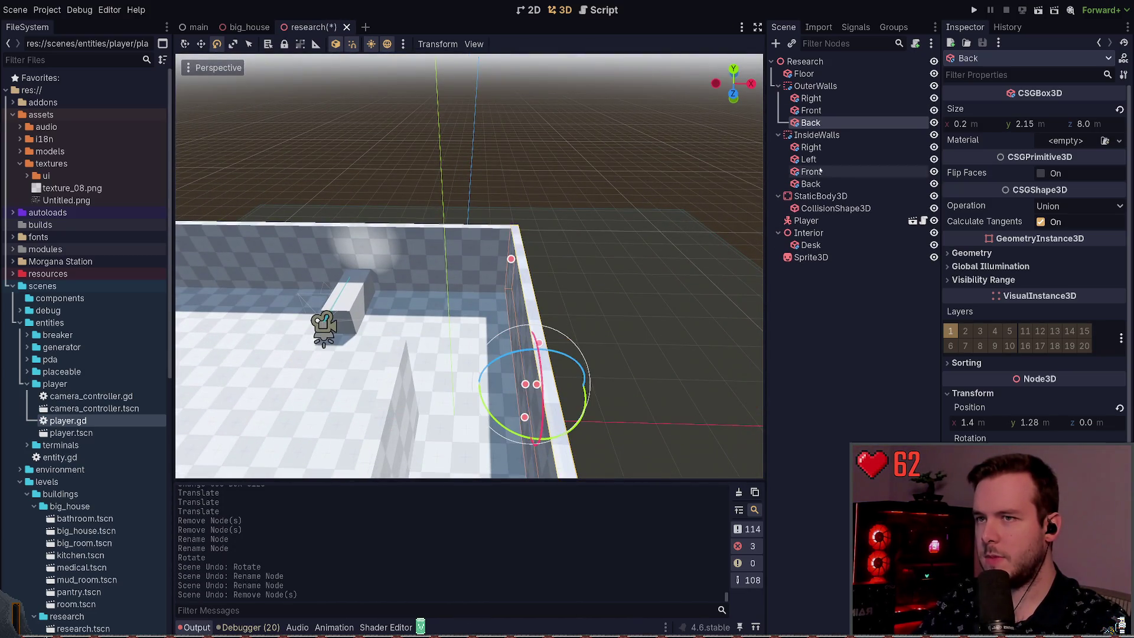
pyautogui.click(814, 110)
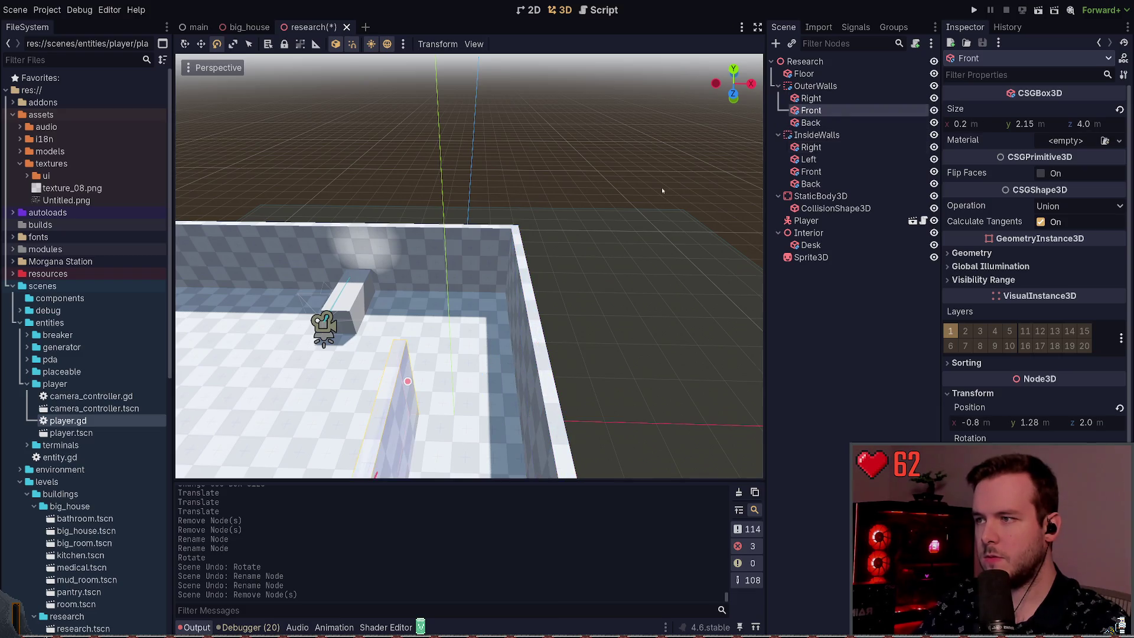
pyautogui.hotkey('ctrl', 'z')
# Delete the Back and Right wall pieces from OuterWalls.
pyautogui.press('Up')
pyautogui.press('Up')
pyautogui.press('Down')
pyautogui.press('Down')
pyautogui.press('Down')
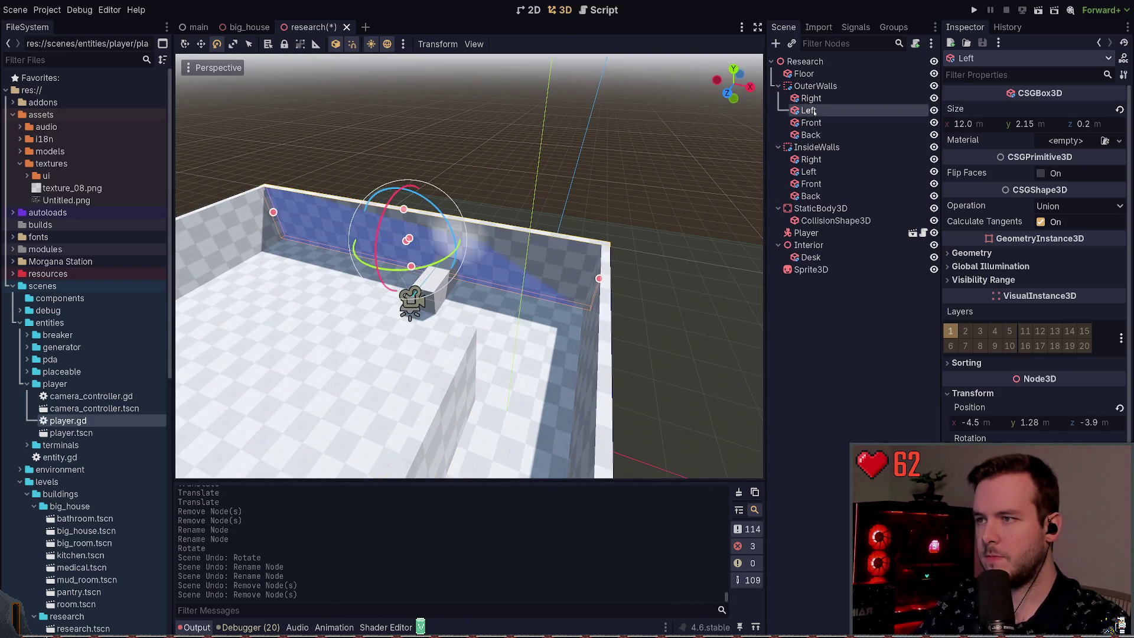
pyautogui.press('Delete')
pyautogui.click(811, 98)
pyautogui.click(810, 111)
pyautogui.press('Delete')
# Rename Front to Wall1 and Left to Wall2, place Wall2 below Wall1, and save.
pyautogui.click(827, 112)
pyautogui.doubleClick(827, 112)
pyautogui.write('Wall1')
pyautogui.click(846, 98)
pyautogui.write('Wall2')
pyautogui.press('Return')
pyautogui.moveTo(841, 103); pyautogui.dragTo(845, 117)
pyautogui.hotkey('ctrl', 's')
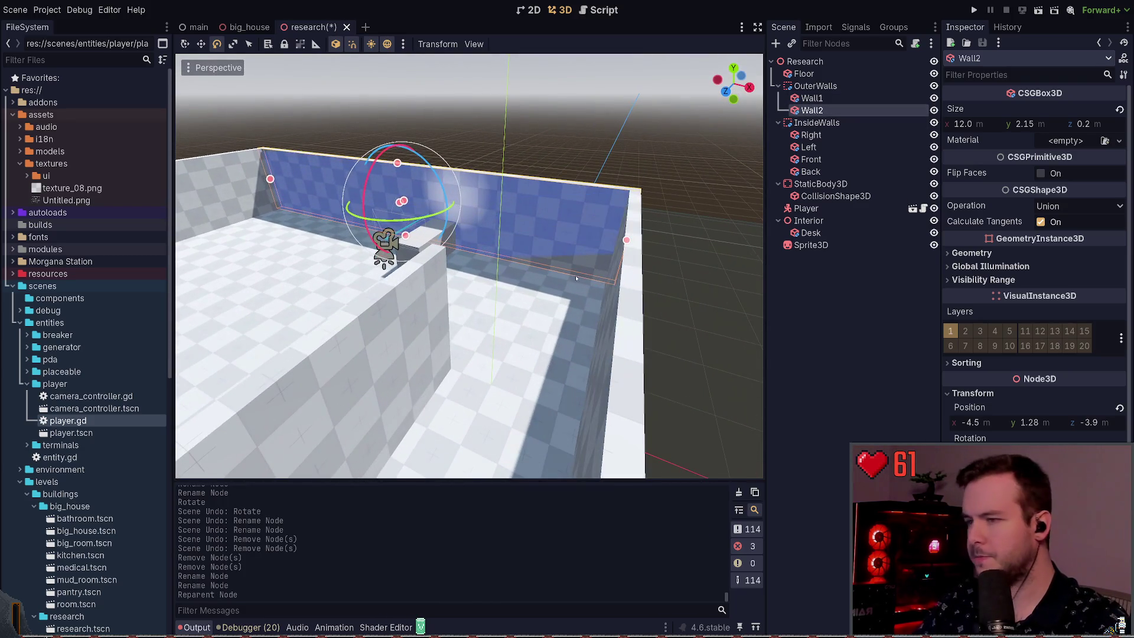
# Move Wall2 toward the middle of the room and shorten it from 12 m to 4.7 m.
pyautogui.press('w')
pyautogui.moveTo(421, 209)
pyautogui.mouseDown()
pyautogui.moveTo(561, 263)
pyautogui.moveTo(534, 331)
pyautogui.mouseUp()
pyautogui.moveTo(249, 240); pyautogui.dragTo(472, 248)
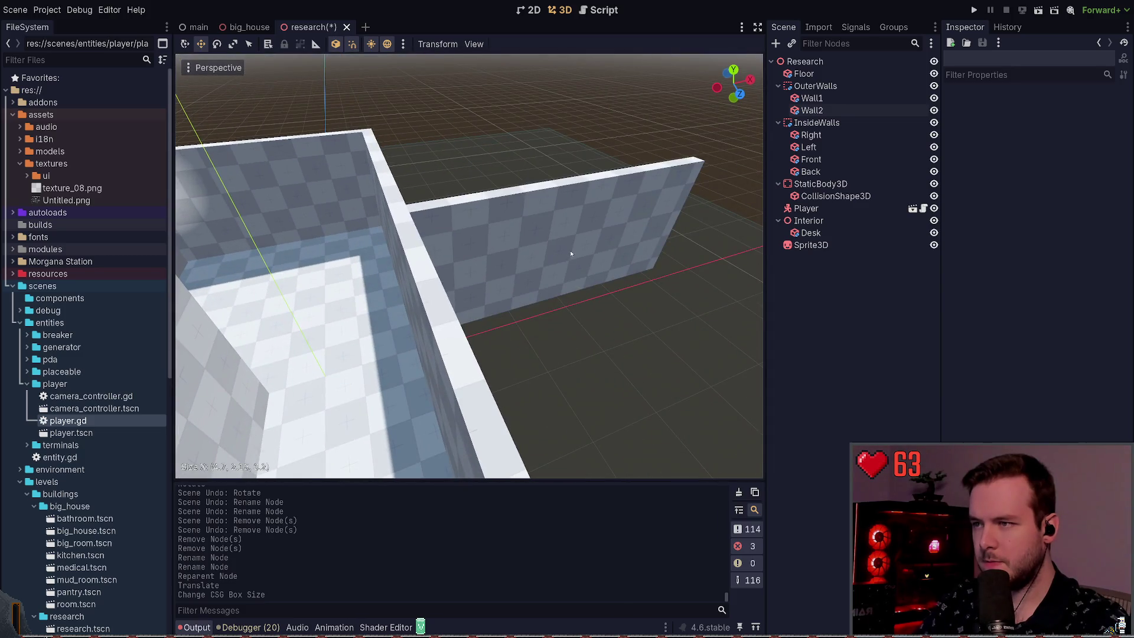
# Slide Wall2 left in line with the divider, size it to 2.4 m aligned on Z, and save.
pyautogui.click(685, 323)
pyautogui.moveTo(685, 323); pyautogui.dragTo(337, 342)
pyautogui.moveTo(287, 280)
pyautogui.mouseDown()
pyautogui.moveTo(415, 310)
pyautogui.moveTo(406, 312)
pyautogui.mouseUp()
pyautogui.moveTo(468, 382); pyautogui.dragTo(455, 393)
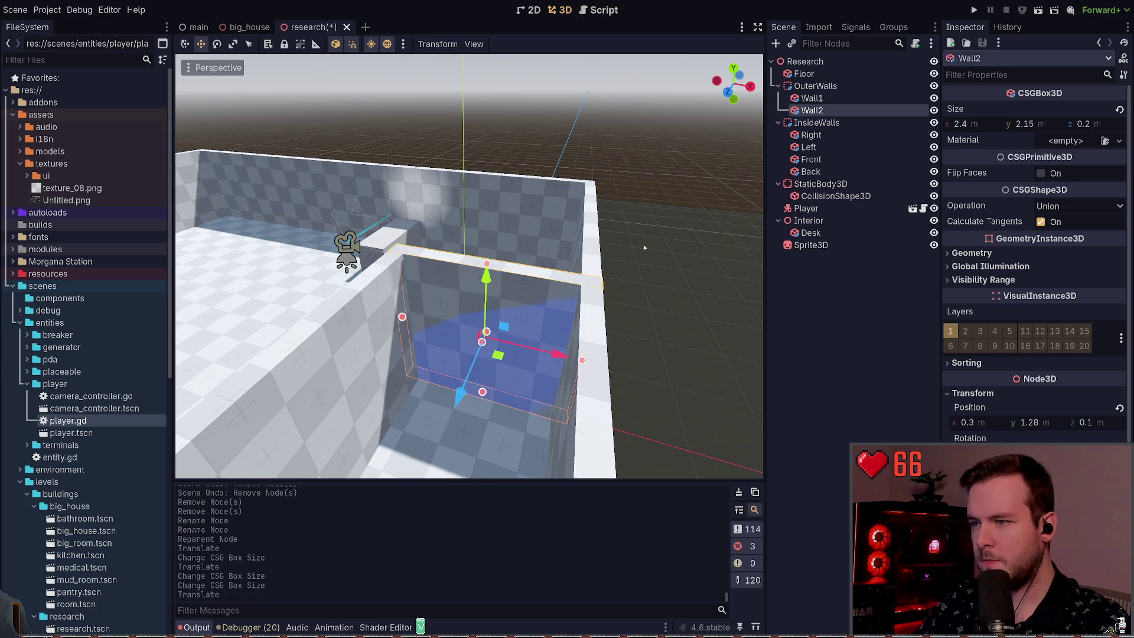
pyautogui.click(640, 245)
pyautogui.hotkey('ctrl', 's')
pyautogui.moveTo(622, 300)
pyautogui.mouseDown()
pyautogui.moveTo(622, 384)
pyautogui.moveTo(607, 404)
pyautogui.moveTo(292, 419)
pyautogui.moveTo(292, 466)
pyautogui.moveTo(330, 477)
pyautogui.moveTo(449, 467)
pyautogui.moveTo(543, 389)
pyautogui.mouseUp()
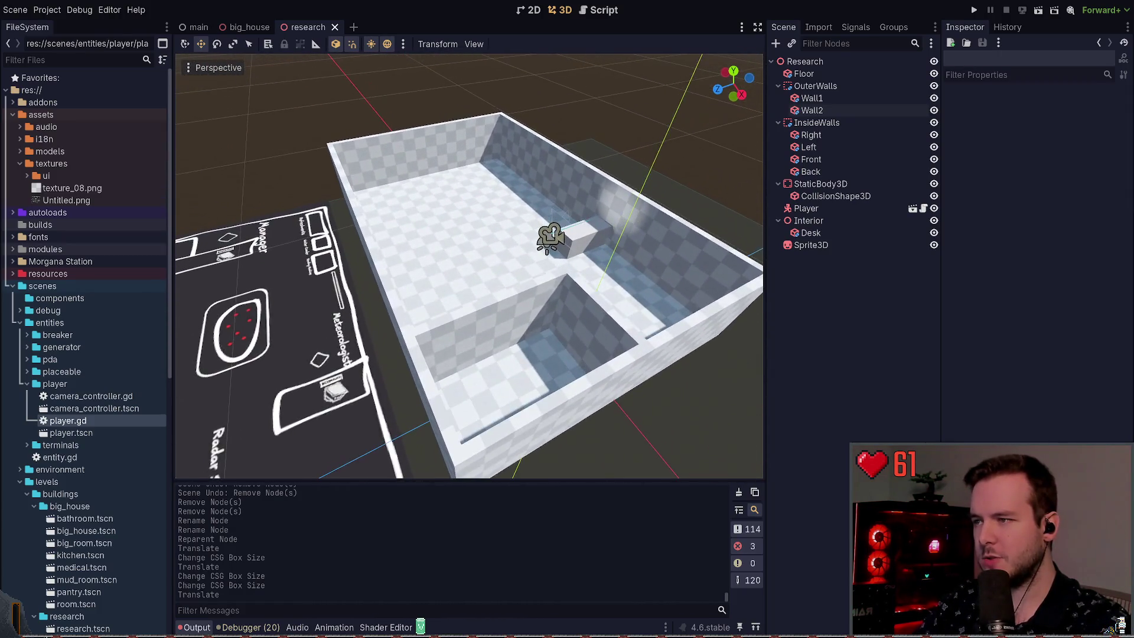
pyautogui.click(803, 73)
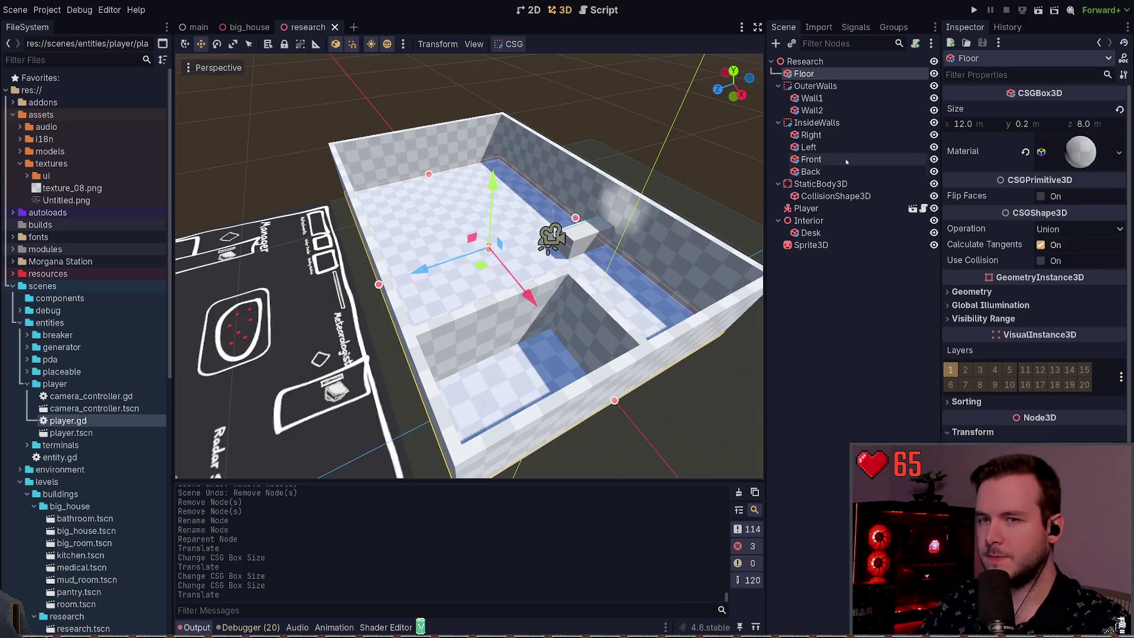
pyautogui.moveTo(378, 285); pyautogui.dragTo(440, 270)
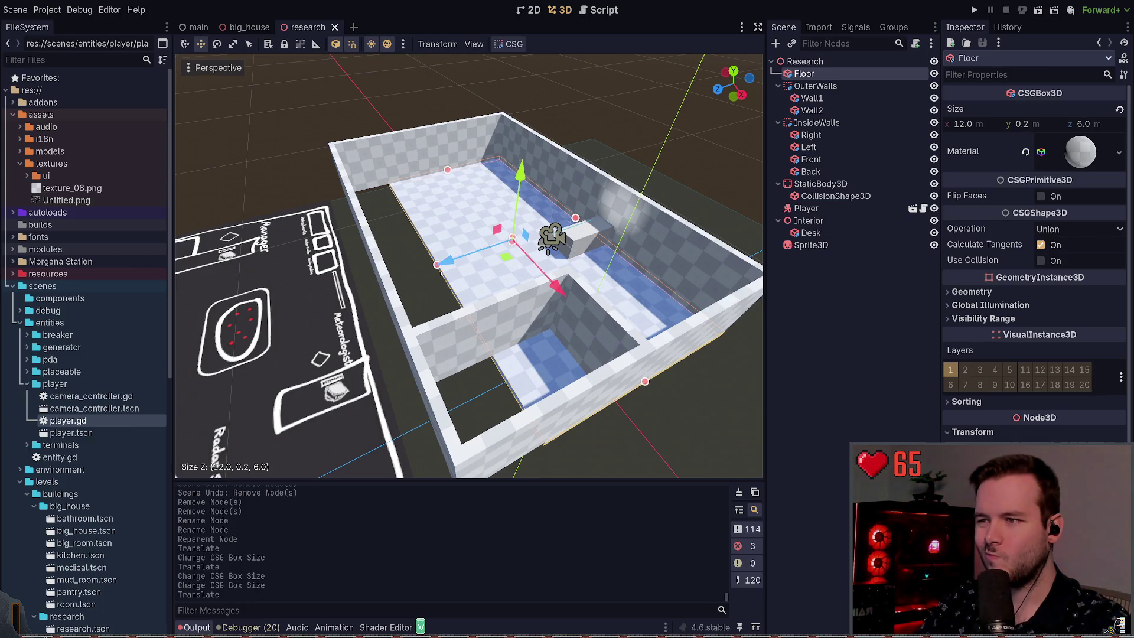
pyautogui.moveTo(440, 270); pyautogui.dragTo(417, 287)
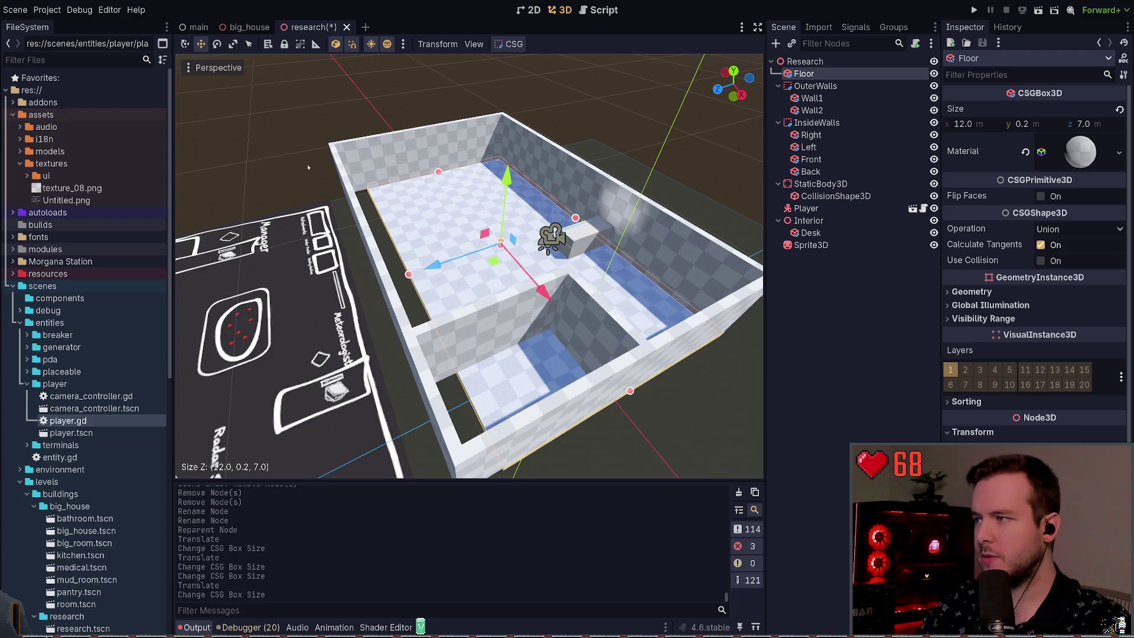
pyautogui.press('Escape')
pyautogui.moveTo(378, 171); pyautogui.dragTo(378, 170)
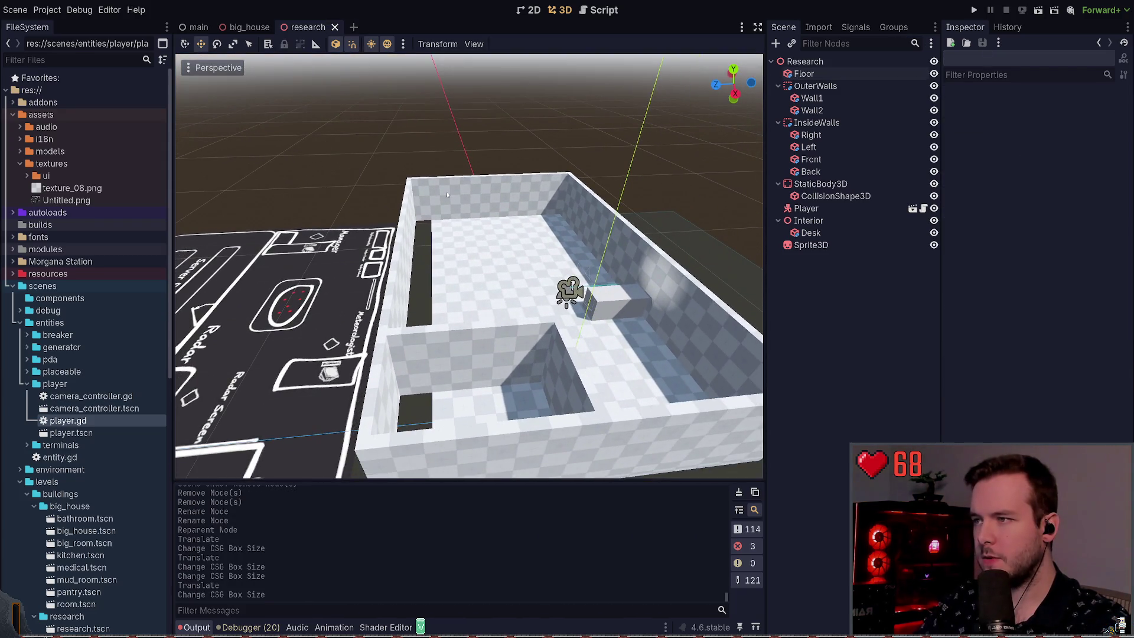
pyautogui.click(809, 147)
# Shorten the Front inner wall's left end and the Back inner wall from 8.0 to 7.0.
pyautogui.click(811, 171)
pyautogui.click(818, 159)
pyautogui.keyDown('ctrl'); pyautogui.click(811, 171); pyautogui.keyUp('ctrl')
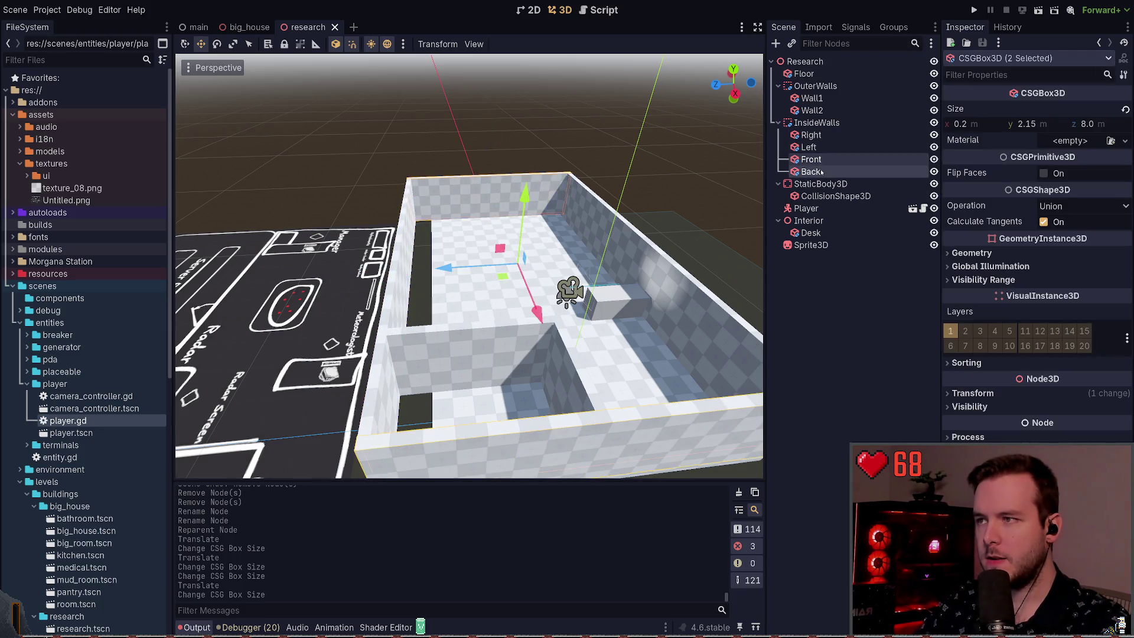
pyautogui.click(809, 147)
pyautogui.click(811, 159)
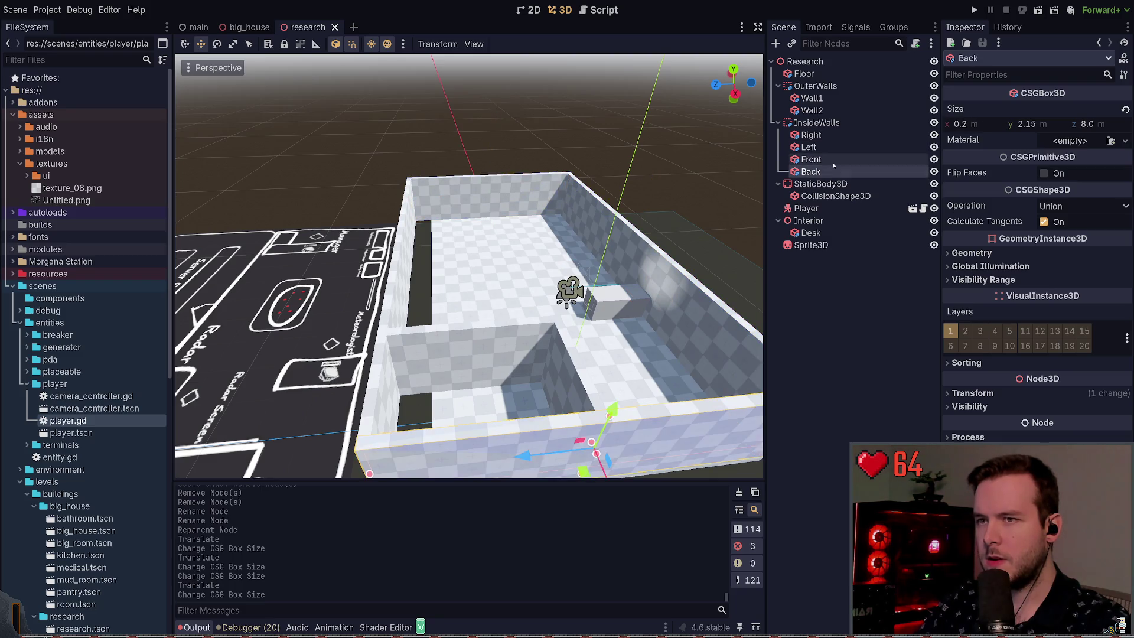
pyautogui.keyDown('ctrl'); pyautogui.click(811, 171); pyautogui.keyUp('ctrl')
pyautogui.scroll(2, 433, 238)
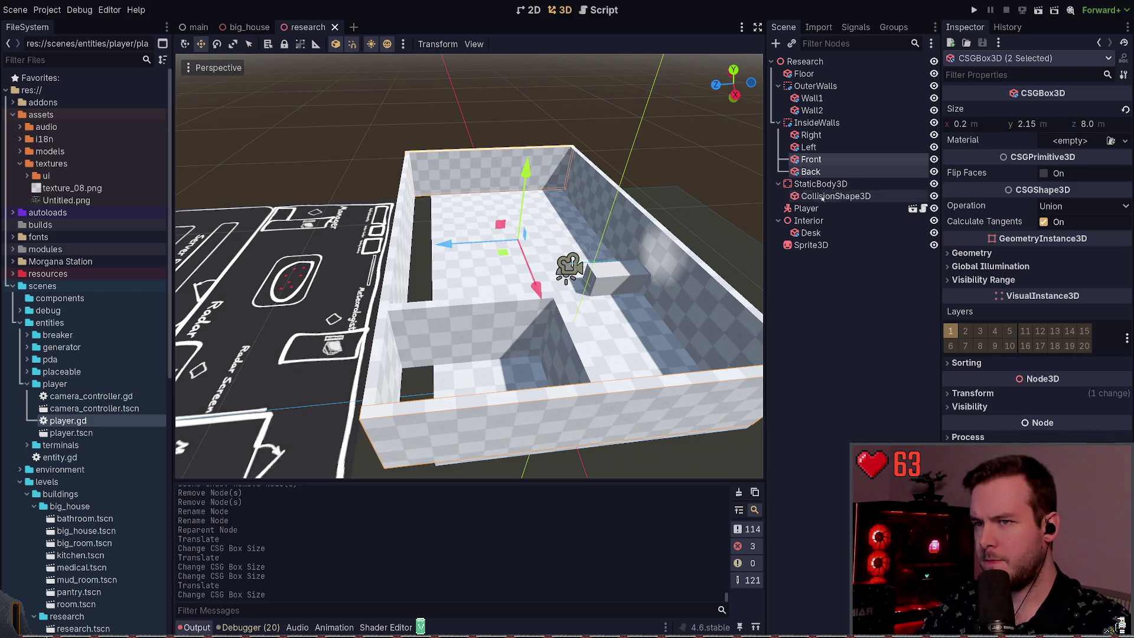
pyautogui.click(851, 164)
pyautogui.moveTo(407, 175); pyautogui.dragTo(426, 176)
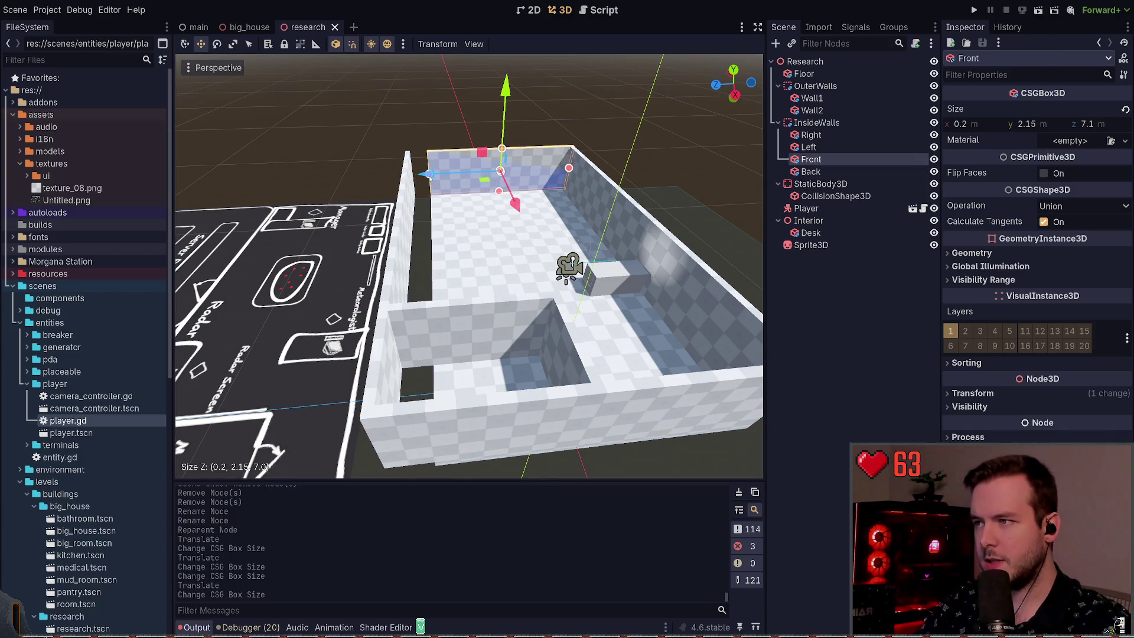
pyautogui.click(392, 457)
pyautogui.moveTo(374, 441); pyautogui.dragTo(430, 434)
# Slide the Right inner wall along its length and save.
pyautogui.click(389, 284)
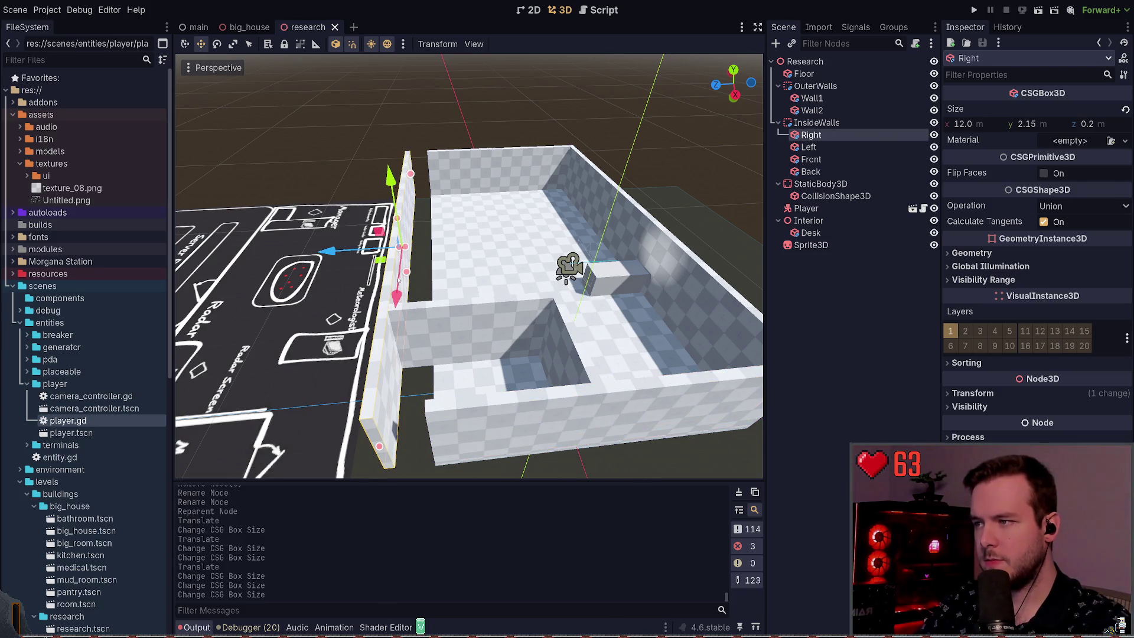
pyautogui.moveTo(381, 253); pyautogui.dragTo(362, 259)
pyautogui.hotkey('ctrl', 's')
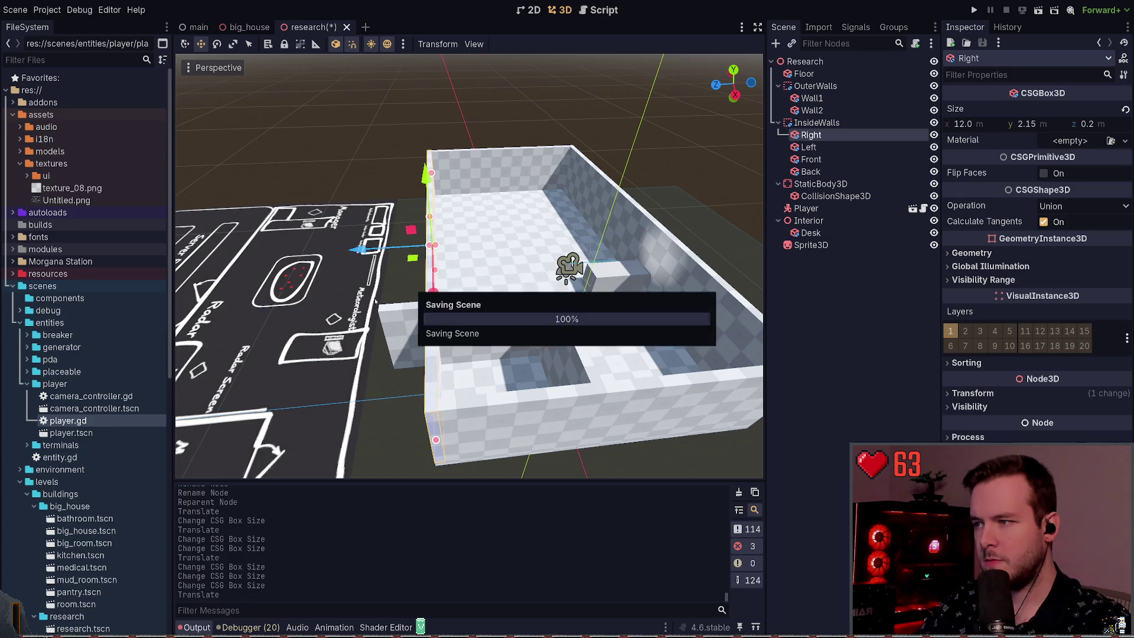
# Move Wall1 and Wall2 together along the Z axis and save the scene.
pyautogui.click(568, 346)
pyautogui.click(544, 355)
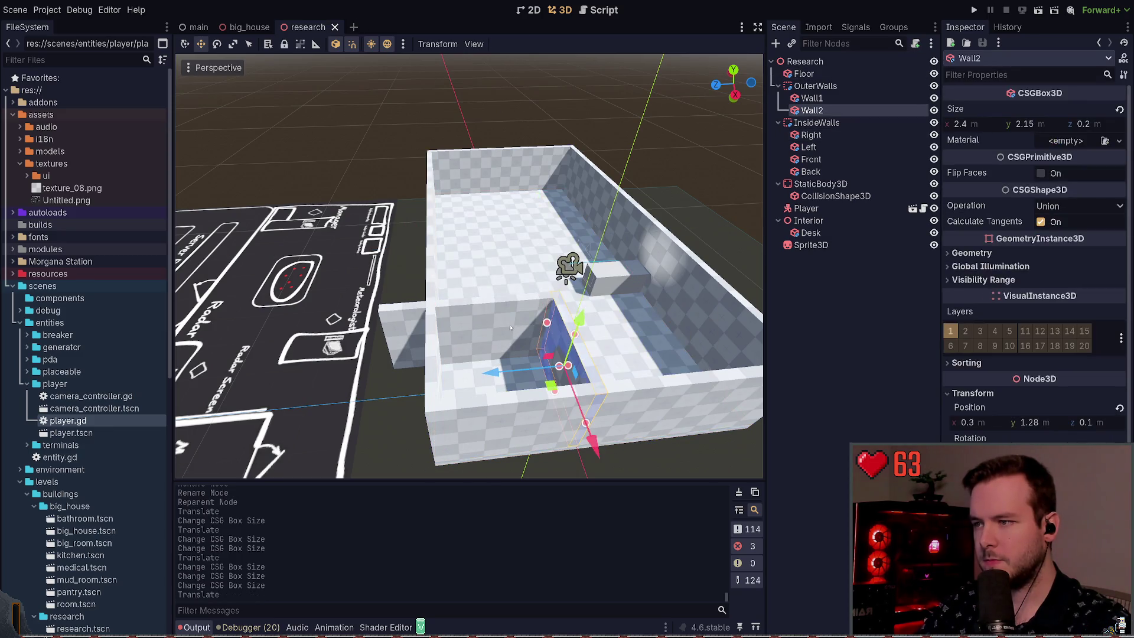
pyautogui.click(519, 319)
pyautogui.click(417, 338)
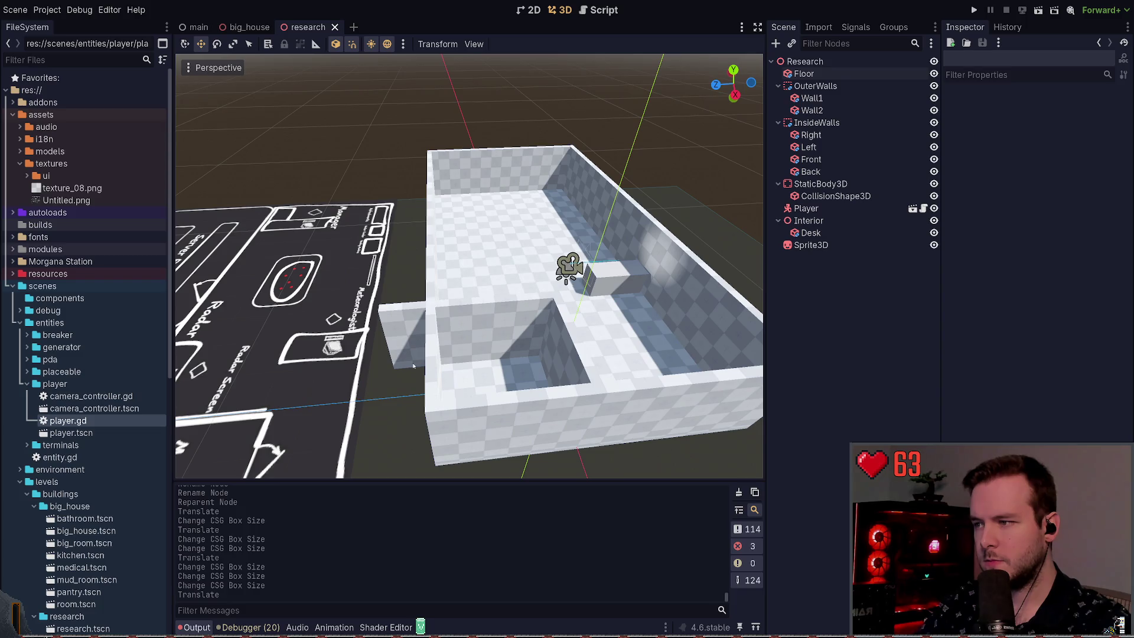
pyautogui.click(418, 341)
pyautogui.keyDown('shift'); pyautogui.click(590, 369); pyautogui.keyUp('shift')
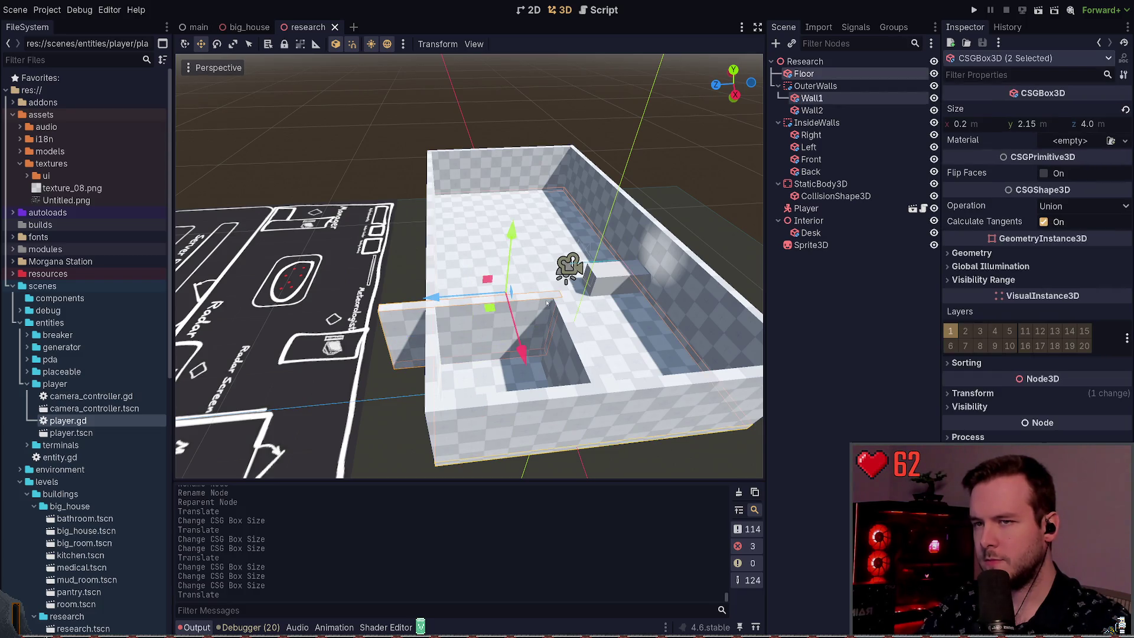
pyautogui.click(509, 341)
pyautogui.keyDown('shift'); pyautogui.click(509, 341); pyautogui.keyUp('shift')
pyautogui.moveTo(509, 341); pyautogui.dragTo(481, 356)
pyautogui.hotkey('ctrl', 's')
pyautogui.moveTo(735, 278); pyautogui.dragTo(520, 286)
pyautogui.click(658, 110)
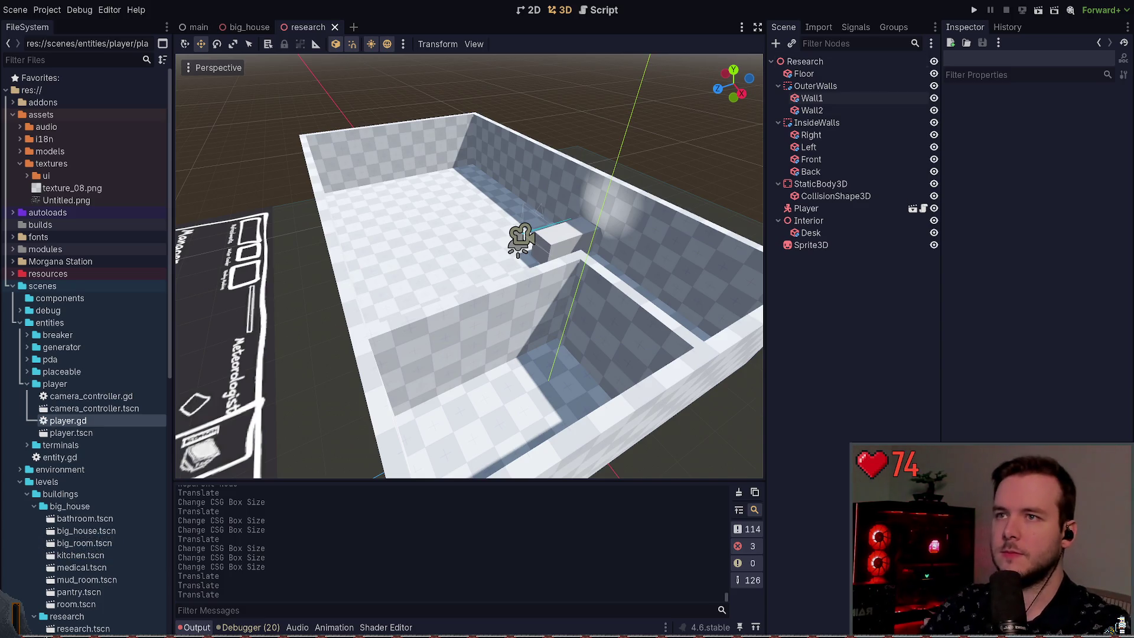
pyautogui.scroll(1, 469, 266)
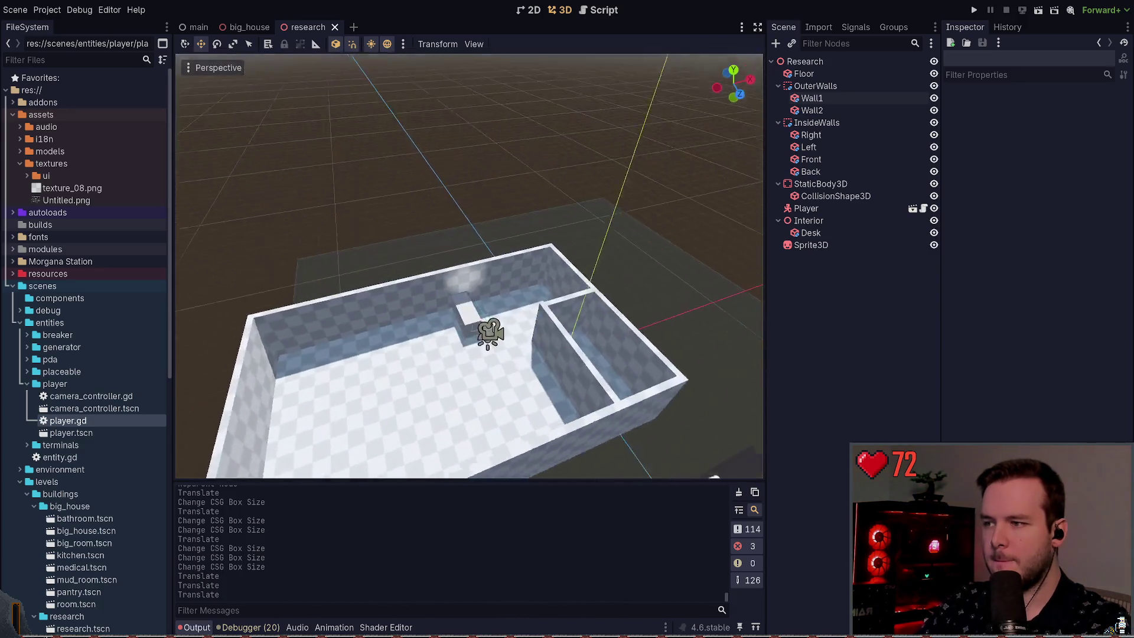
# Duplicate the Desk as Desk2 and rename Wall1 to Wall.
pyautogui.click(483, 282)
pyautogui.hotkey('ctrl', 'd')
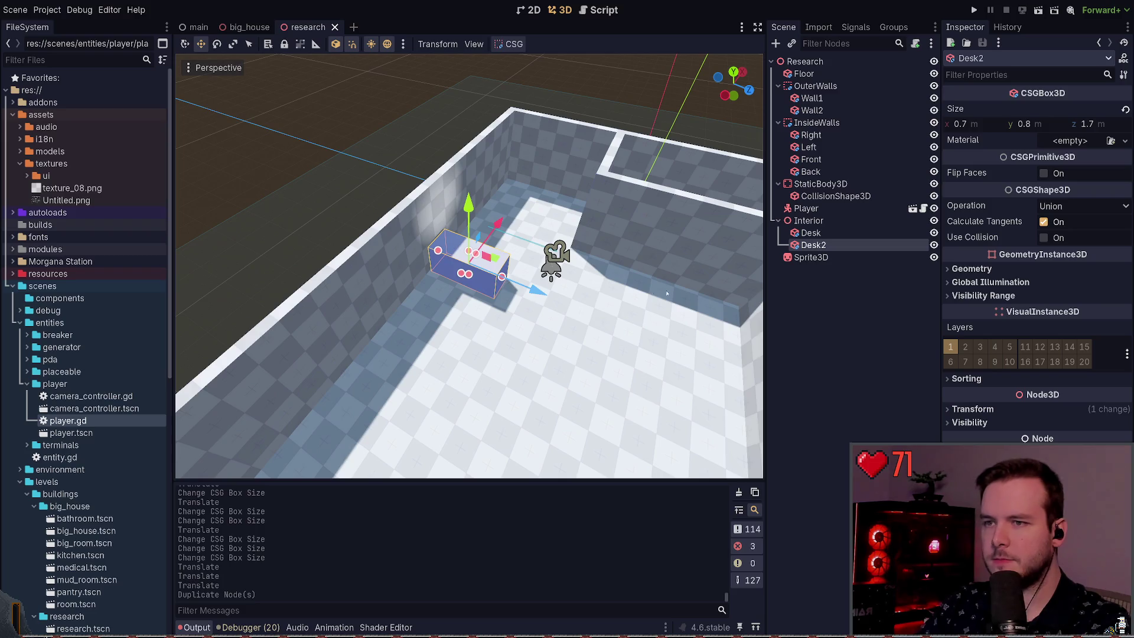
pyautogui.click(825, 232)
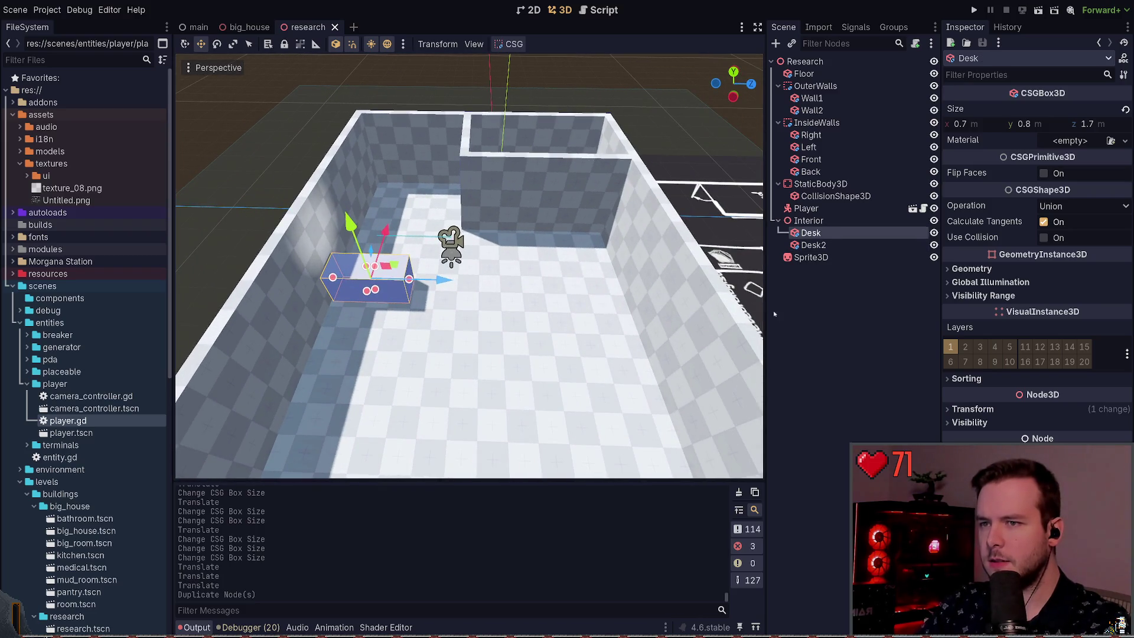
pyautogui.click(830, 99)
pyautogui.press('BackSpace')
pyautogui.press('Return')
# Turn Desk2 about 90° and move it across the room, save, then switch to the layout sketch.
pyautogui.click(376, 299)
pyautogui.press('e')
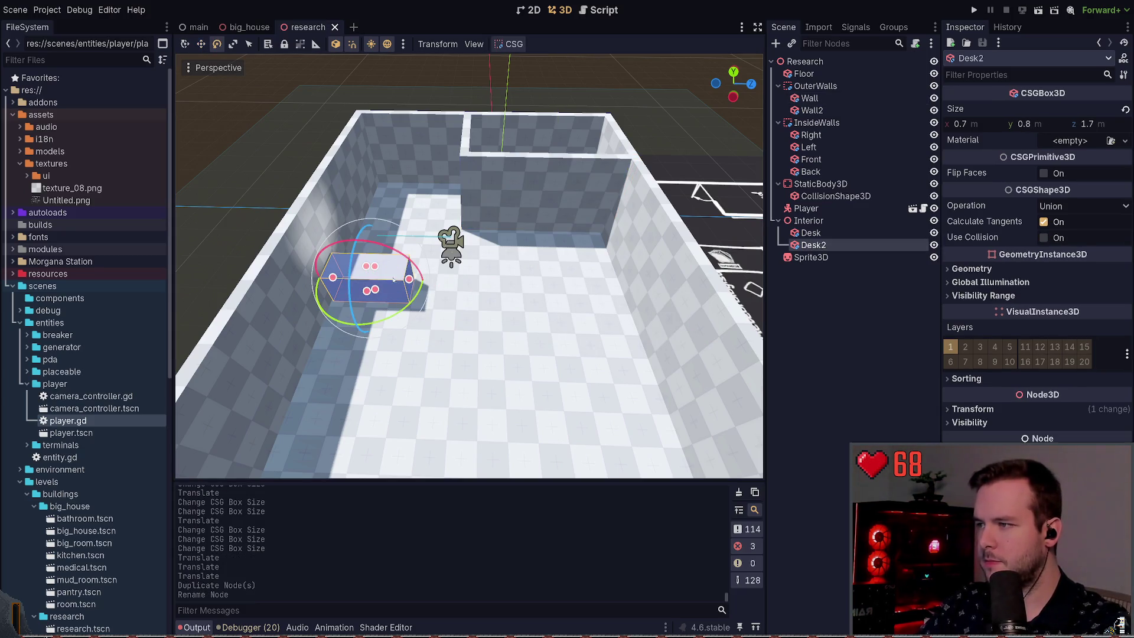
pyautogui.moveTo(385, 289)
pyautogui.mouseDown()
pyautogui.moveTo(372, 294)
pyautogui.moveTo(605, 255)
pyautogui.mouseUp()
pyautogui.press('w')
pyautogui.press('f')
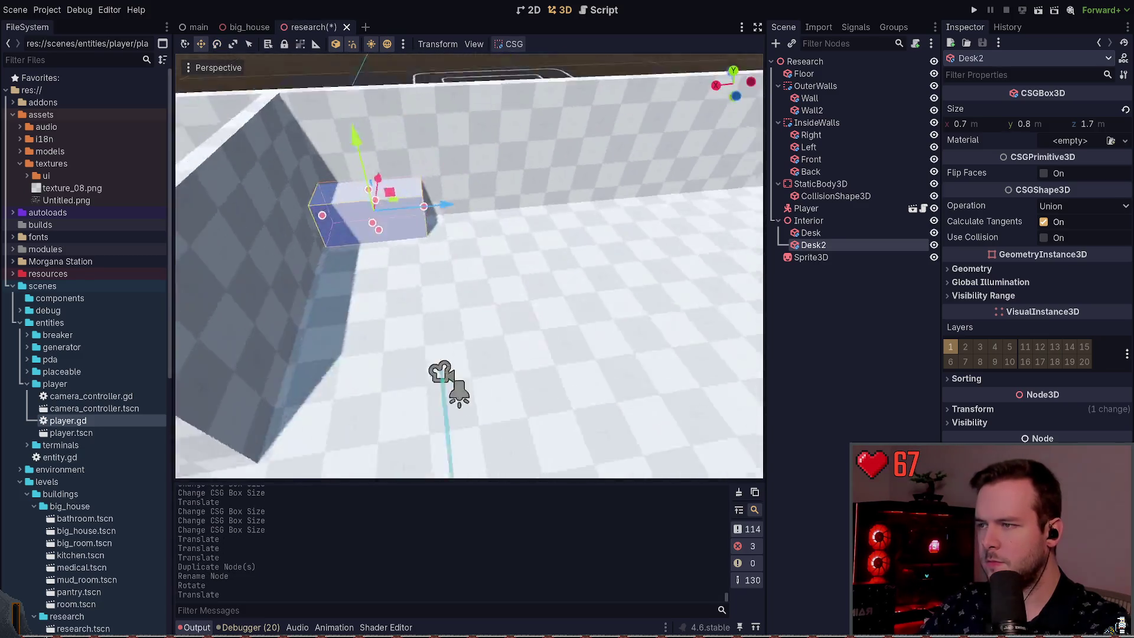
pyautogui.moveTo(557, 298)
pyautogui.mouseDown()
pyautogui.moveTo(540, 267)
pyautogui.moveTo(520, 295)
pyautogui.mouseUp()
pyautogui.hotkey('ctrl', 's')
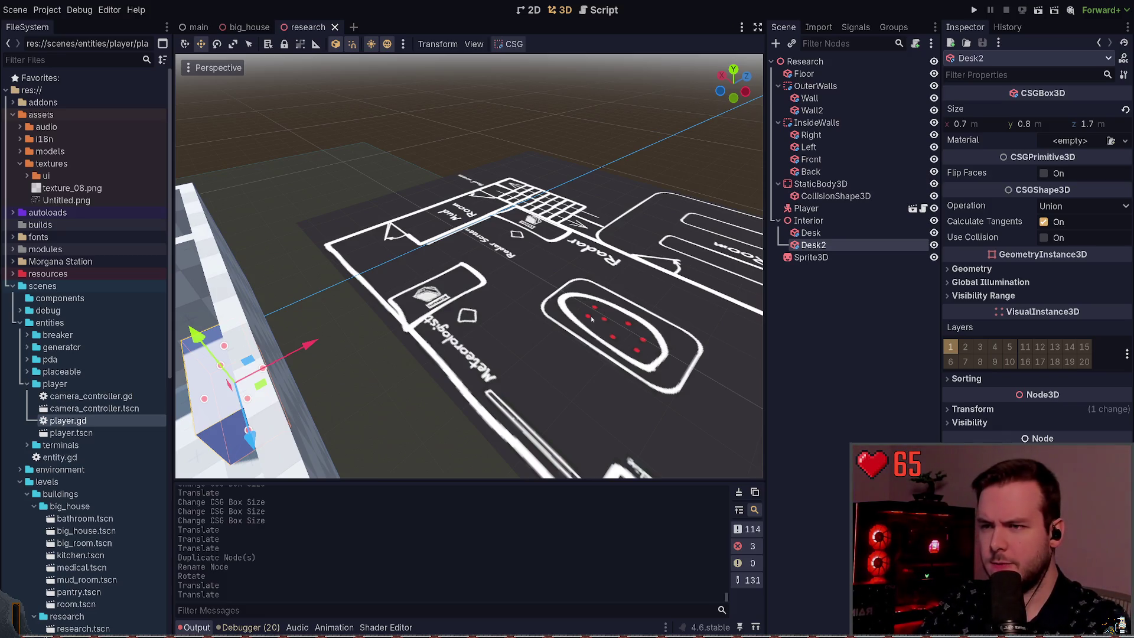
pyautogui.hotkey('alt', 'Tab')
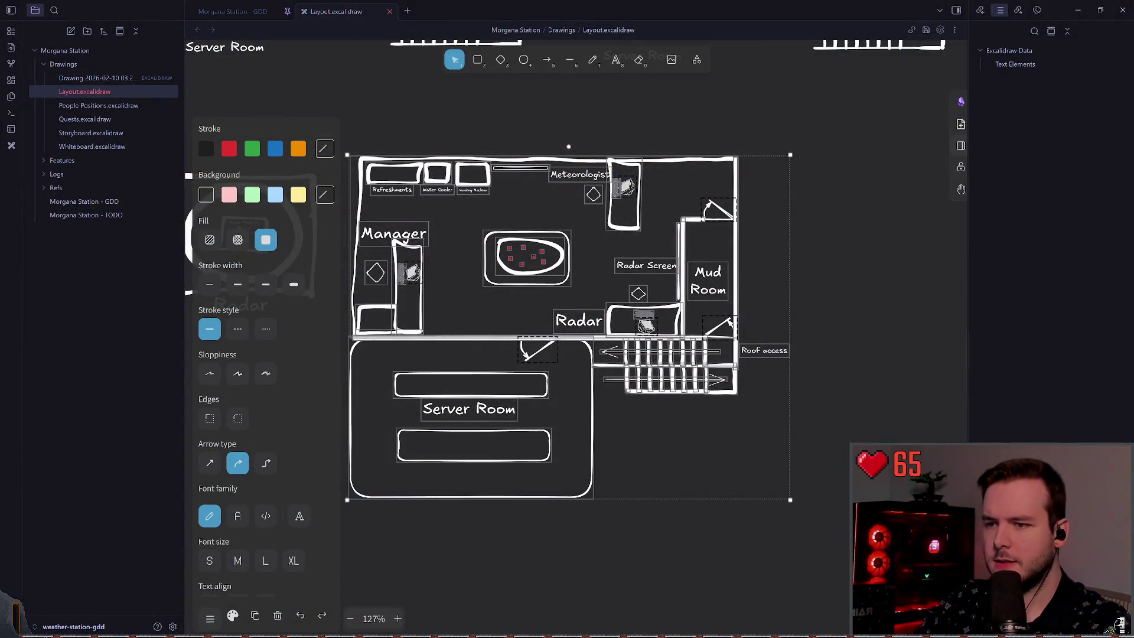
# Freehand three green desk squares and an angled desk shape on the Layout drawing.
pyautogui.rightClick(838, 377)
pyautogui.click(646, 409)
pyautogui.scroll(-2, 604, 395)
pyautogui.scroll(5, 598, 86)
pyautogui.press('7')
pyautogui.scroll(2, 608, 228)
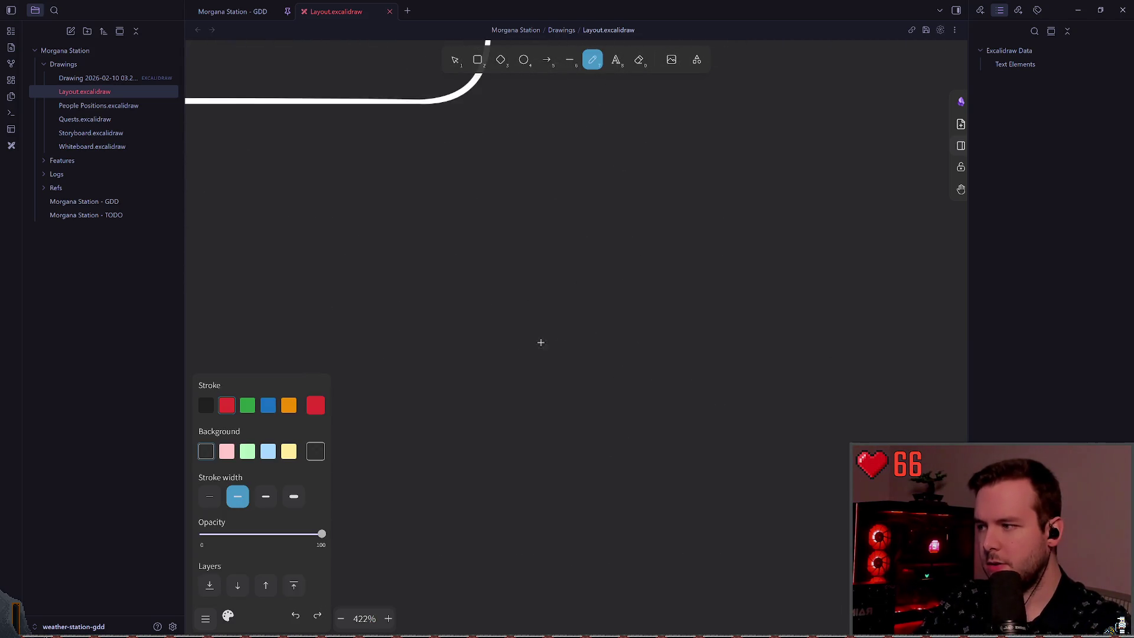
pyautogui.click(255, 406)
pyautogui.moveTo(502, 304)
pyautogui.mouseDown()
pyautogui.moveTo(528, 354)
pyautogui.moveTo(522, 306)
pyautogui.mouseUp()
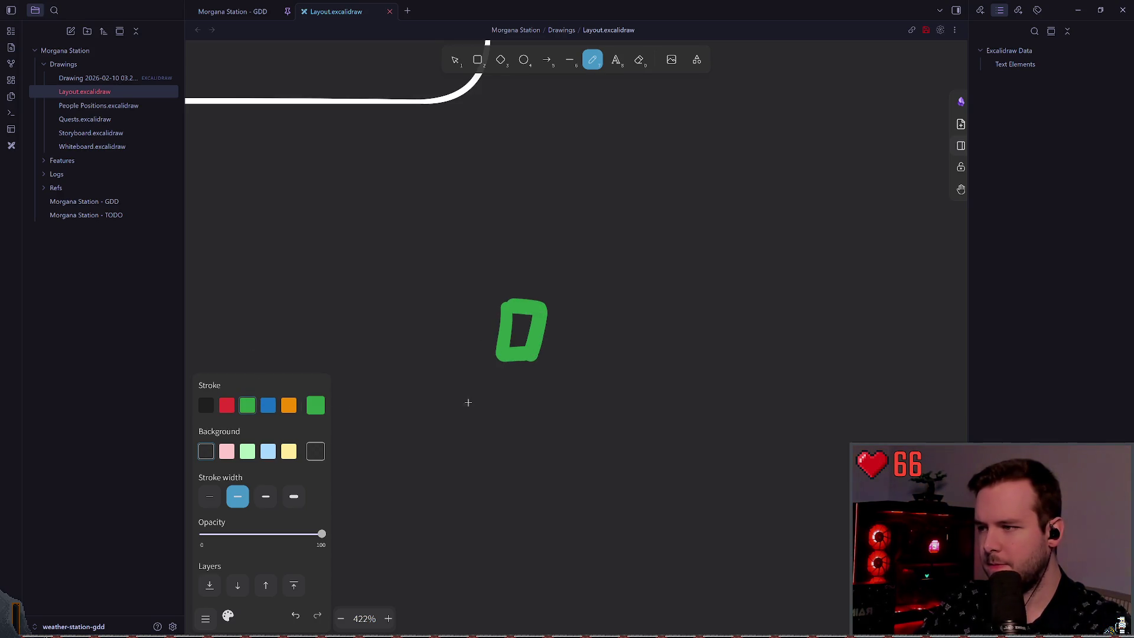
pyautogui.moveTo(554, 310)
pyautogui.mouseDown()
pyautogui.moveTo(598, 307)
pyautogui.moveTo(550, 363)
pyautogui.moveTo(560, 323)
pyautogui.mouseUp()
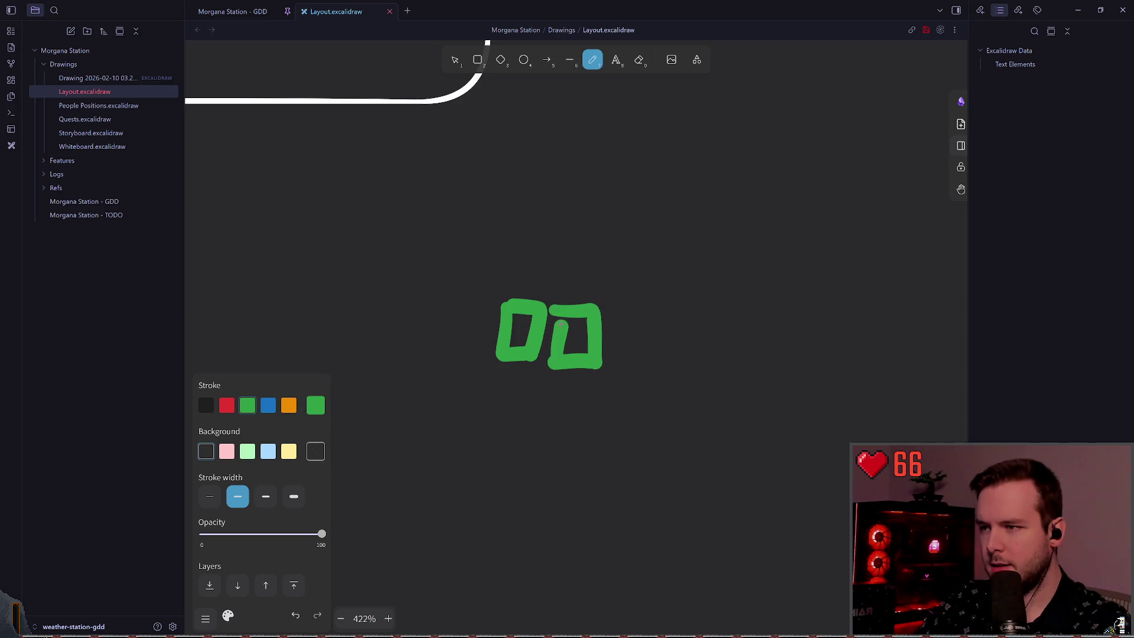
pyautogui.moveTo(548, 383)
pyautogui.mouseDown()
pyautogui.moveTo(581, 382)
pyautogui.moveTo(575, 430)
pyautogui.moveTo(549, 387)
pyautogui.mouseUp()
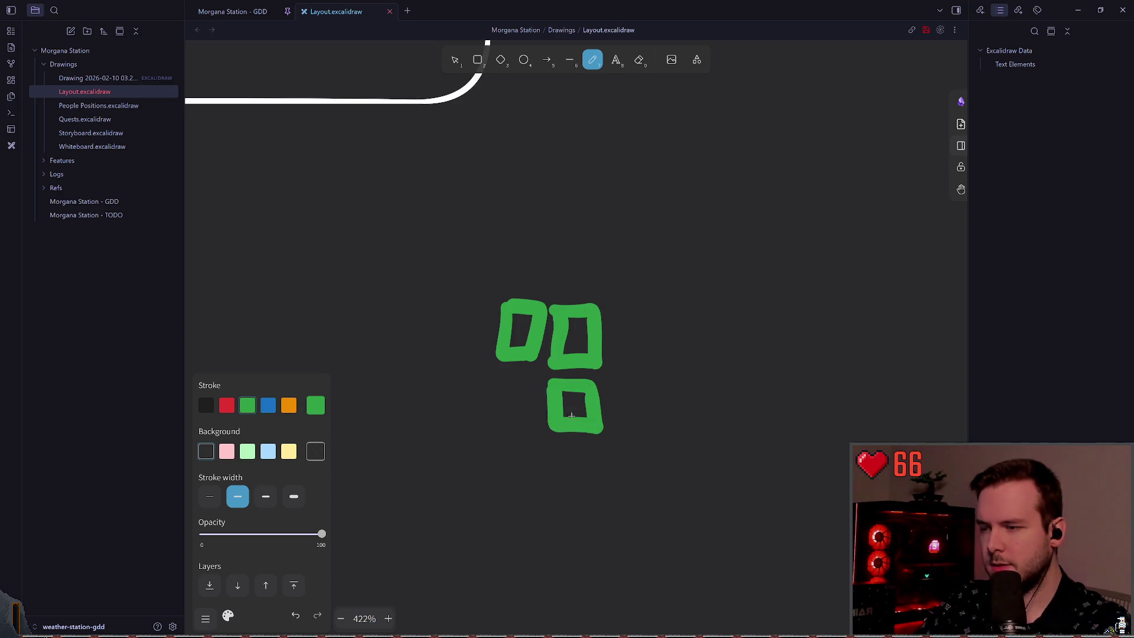
pyautogui.hscroll(3, 498, 364)
pyautogui.scroll(-1, 497, 365)
pyautogui.hscroll(2, 580, 326)
pyautogui.scroll(1, 544, 326)
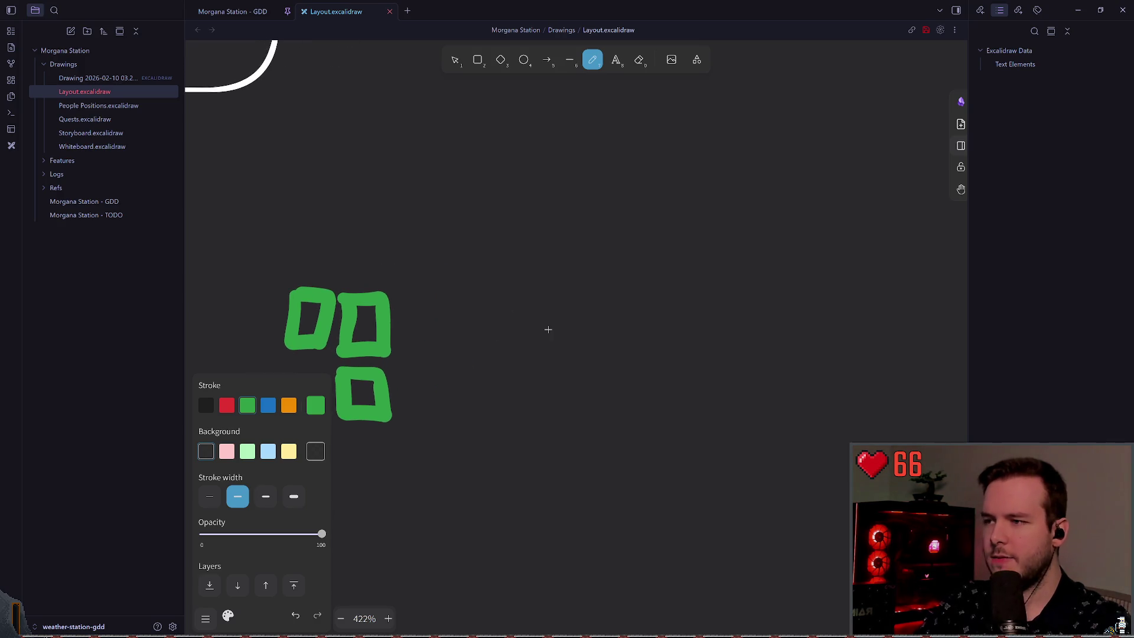
pyautogui.moveTo(629, 370)
pyautogui.mouseDown()
pyautogui.moveTo(531, 272)
pyautogui.moveTo(620, 292)
pyautogui.moveTo(635, 366)
pyautogui.moveTo(582, 380)
pyautogui.moveTo(603, 338)
pyautogui.moveTo(527, 347)
pyautogui.moveTo(516, 318)
pyautogui.moveTo(537, 299)
pyautogui.mouseUp()
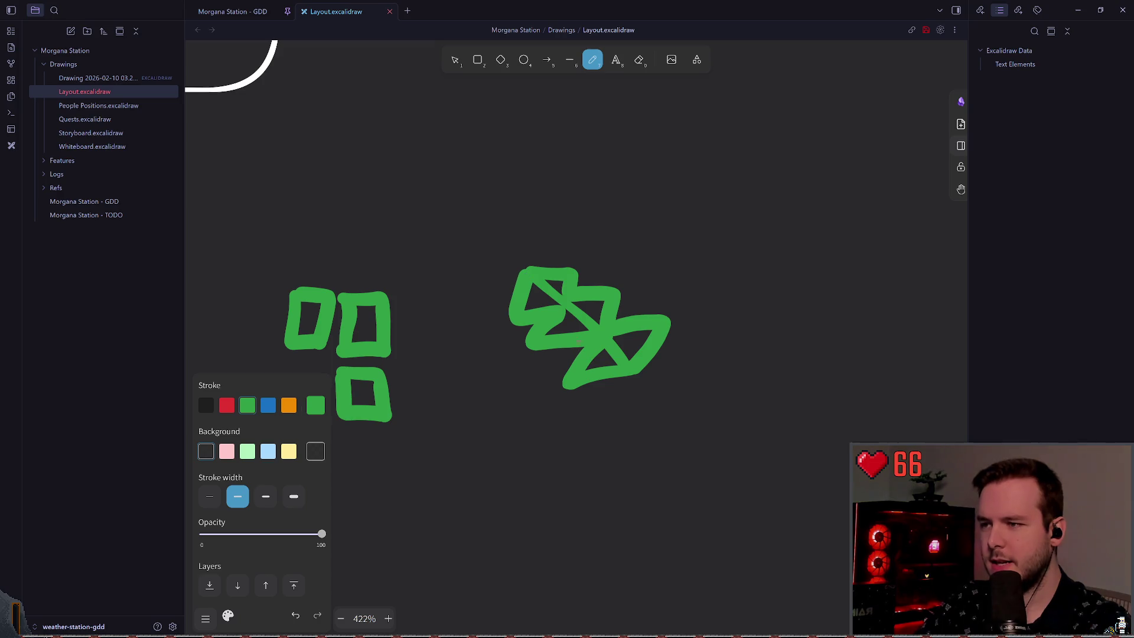
pyautogui.hscroll(-5, 595, 347)
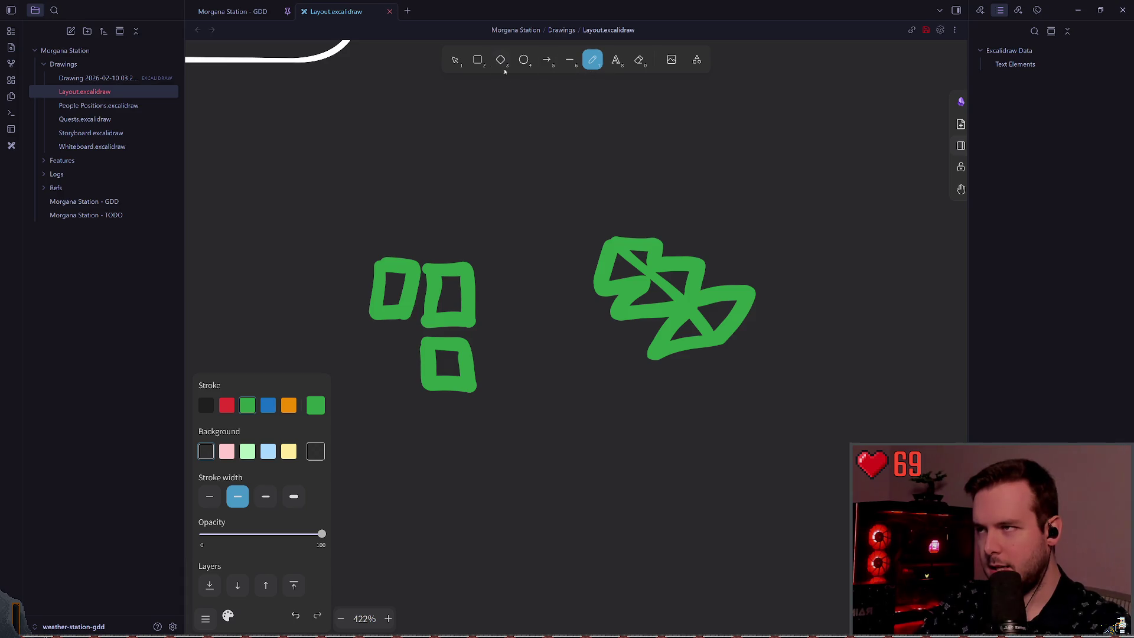
# Outline the green sketches in white, then undo all the white outlines.
pyautogui.click(461, 61)
pyautogui.moveTo(567, 177)
pyautogui.mouseDown()
pyautogui.moveTo(810, 417)
pyautogui.moveTo(734, 314)
pyautogui.moveTo(539, 188)
pyautogui.mouseUp()
pyautogui.click(539, 187)
pyautogui.press('p')
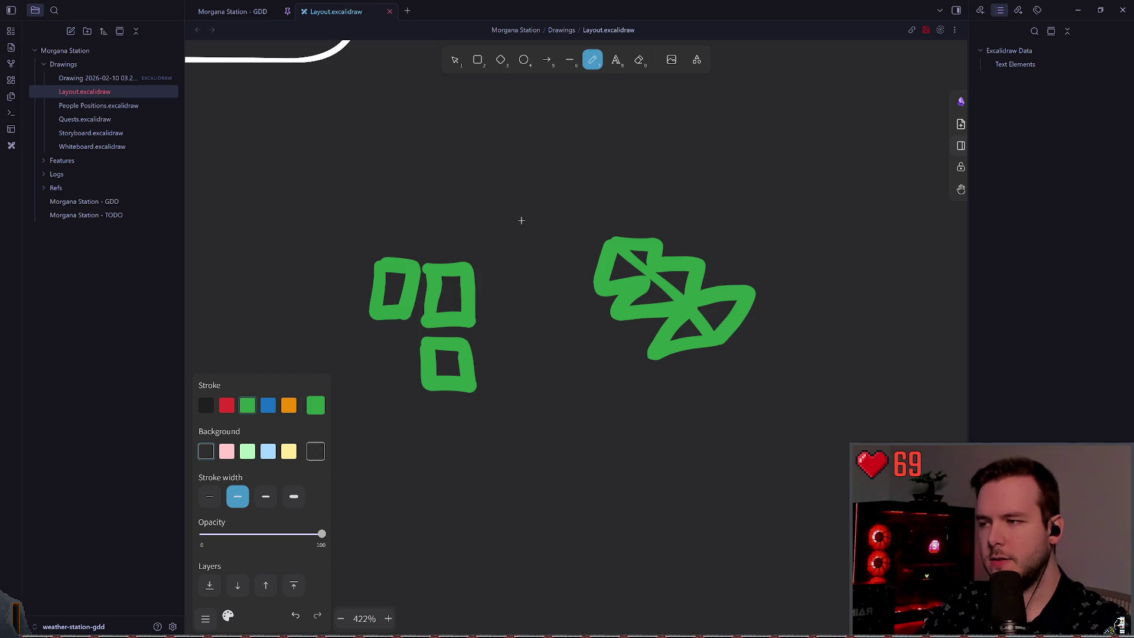
pyautogui.hscroll(-1, 521, 220)
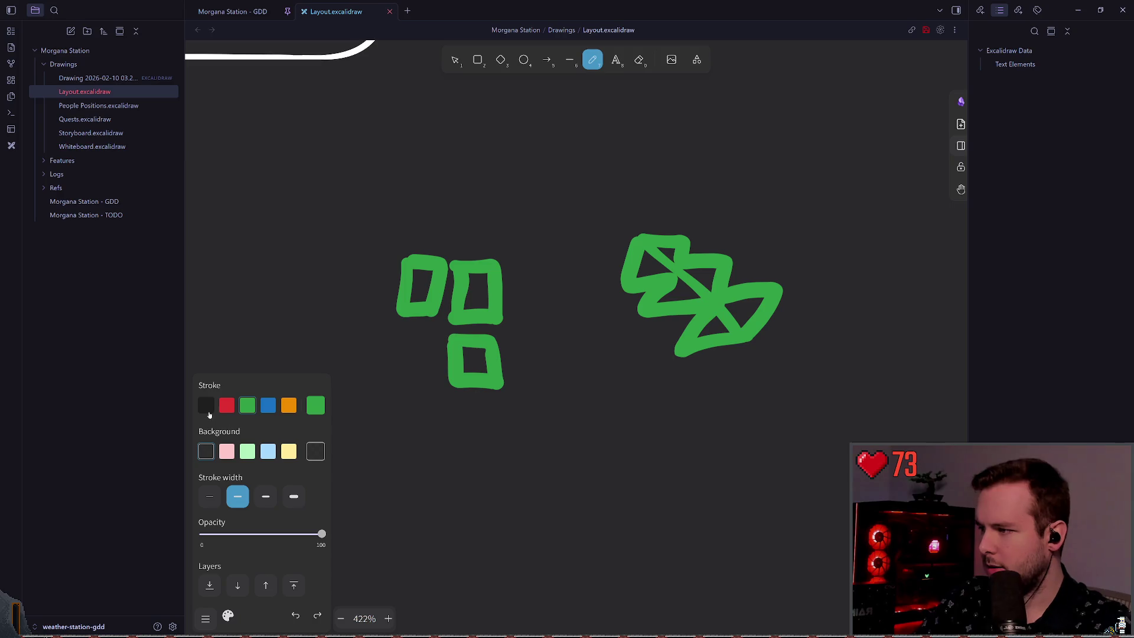
pyautogui.click(313, 413)
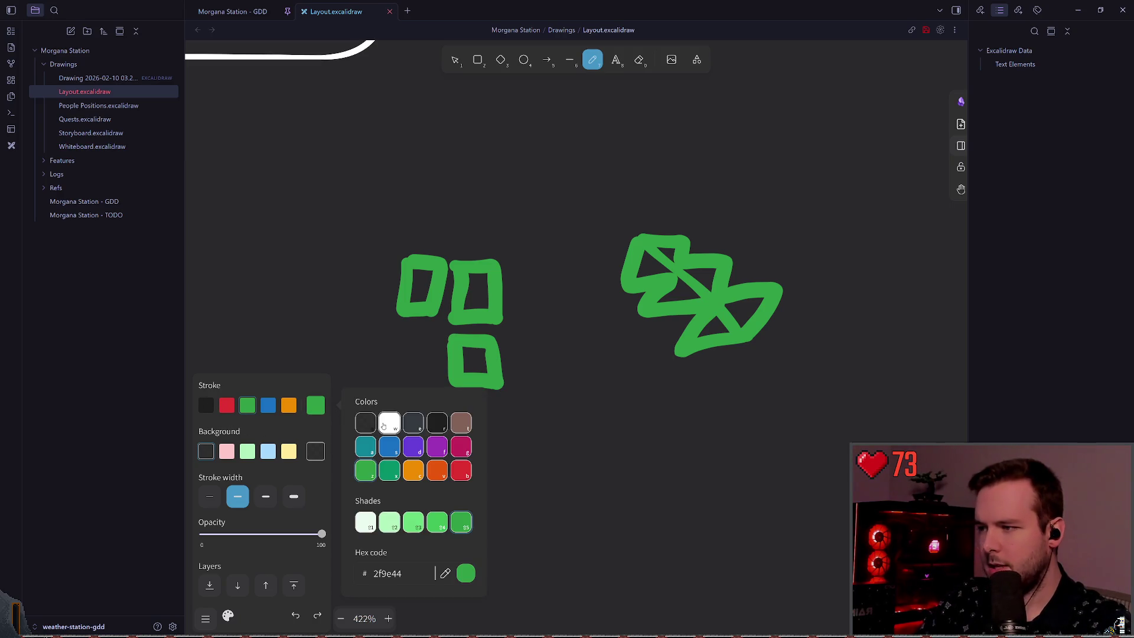
pyautogui.click(383, 425)
pyautogui.moveTo(634, 308)
pyautogui.mouseDown()
pyautogui.moveTo(716, 313)
pyautogui.moveTo(637, 373)
pyautogui.moveTo(633, 312)
pyautogui.mouseUp()
pyautogui.hscroll(-1, 495, 358)
pyautogui.moveTo(479, 337)
pyautogui.mouseDown()
pyautogui.moveTo(538, 387)
pyautogui.moveTo(485, 339)
pyautogui.mouseUp()
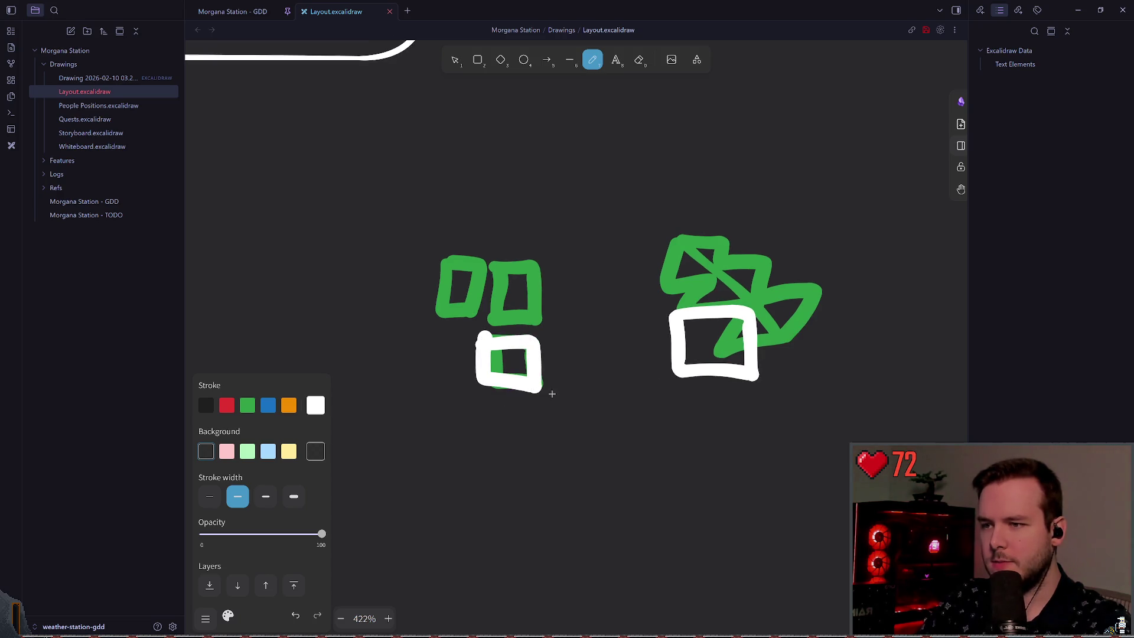
pyautogui.moveTo(498, 274)
pyautogui.mouseDown()
pyautogui.moveTo(546, 319)
pyautogui.moveTo(502, 267)
pyautogui.moveTo(434, 263)
pyautogui.moveTo(443, 305)
pyautogui.moveTo(486, 270)
pyautogui.mouseUp()
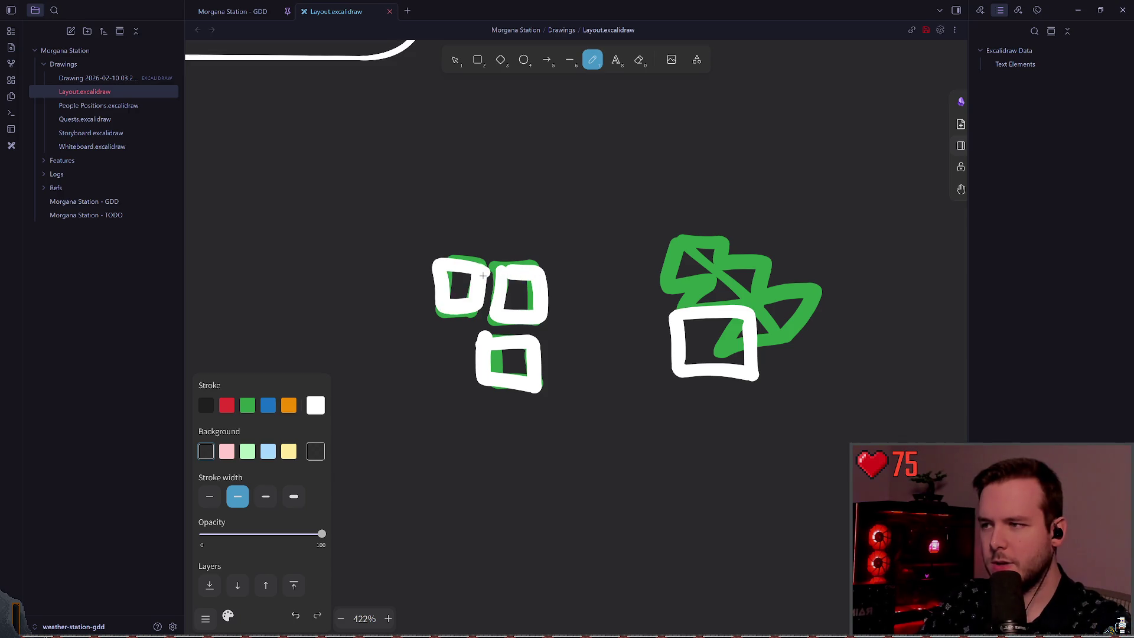
pyautogui.hotkey('ctrl', 'z')
pyautogui.hotkey('ctrl', 'z')
pyautogui.moveTo(743, 285)
pyautogui.mouseDown()
pyautogui.moveTo(688, 269)
pyautogui.moveTo(679, 304)
pyautogui.mouseUp()
pyautogui.moveTo(523, 273)
pyautogui.mouseDown()
pyautogui.moveTo(487, 316)
pyautogui.moveTo(505, 267)
pyautogui.mouseUp()
pyautogui.hscroll(3, 550, 364)
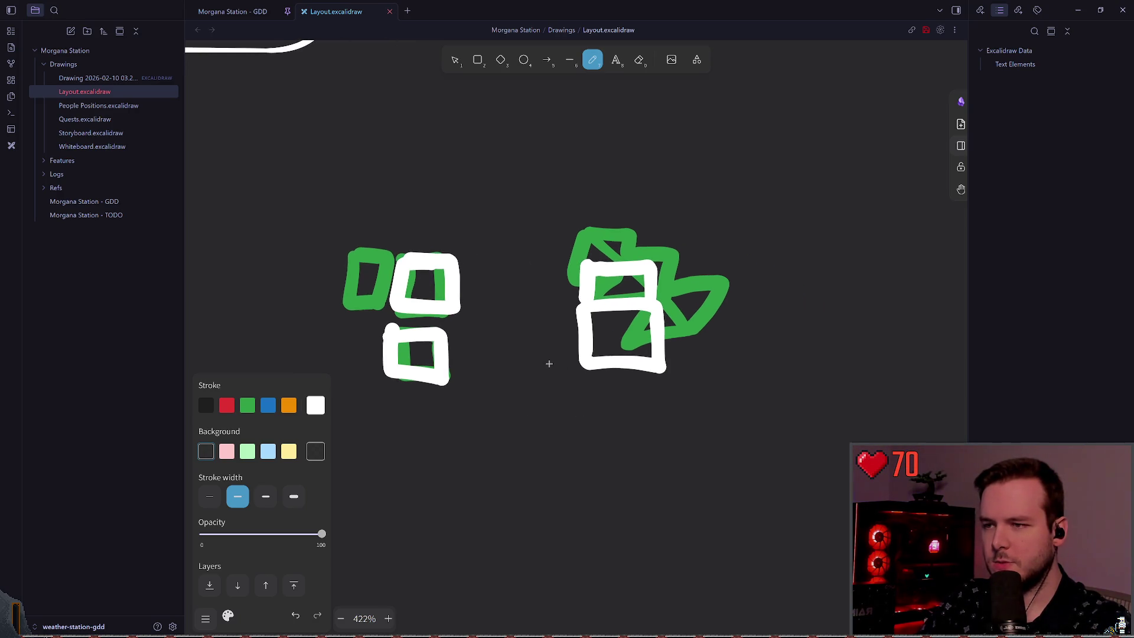
pyautogui.hotkey('ctrl', 'z')
pyautogui.hotkey('ctrl', 'z')
pyautogui.hotkey('ctrl', 'z')
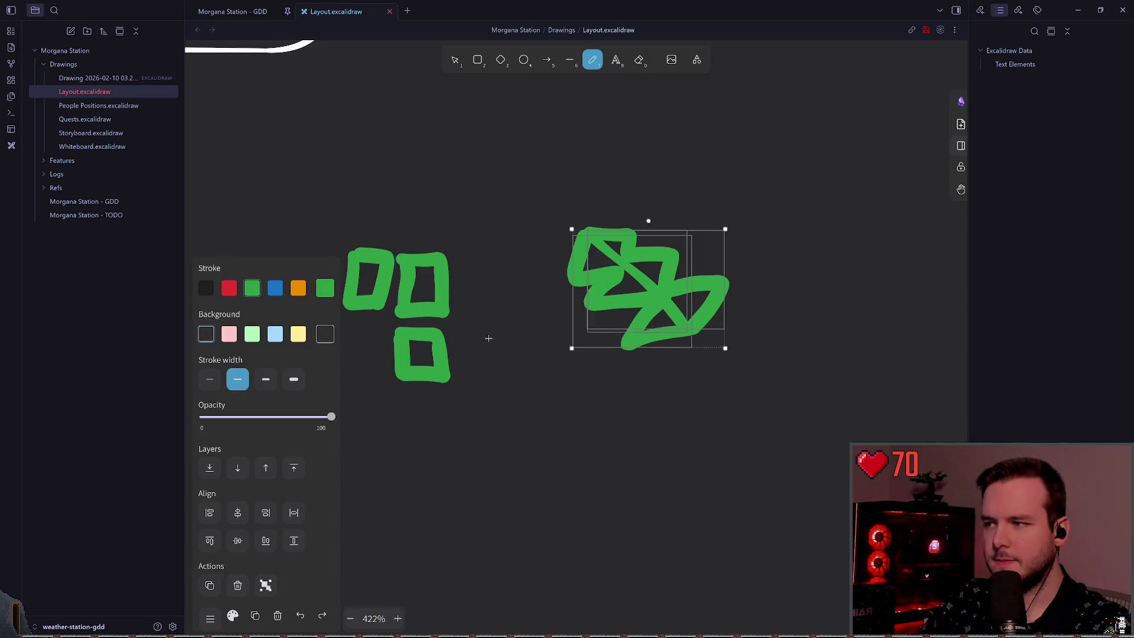
# Select every sketch on the canvas with Ctrl+A and delete them.
pyautogui.click(455, 60)
pyautogui.hotkey('ctrl', 'a')
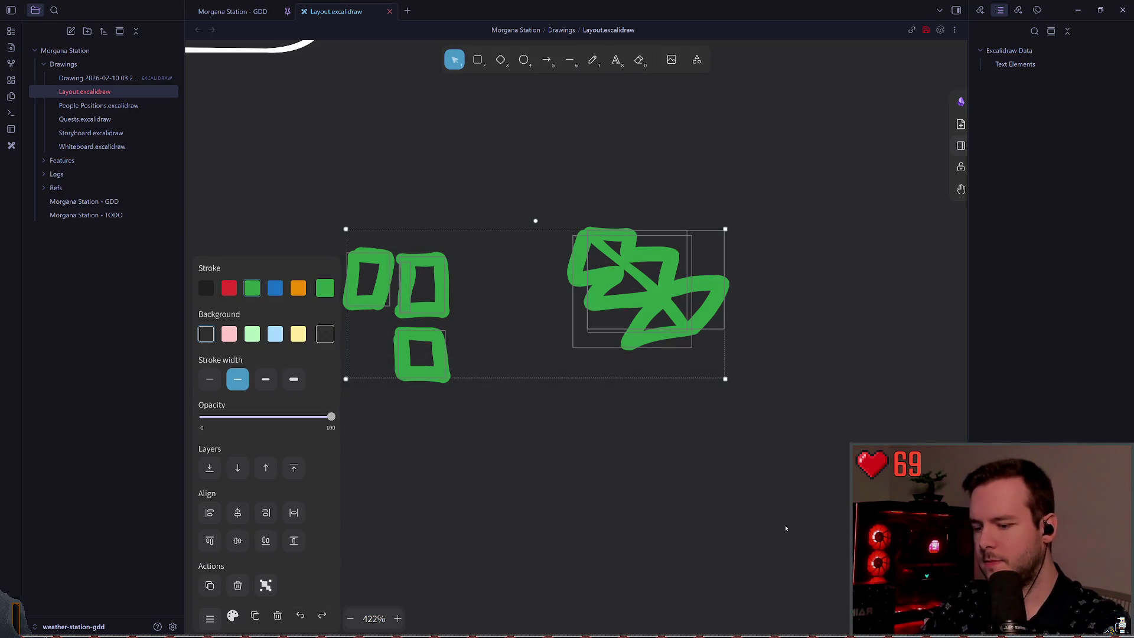
pyautogui.press('Delete')
pyautogui.hscroll(-3, 659, 449)
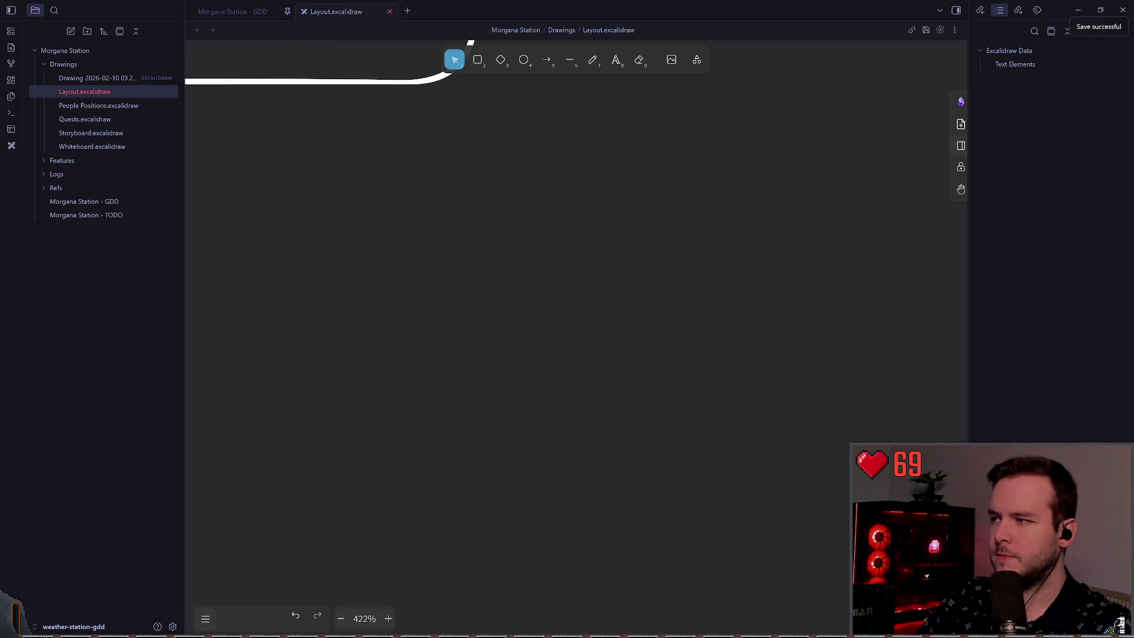
# Back in Godot, add a CSGBox3D under Interior named RadarScreen.
pyautogui.hotkey('alt', 'Tab')
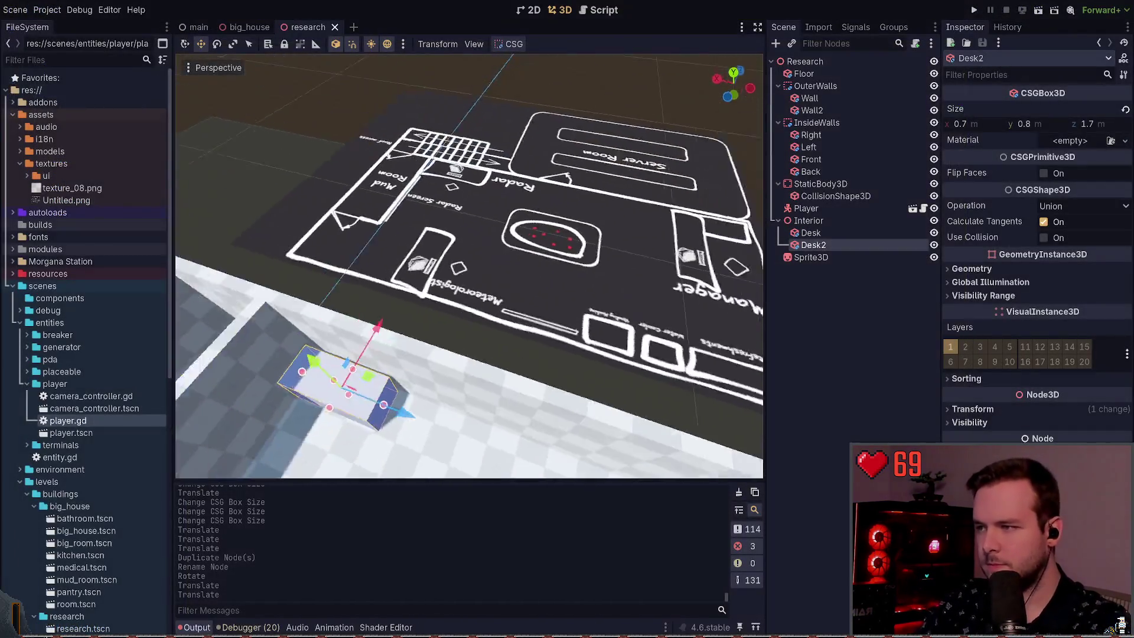
pyautogui.press('w')
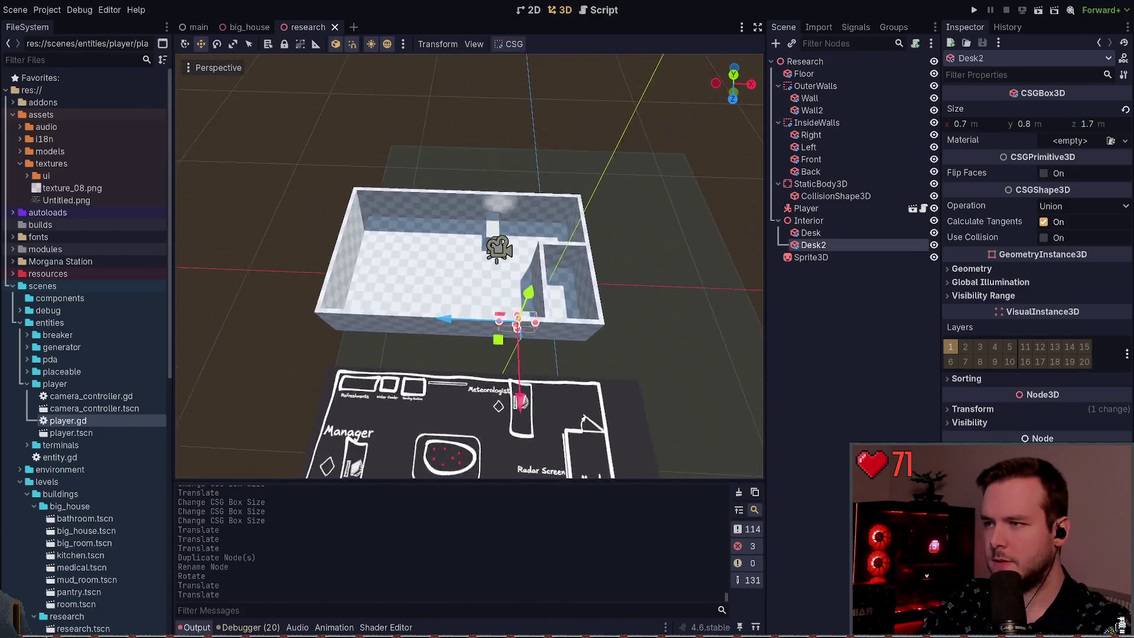
pyautogui.press('s')
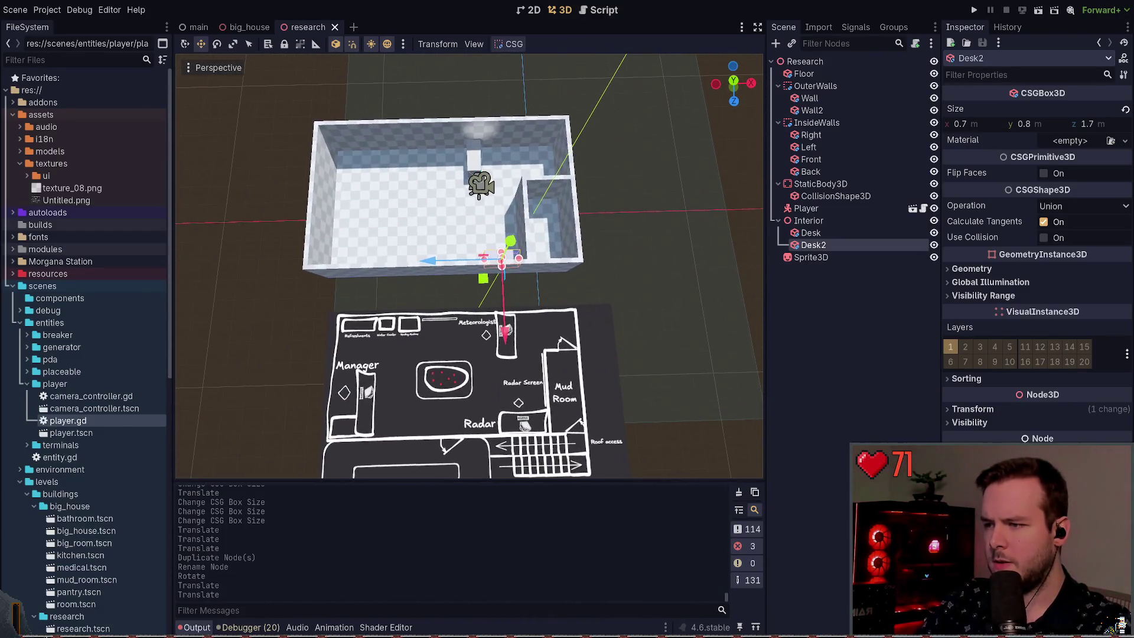
pyautogui.press('w')
pyautogui.press('w')
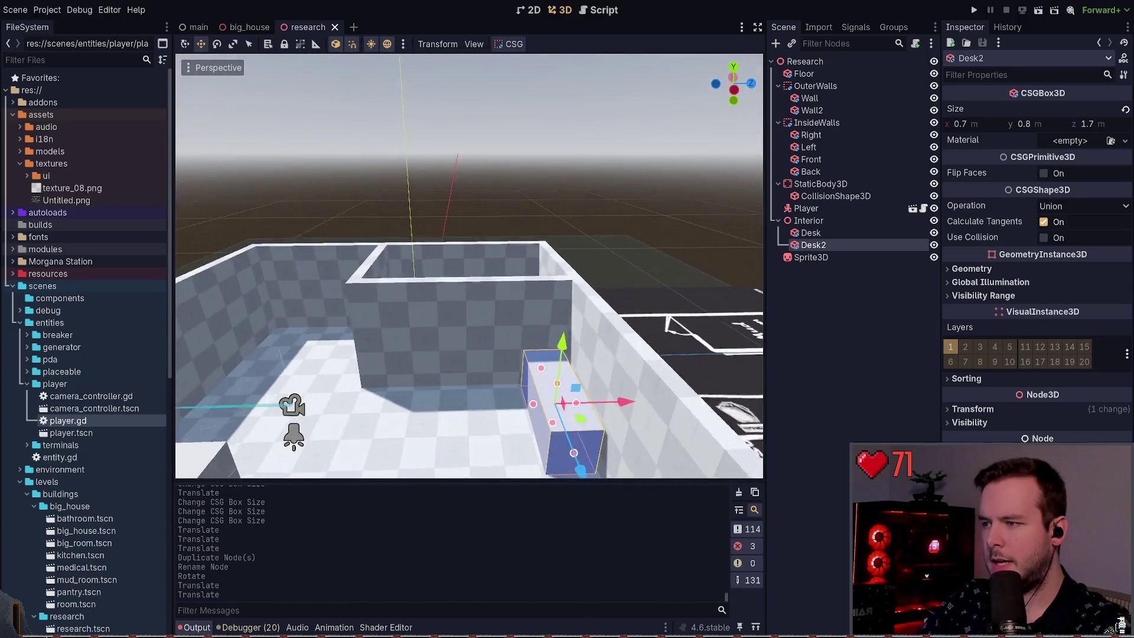
pyautogui.press('s')
pyautogui.press('Escape')
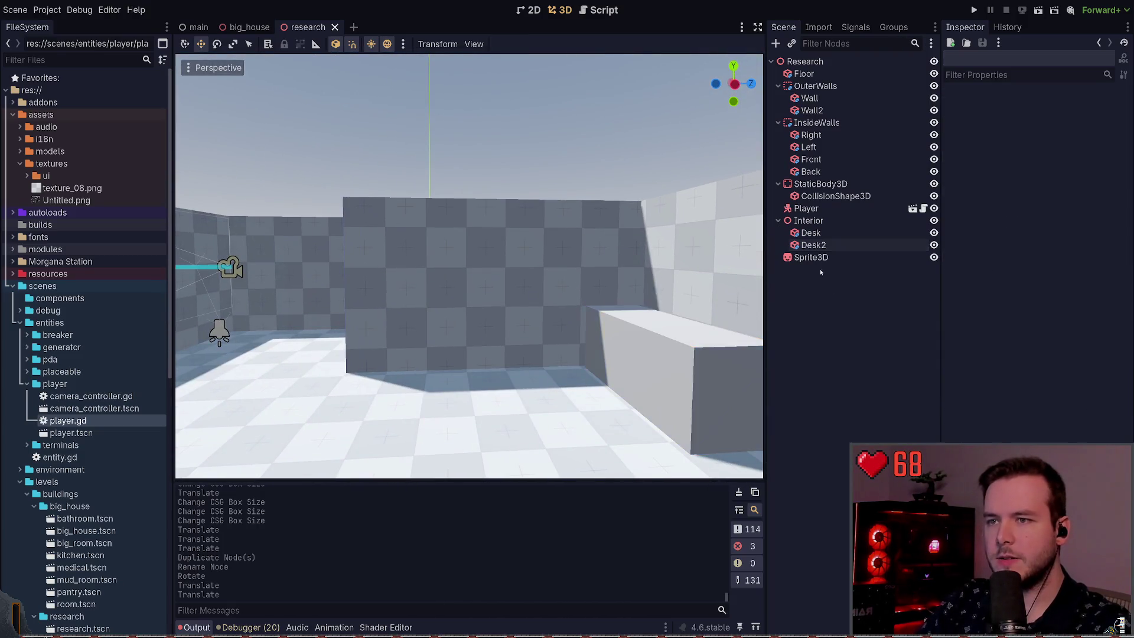
pyautogui.click(802, 222)
pyautogui.hotkey('ctrl', 'a')
pyautogui.press('Return')
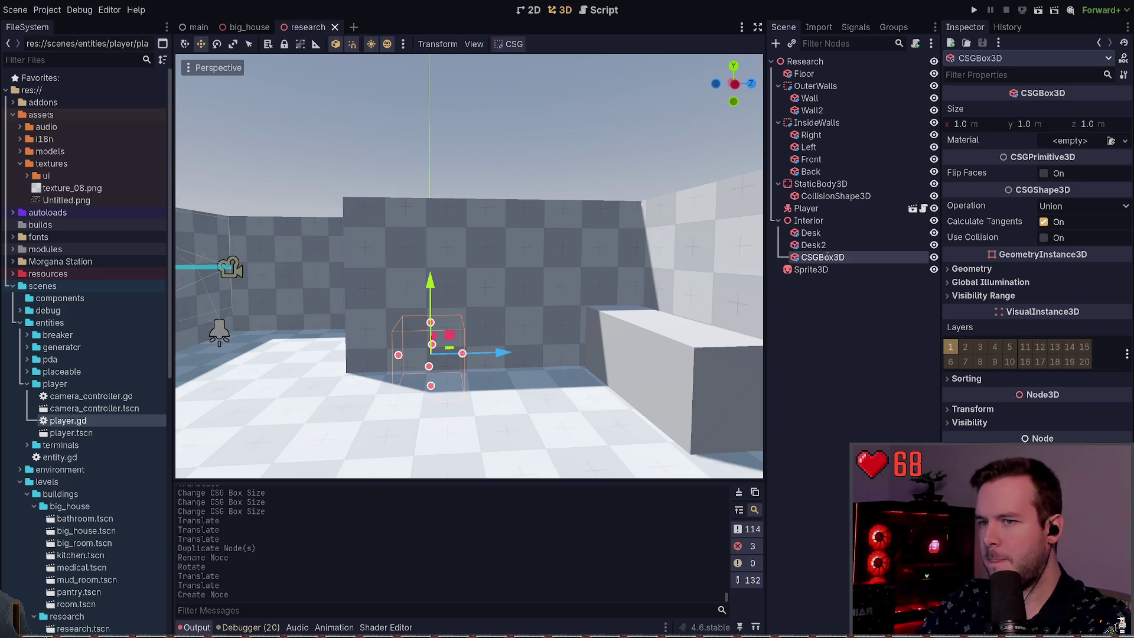
pyautogui.write('RadarScreen')
pyautogui.press('Return')
# Move the RadarScreen box down onto the floor near the desks.
pyautogui.scroll(-5, 469, 288)
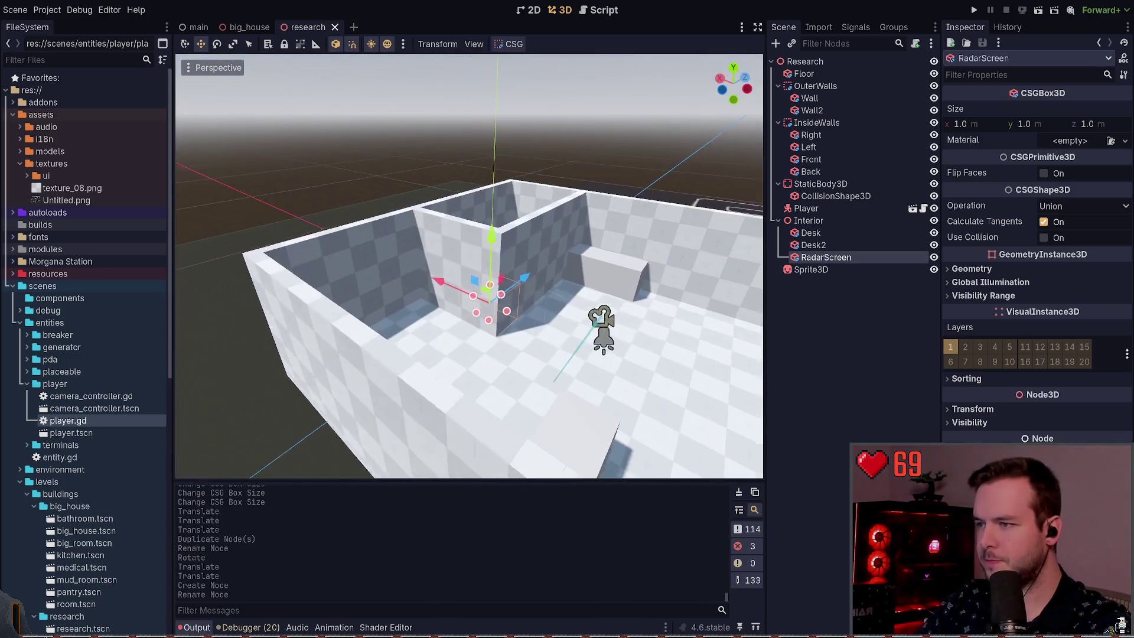
pyautogui.moveTo(469, 288); pyautogui.dragTo(544, 317)
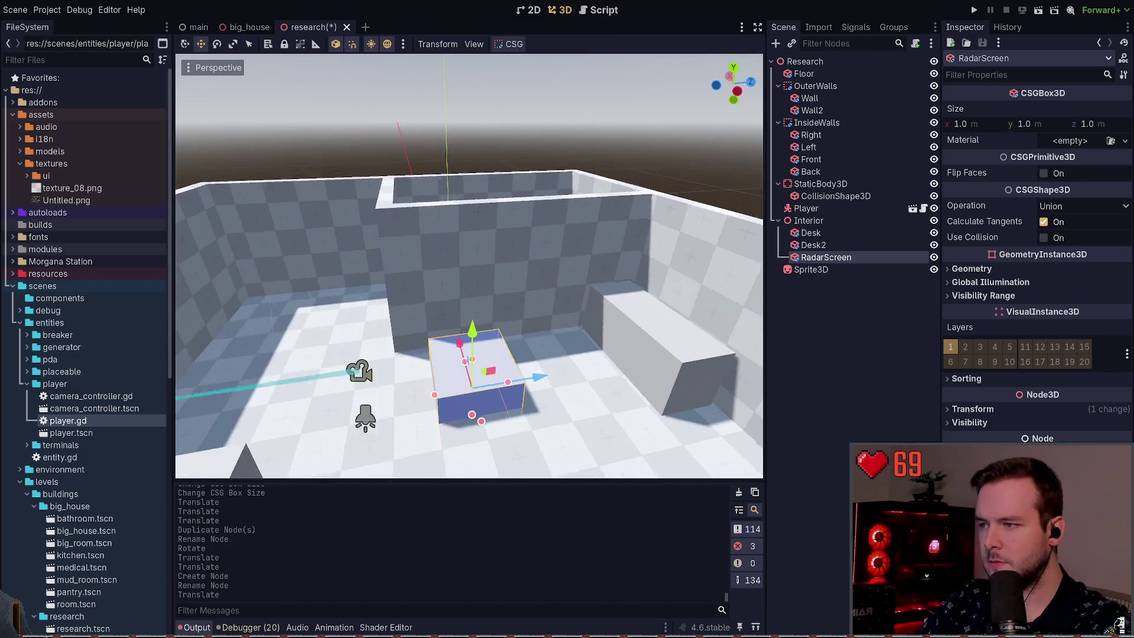
pyautogui.scroll(-5, 475, 321)
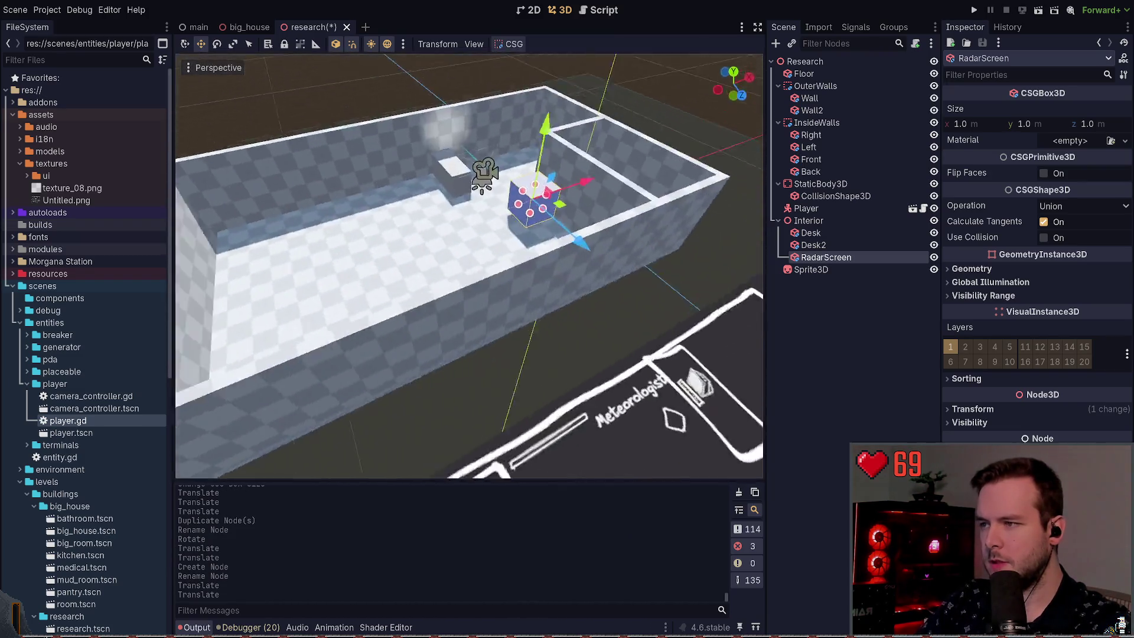
pyautogui.scroll(-5, 613, 223)
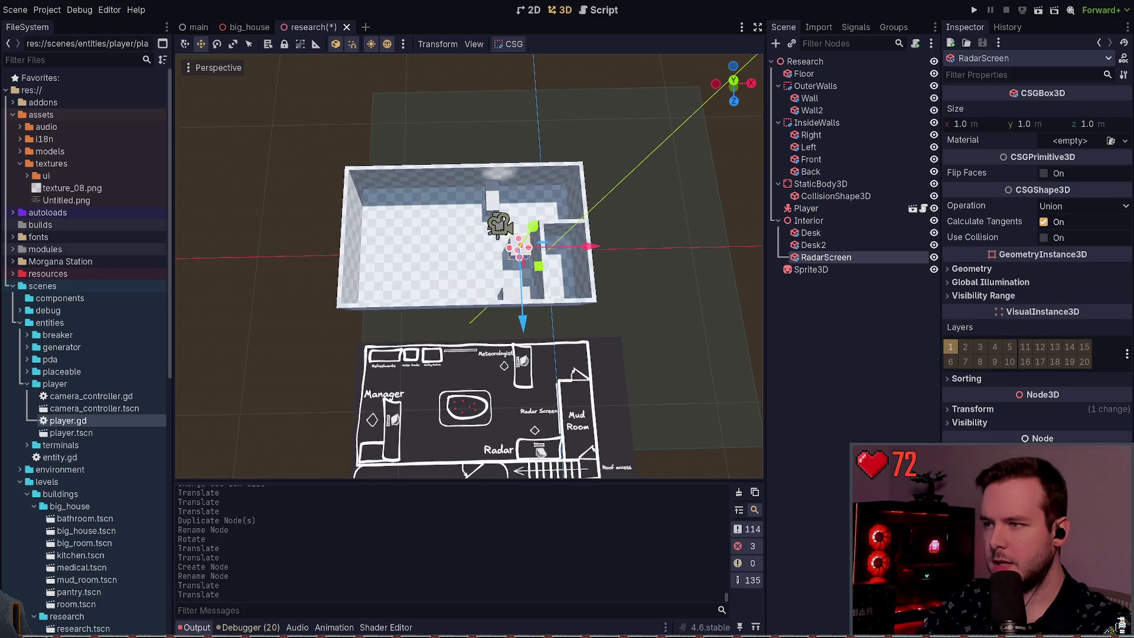
pyautogui.click(613, 222)
pyautogui.moveTo(686, 311)
pyautogui.mouseDown()
pyautogui.moveTo(538, 340)
pyautogui.moveTo(467, 280)
pyautogui.mouseUp()
pyautogui.click(455, 274)
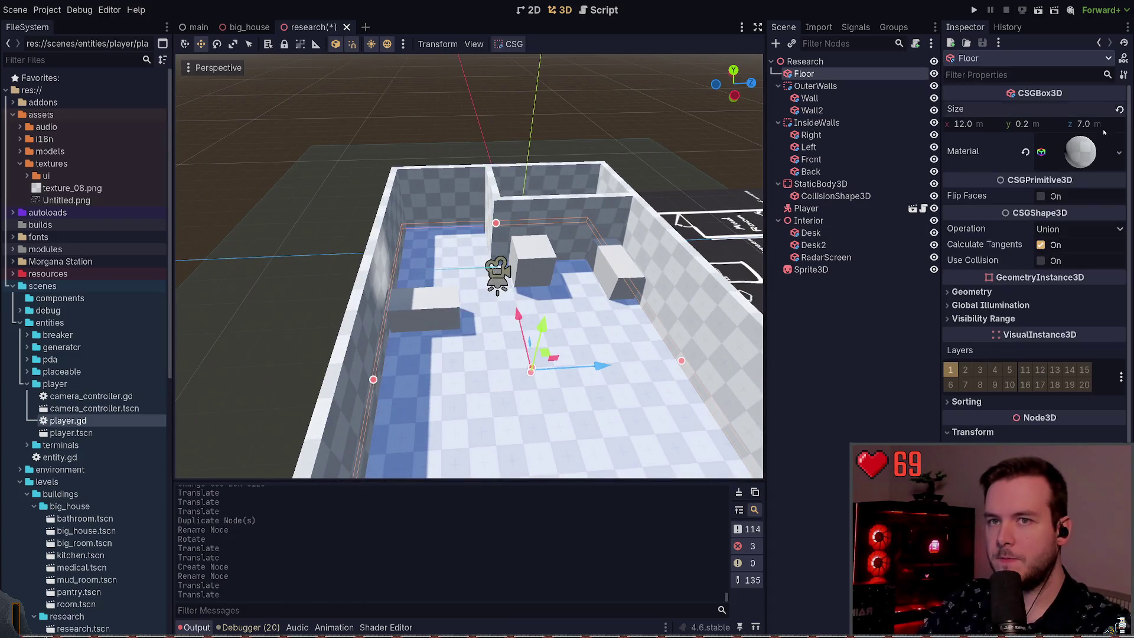
# Set the floor depth to 6 m and slide the floor to fit inside the walls.
pyautogui.write('6')
pyautogui.press('Return')
pyautogui.hotkey('ctrl', 's')
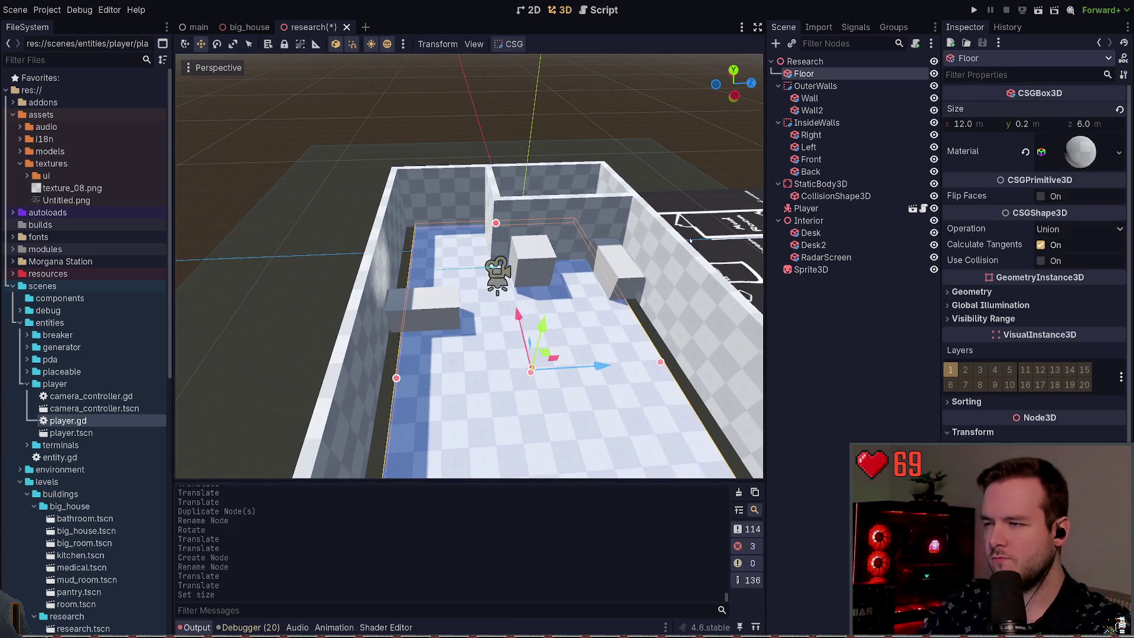
pyautogui.moveTo(598, 367)
pyautogui.mouseDown()
pyautogui.moveTo(614, 368)
pyautogui.moveTo(598, 350)
pyautogui.moveTo(499, 320)
pyautogui.mouseUp()
pyautogui.moveTo(448, 250)
pyautogui.mouseDown()
pyautogui.moveTo(555, 307)
pyautogui.moveTo(449, 277)
pyautogui.mouseUp()
pyautogui.hotkey('ctrl', 's')
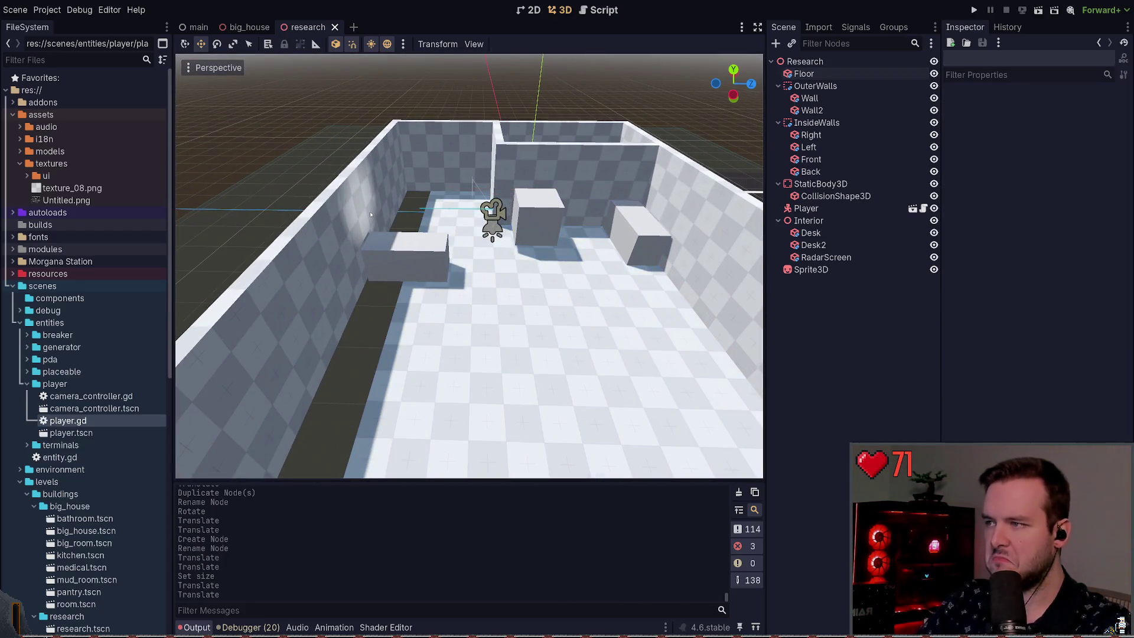
# Slide the Desk box to the right and save the scene.
pyautogui.click(421, 271)
pyautogui.moveTo(484, 258)
pyautogui.mouseDown()
pyautogui.moveTo(511, 260)
pyautogui.moveTo(437, 213)
pyautogui.mouseUp()
pyautogui.hotkey('ctrl', 's')
pyautogui.click(512, 259)
# Move the RadarScreen box along its depth axis and shift the Left inner wall into place, then save.
pyautogui.click(567, 254)
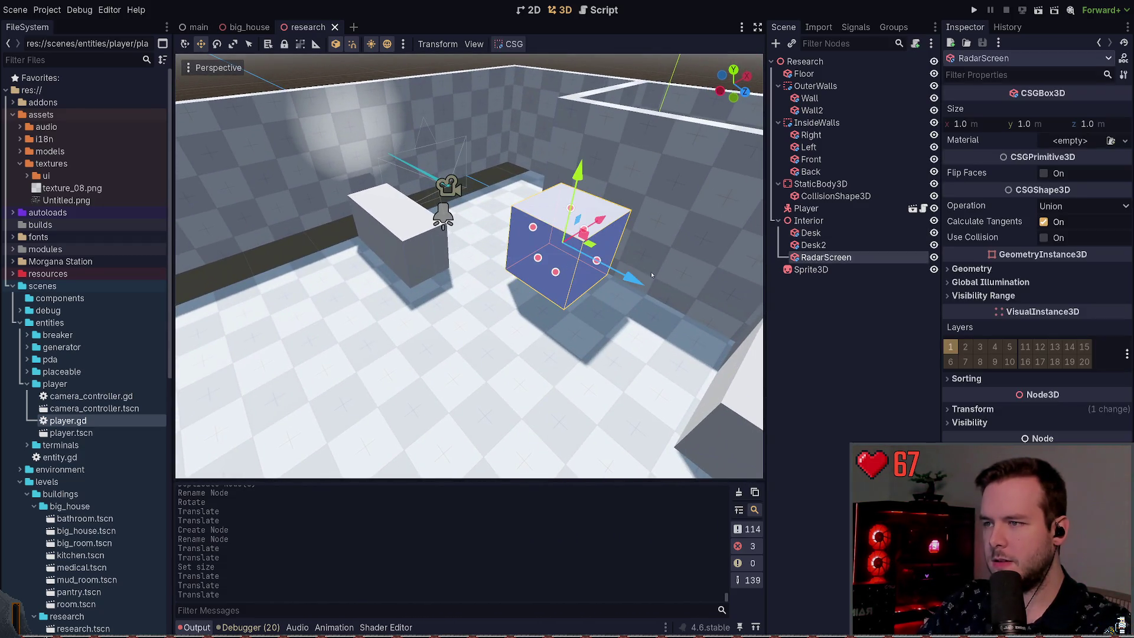
pyautogui.moveTo(599, 255)
pyautogui.mouseDown()
pyautogui.moveTo(656, 283)
pyautogui.moveTo(673, 307)
pyautogui.mouseUp()
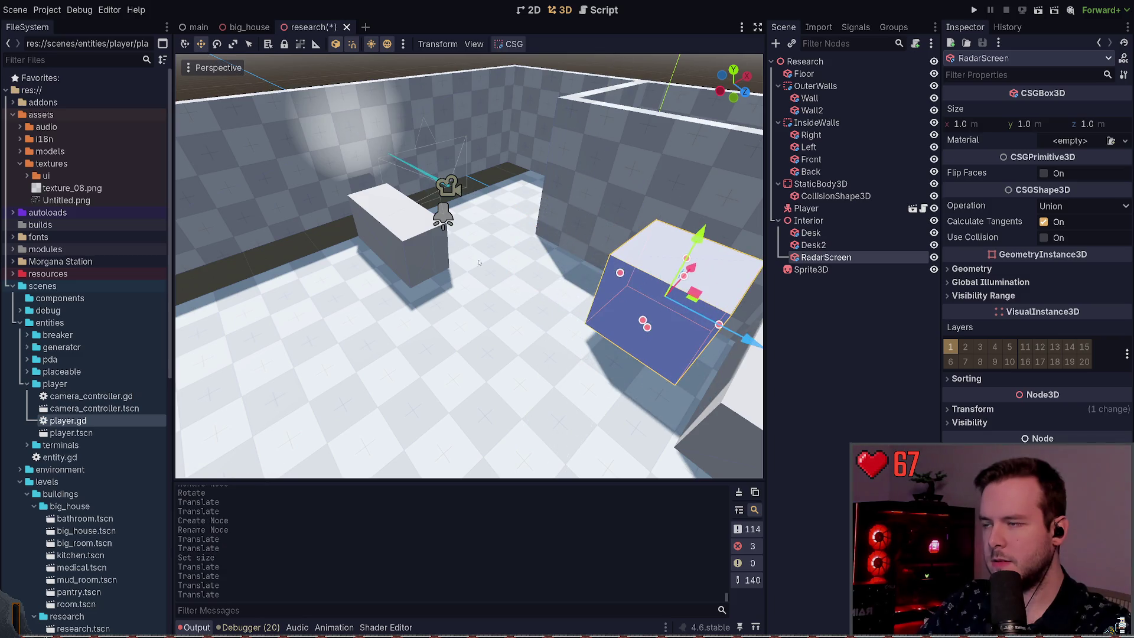
pyautogui.click(409, 243)
pyautogui.moveTo(486, 264); pyautogui.dragTo(517, 273)
pyautogui.press('w')
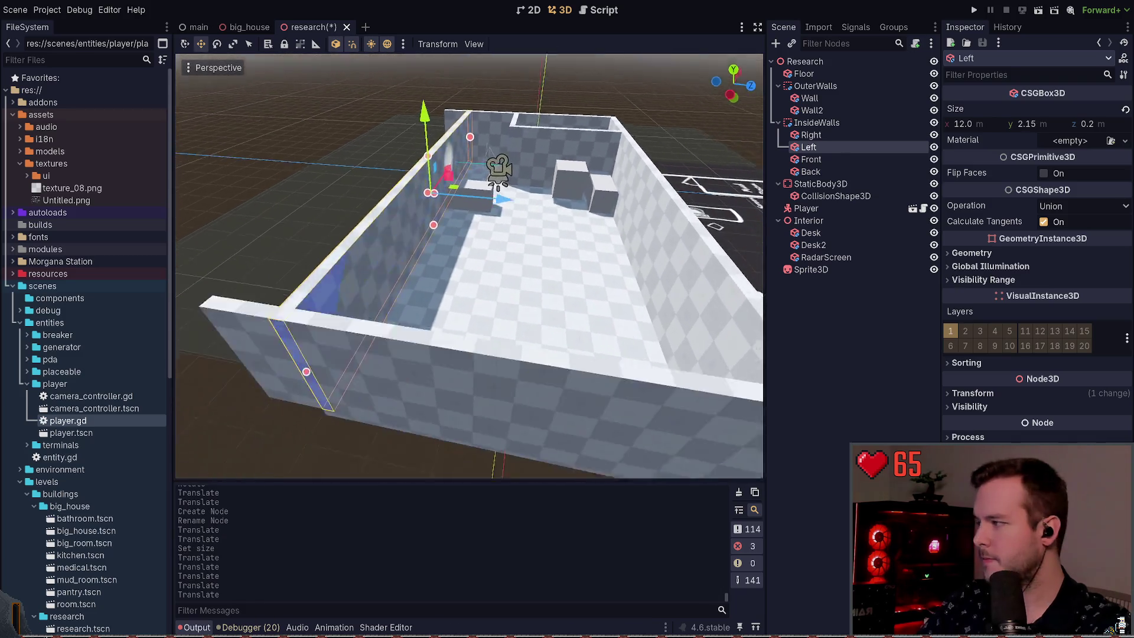
pyautogui.moveTo(449, 330); pyautogui.dragTo(524, 372)
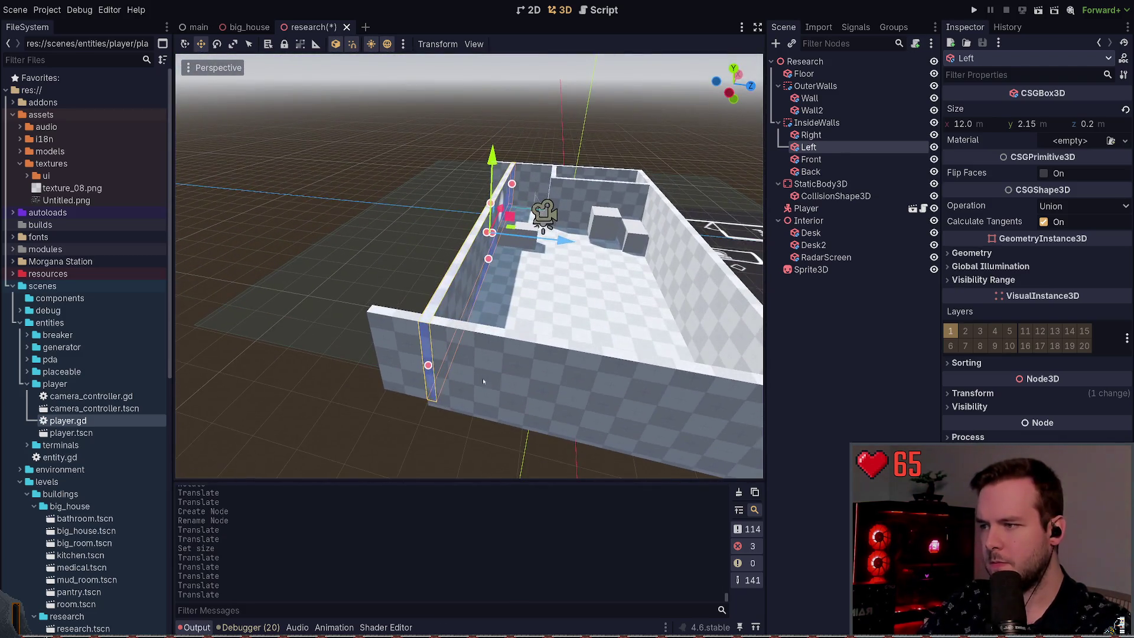
pyautogui.click(524, 373)
pyautogui.hotkey('ctrl', 's')
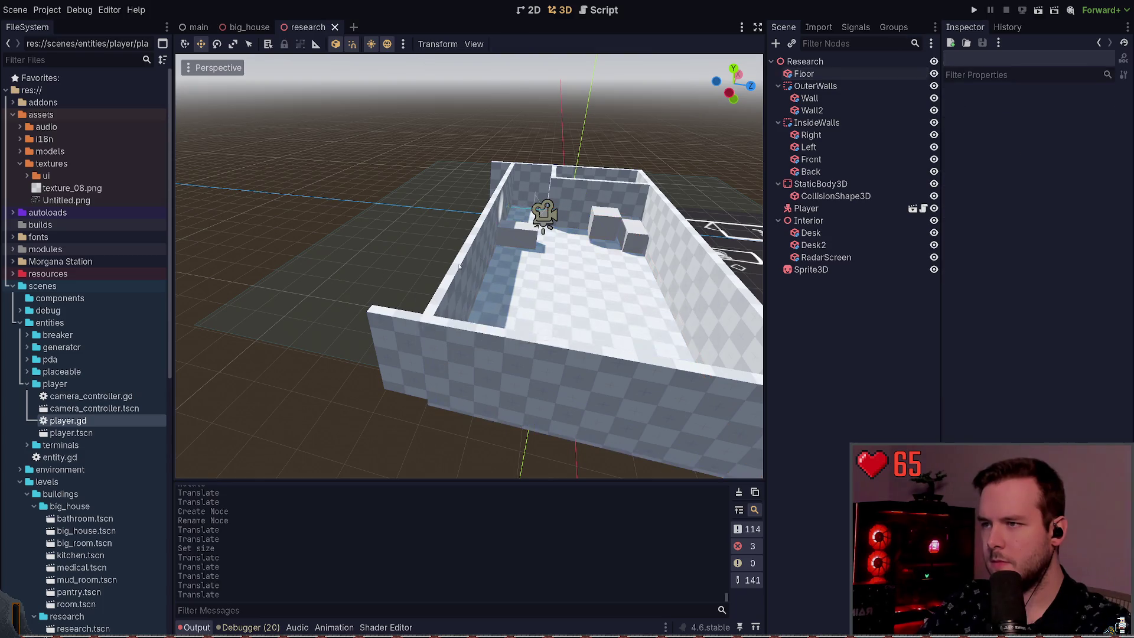
pyautogui.click(571, 319)
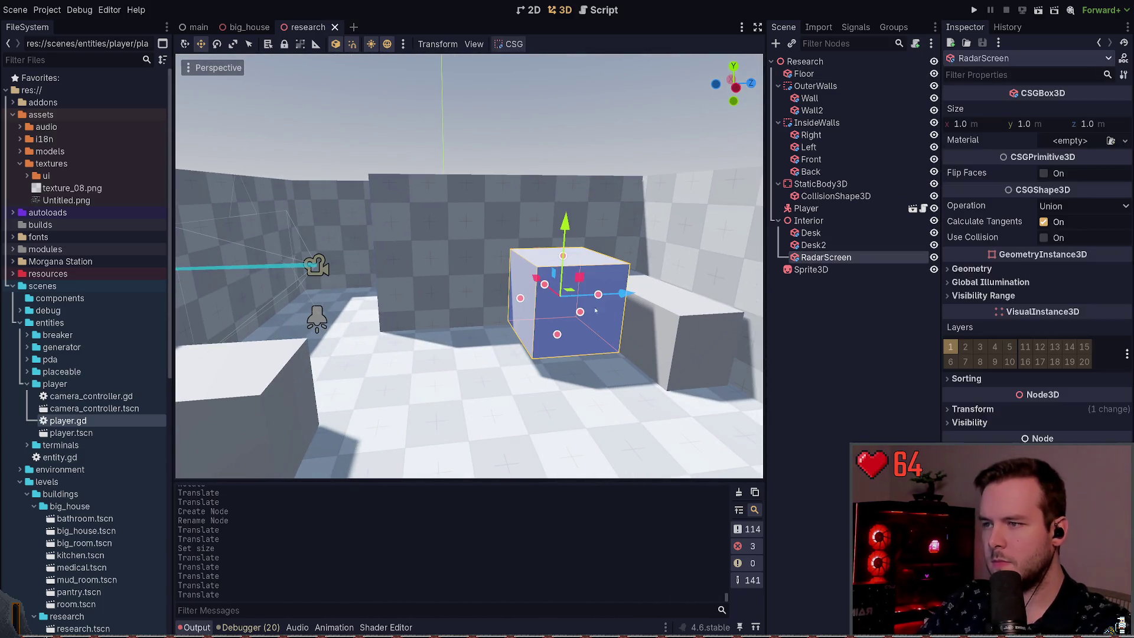
# Give the RadarScreen box a height of 2 m and a depth of 3 m.
pyautogui.click(962, 124)
pyautogui.write('2')
pyautogui.press('Return')
pyautogui.hotkey('ctrl', 'z')
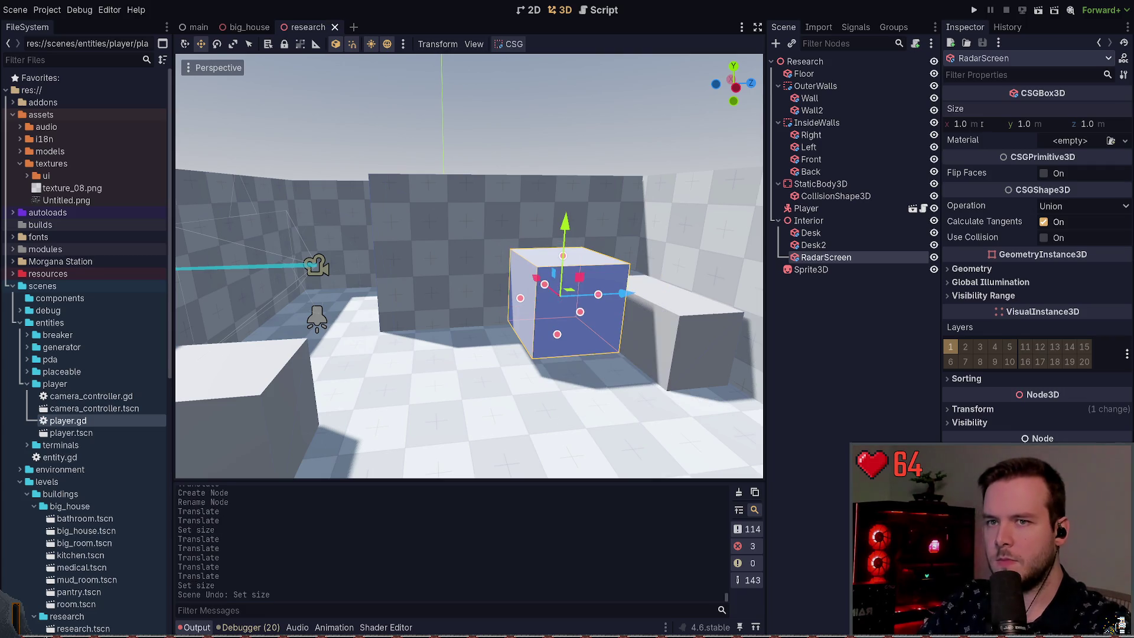
pyautogui.write('2')
pyautogui.press('Return')
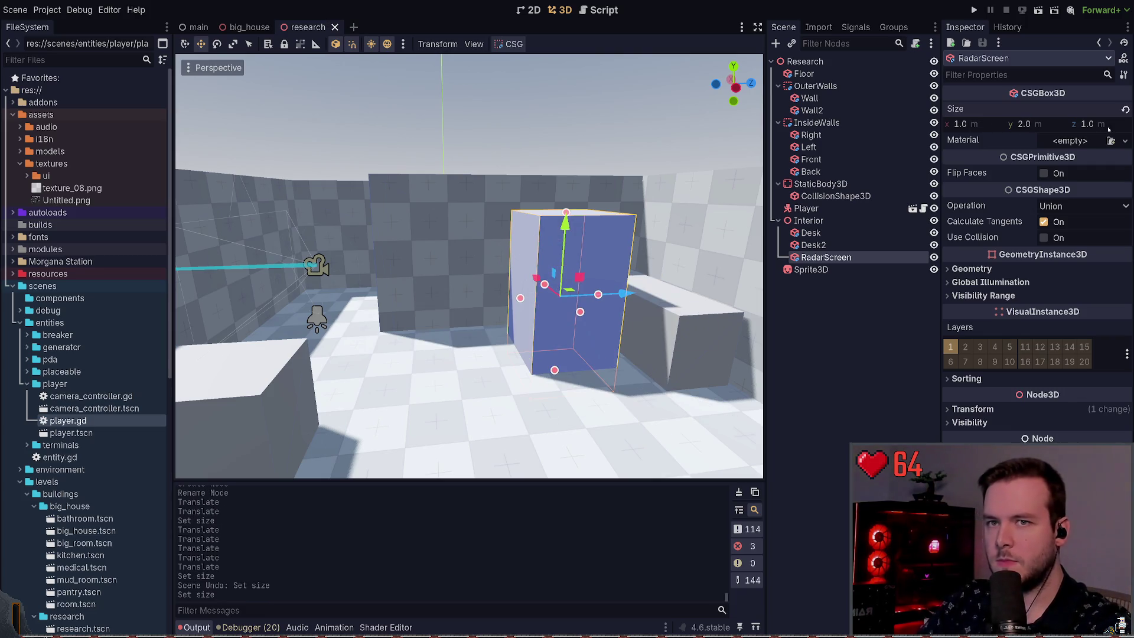
pyautogui.click(1094, 124)
pyautogui.write('3')
pyautogui.press('Return')
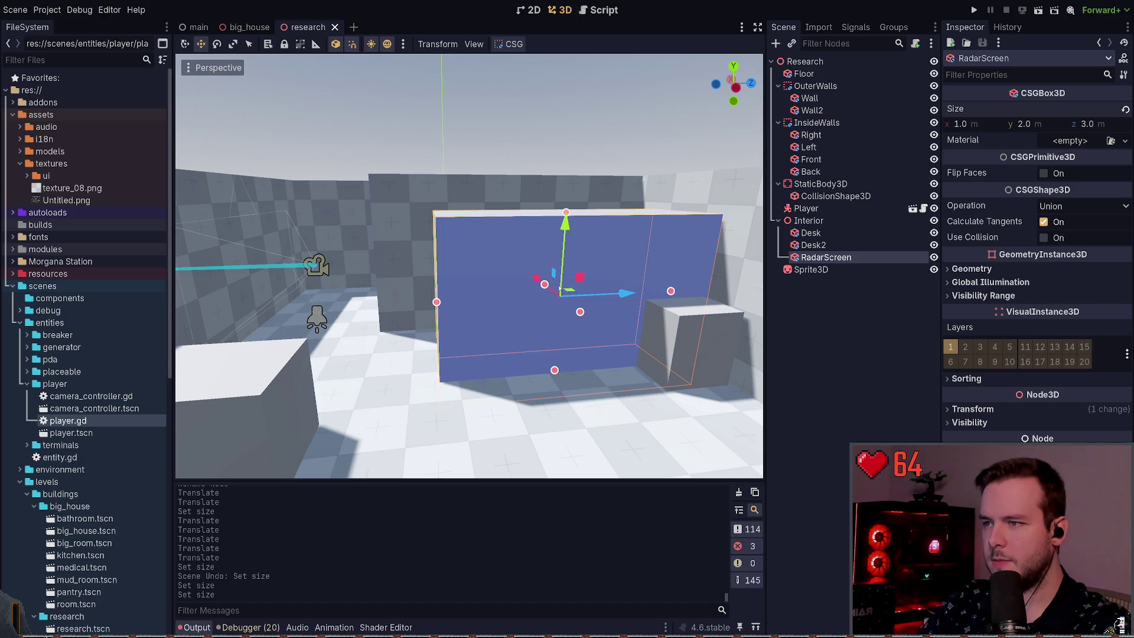
# Move RadarScreen against the wall and thin it to 0.1 m, then save.
pyautogui.moveTo(568, 292); pyautogui.dragTo(503, 285)
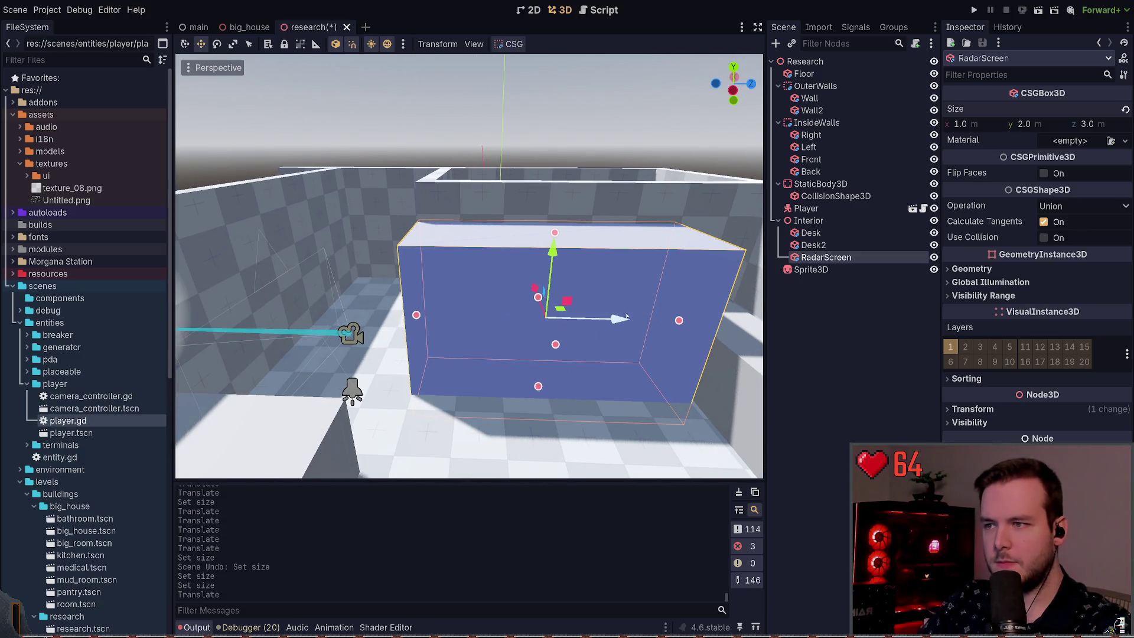
pyautogui.moveTo(491, 259); pyautogui.dragTo(455, 251)
pyautogui.hotkey('ctrl', 's')
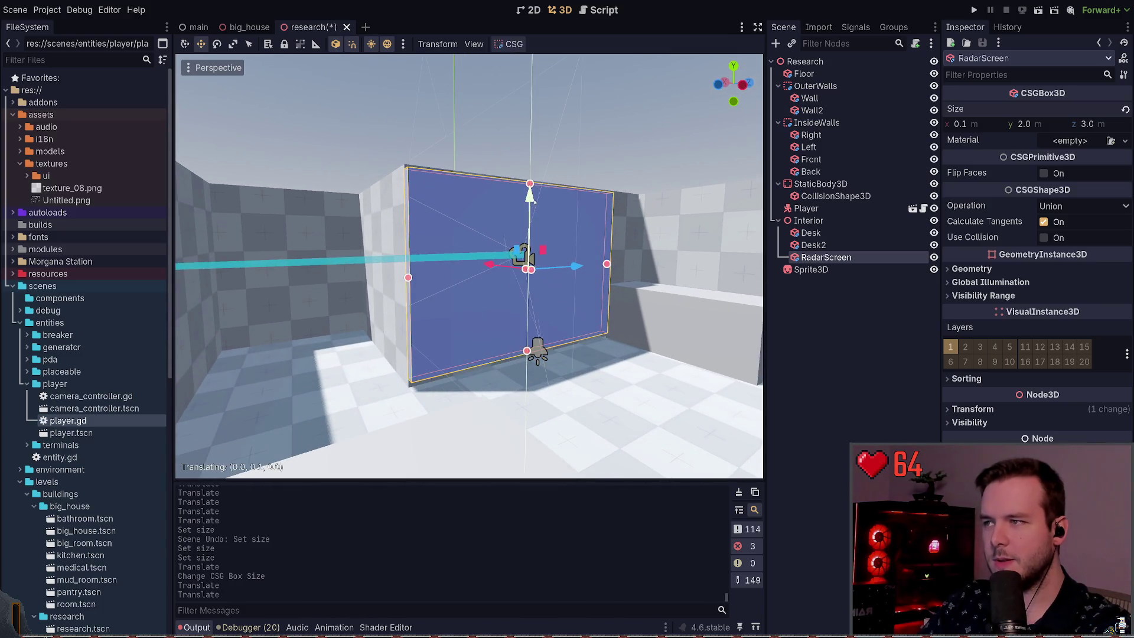
pyautogui.hotkey('ctrl', 's')
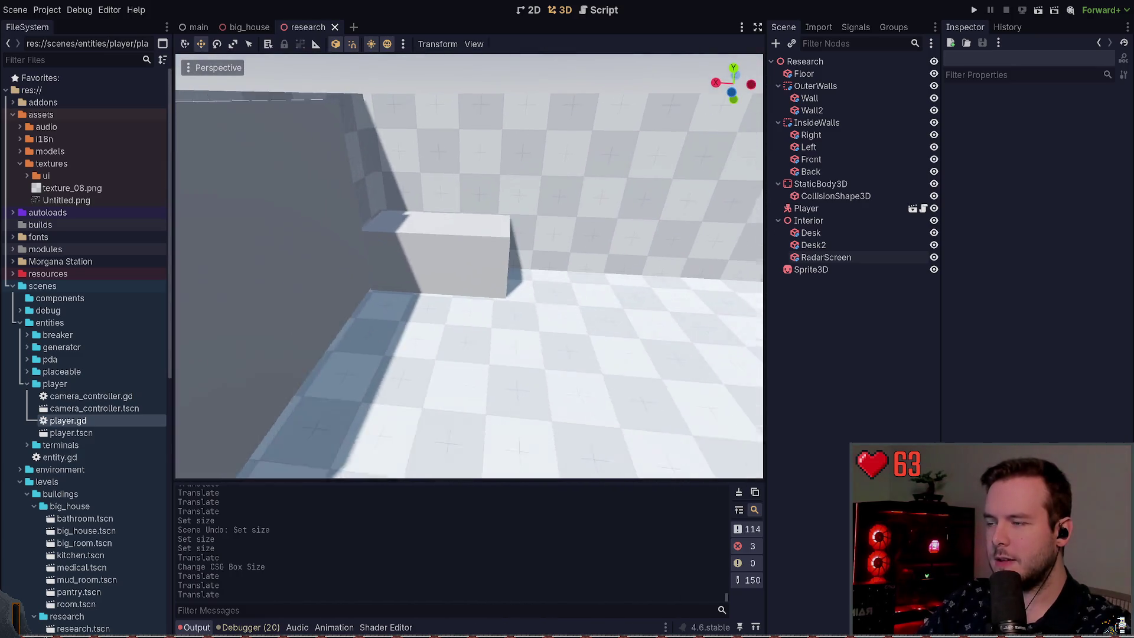
# Slide Desk2 along its width axis beside the panel and save the scene.
pyautogui.click(502, 266)
pyautogui.moveTo(517, 264); pyautogui.dragTo(558, 273)
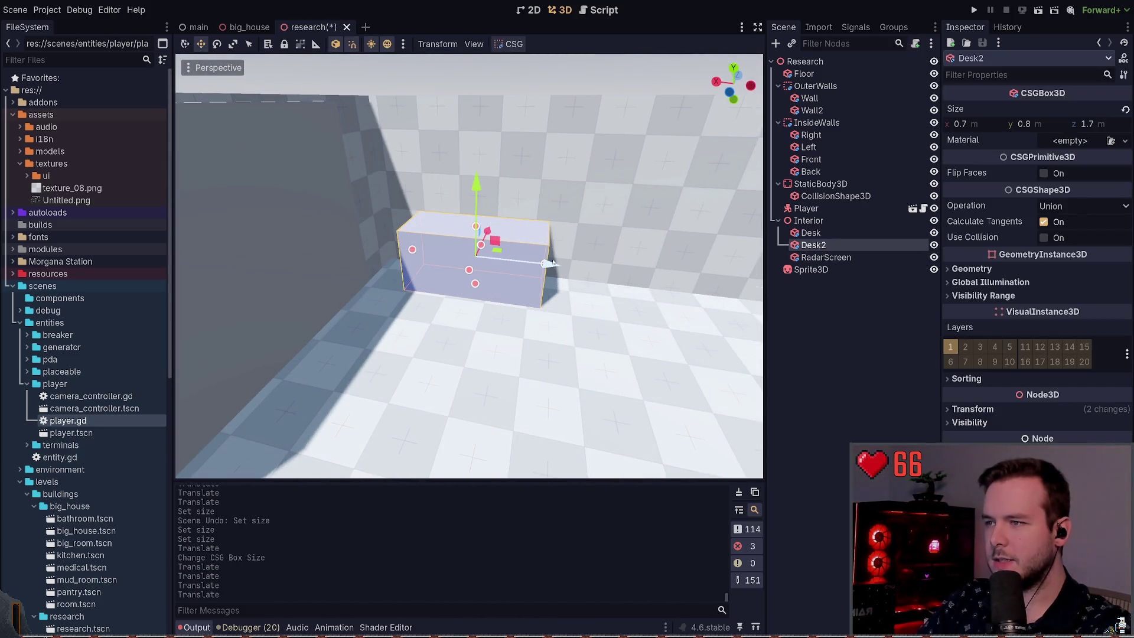
pyautogui.hotkey('ctrl', 's')
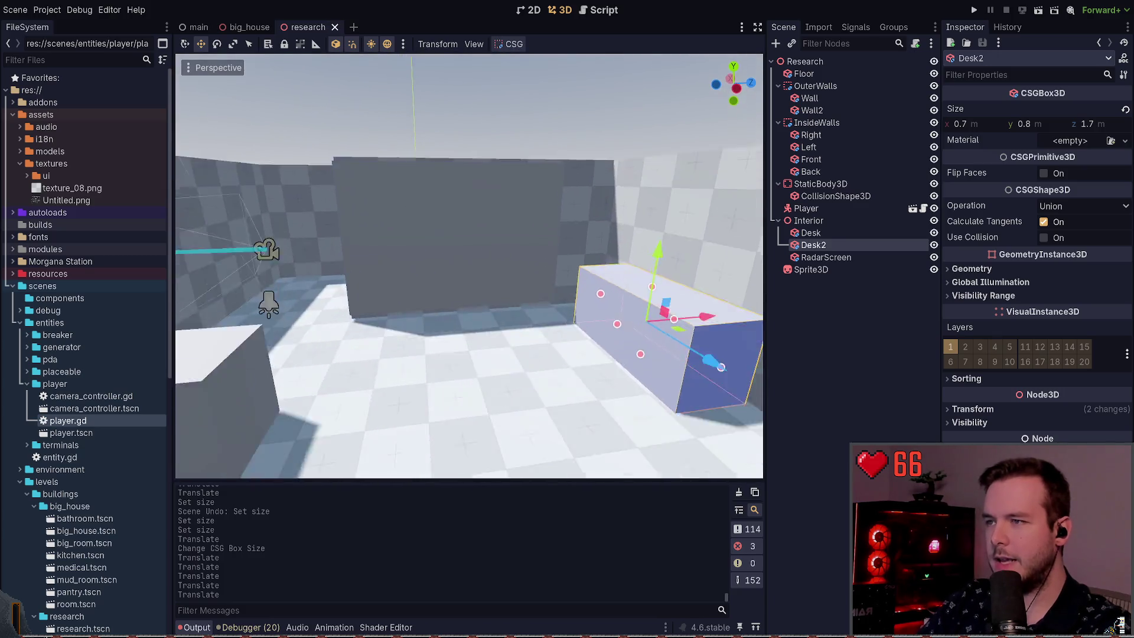
pyautogui.click(472, 221)
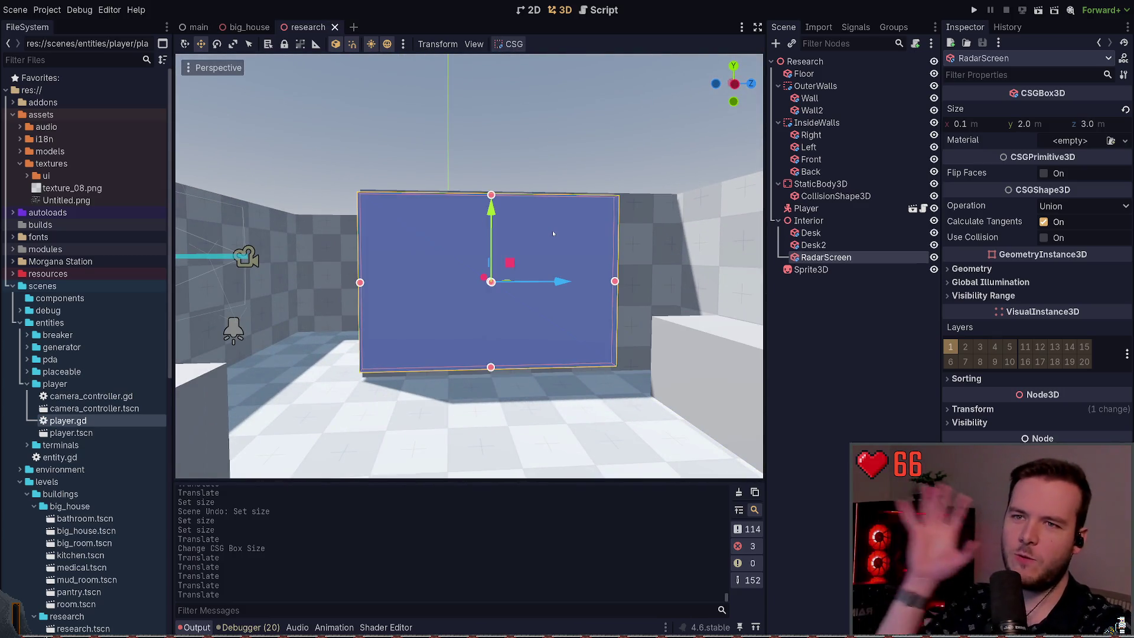